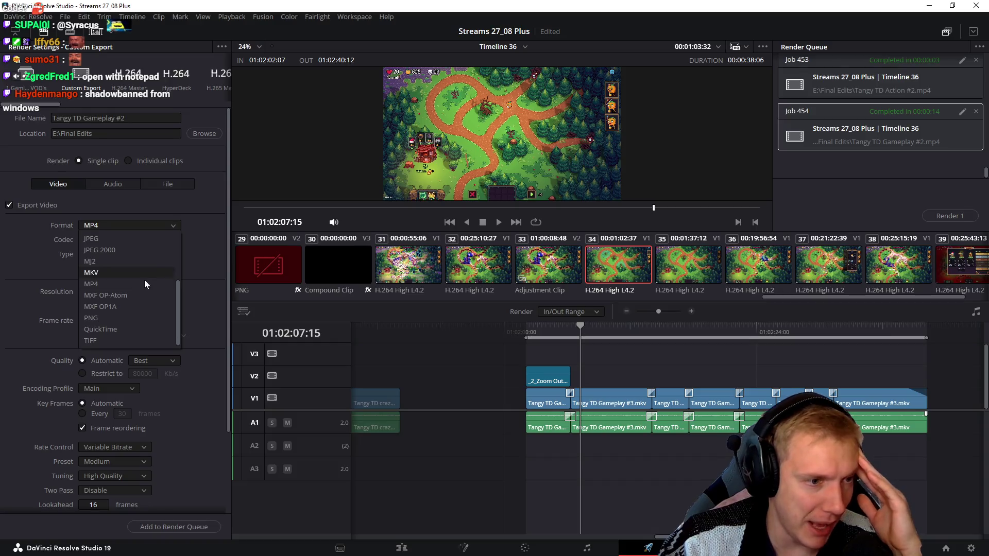
# Keep the MP4 format, choose the H.264 codec, and leave the frame rate at 60.
pyautogui.scroll(-1, 126, 342)
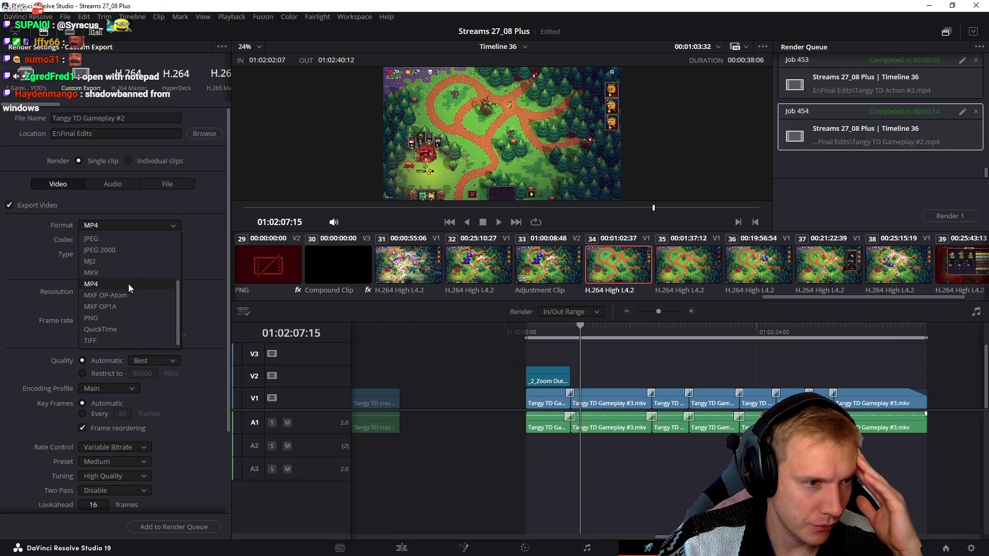
pyautogui.click(128, 283)
pyautogui.click(156, 241)
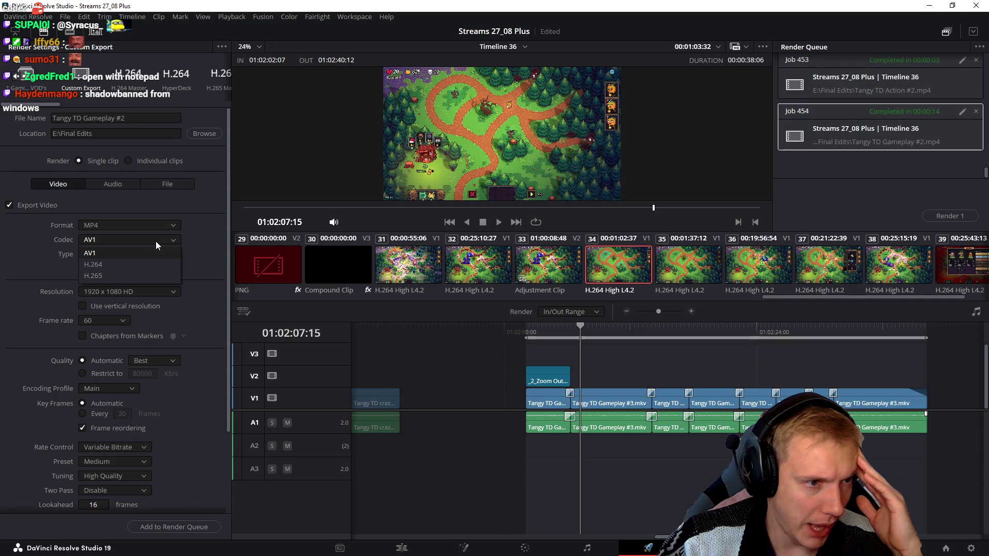
pyautogui.click(119, 267)
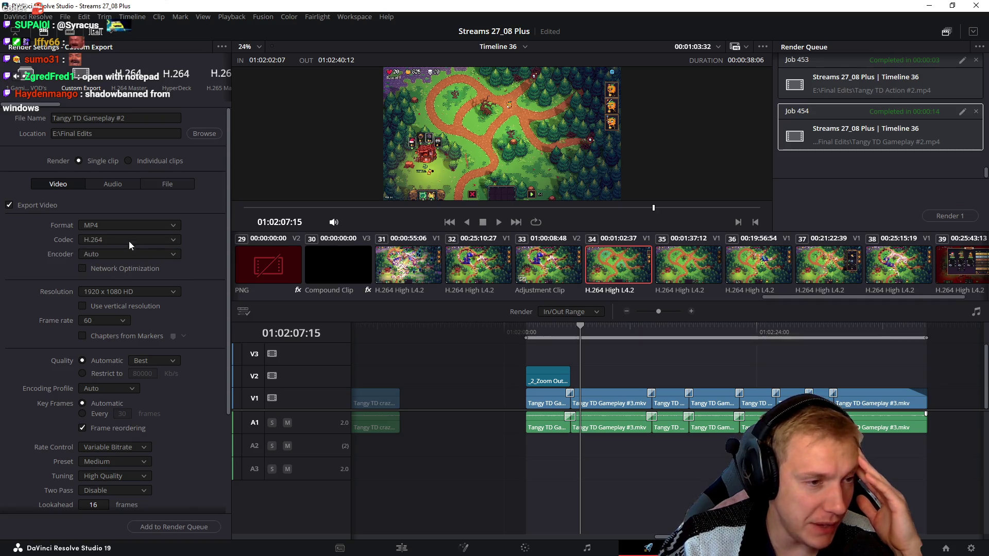
pyautogui.click(120, 323)
pyautogui.click(118, 323)
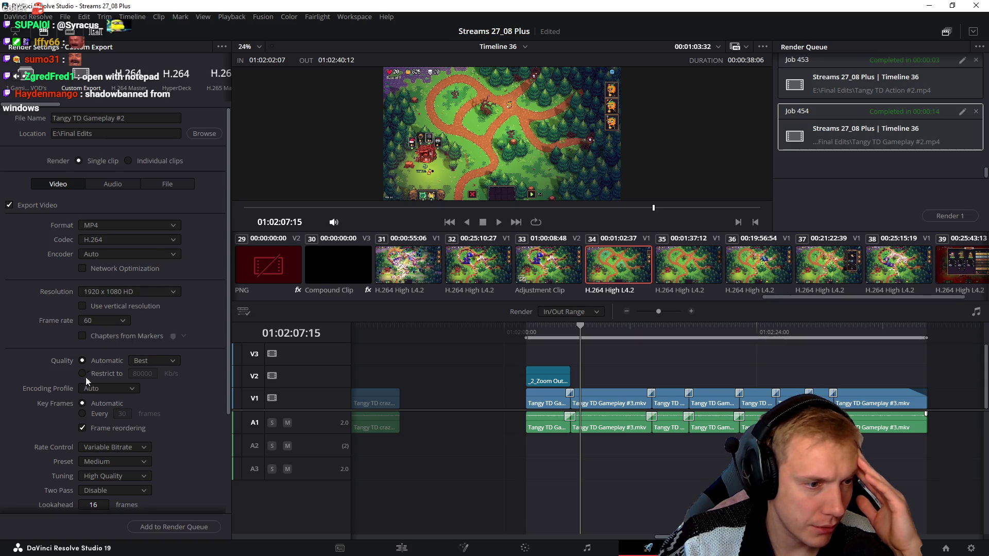
# Set the encoding profile to Auto and the encoder preset to Fast.
pyautogui.click(132, 389)
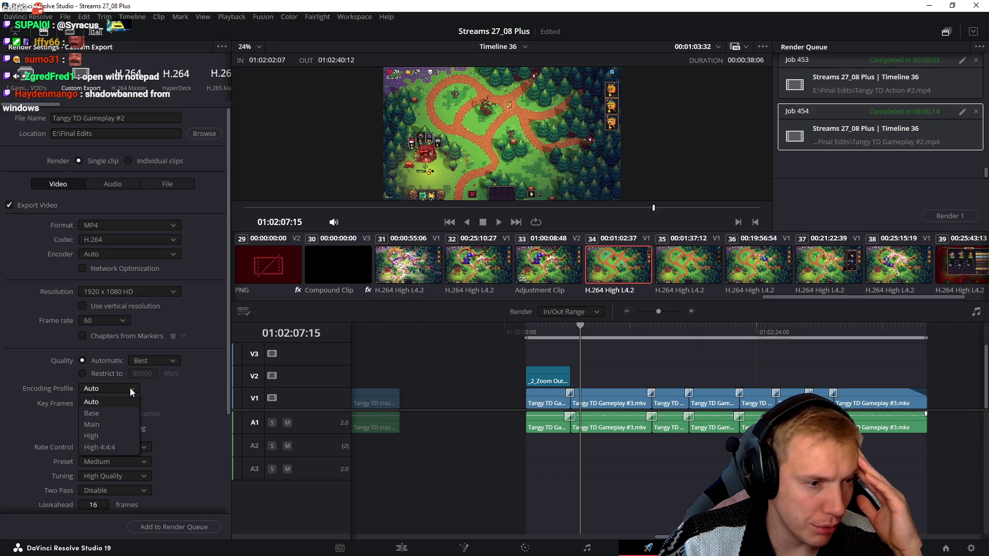
pyautogui.click(105, 411)
pyautogui.click(125, 387)
pyautogui.click(103, 424)
pyautogui.click(133, 388)
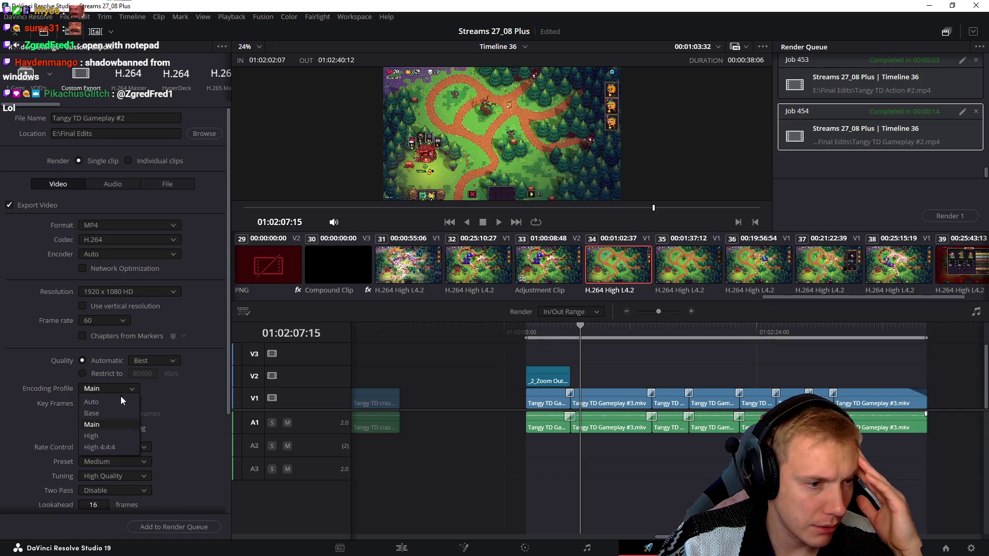
pyautogui.click(101, 404)
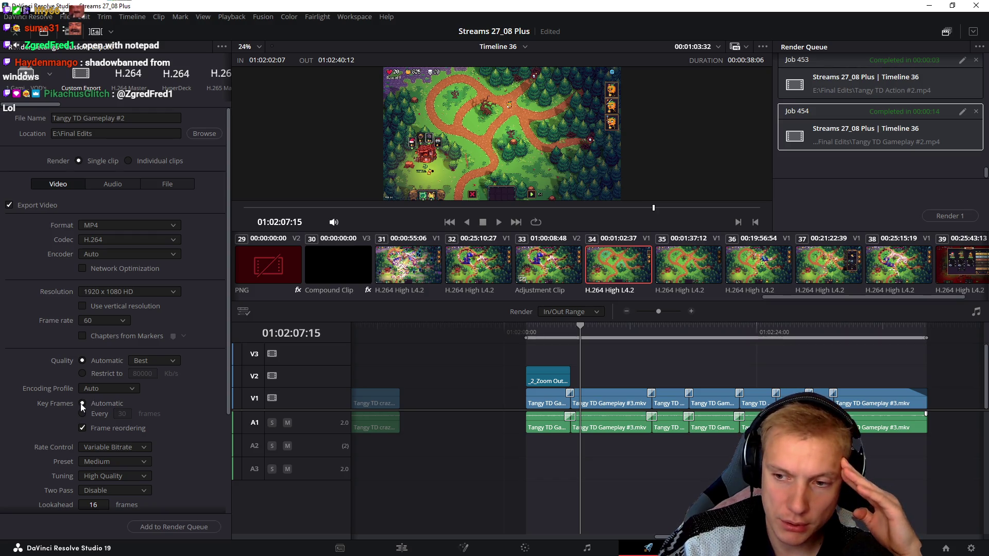
pyautogui.scroll(-1, 35, 416)
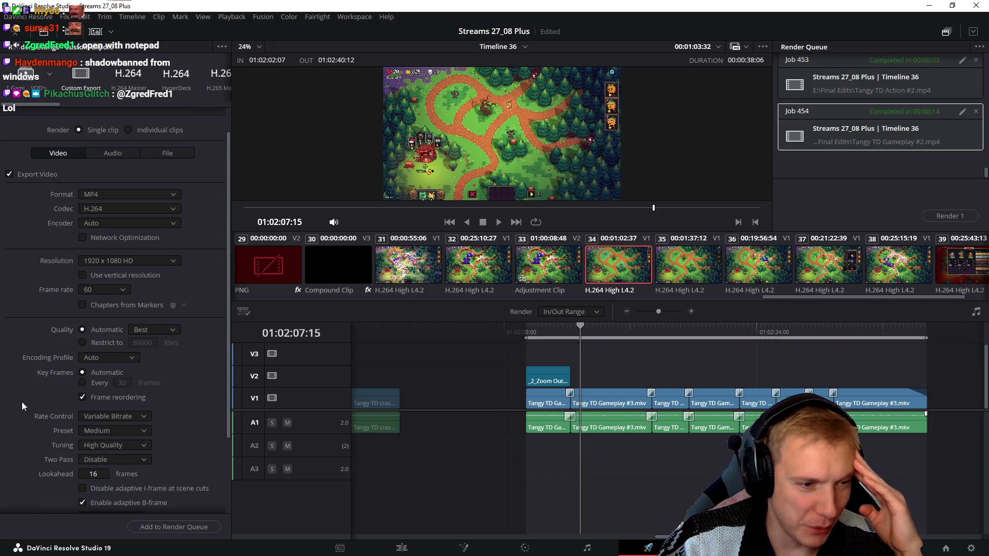
pyautogui.click(124, 430)
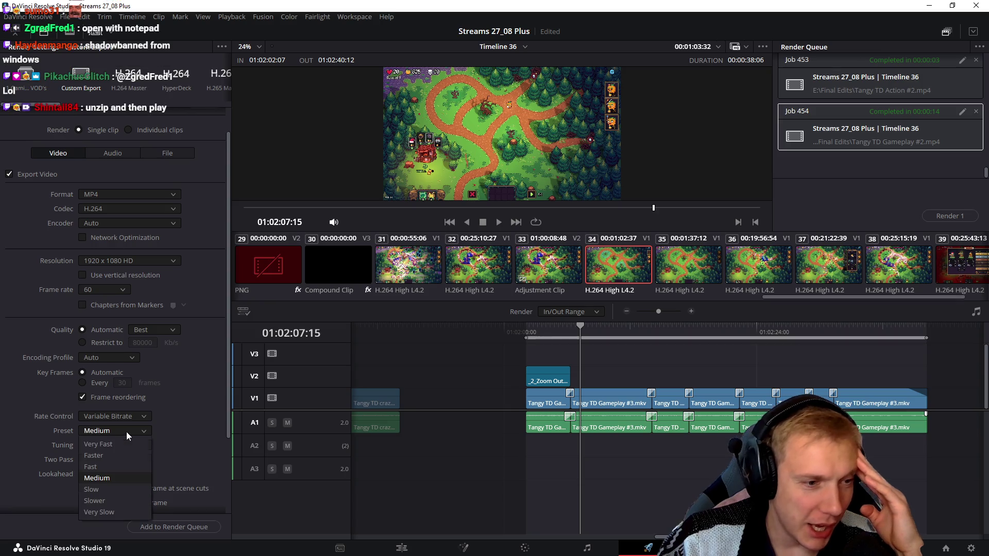
pyautogui.click(109, 467)
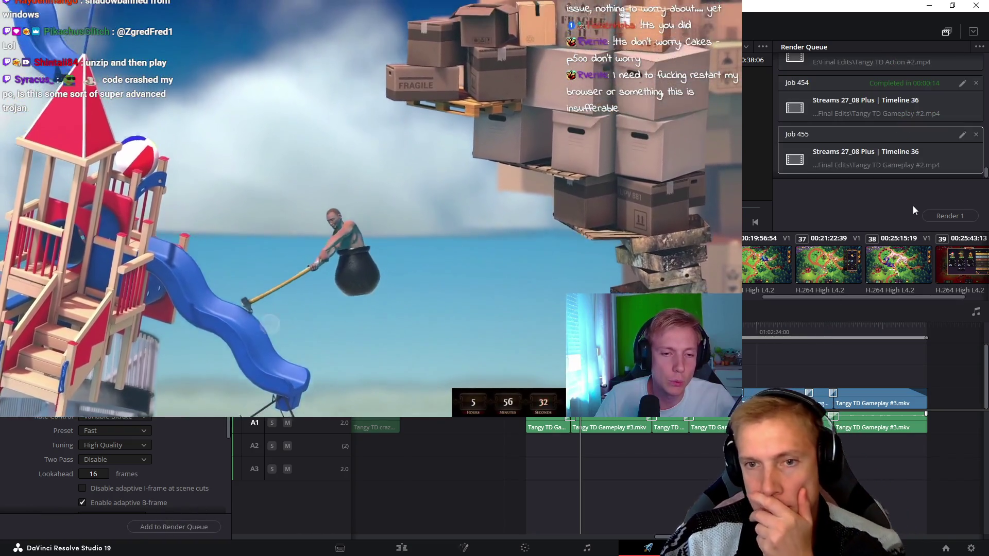
# Start rendering Job 455 for Tangy TD Gameplay #2 from the Render Queue.
pyautogui.click(938, 217)
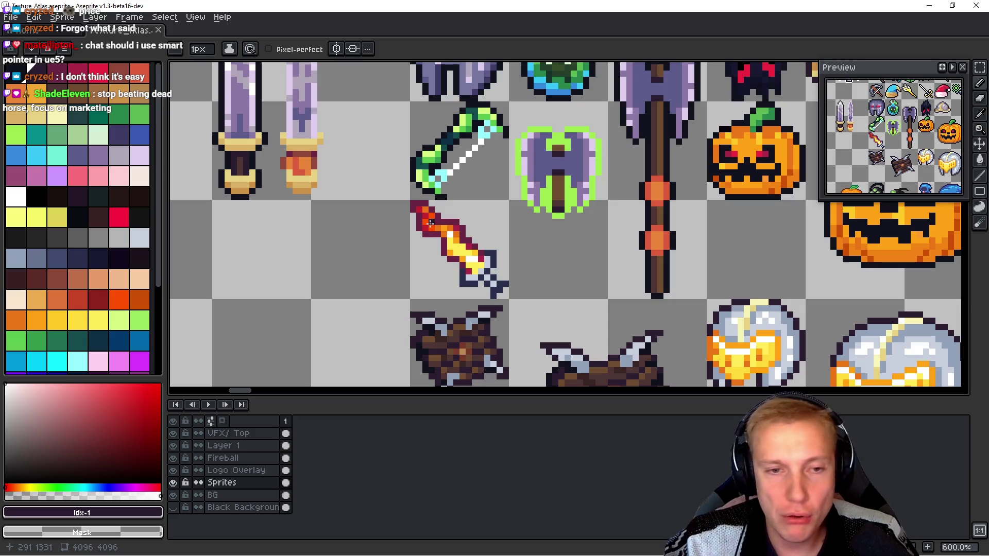
pyautogui.scroll(-5, 430, 223)
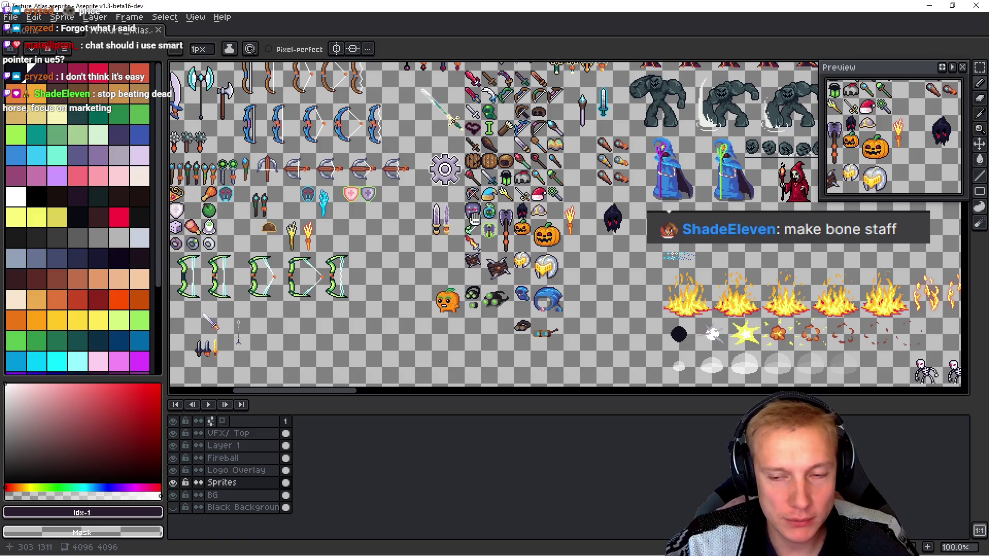
pyautogui.moveTo(476, 221); pyautogui.dragTo(452, 232)
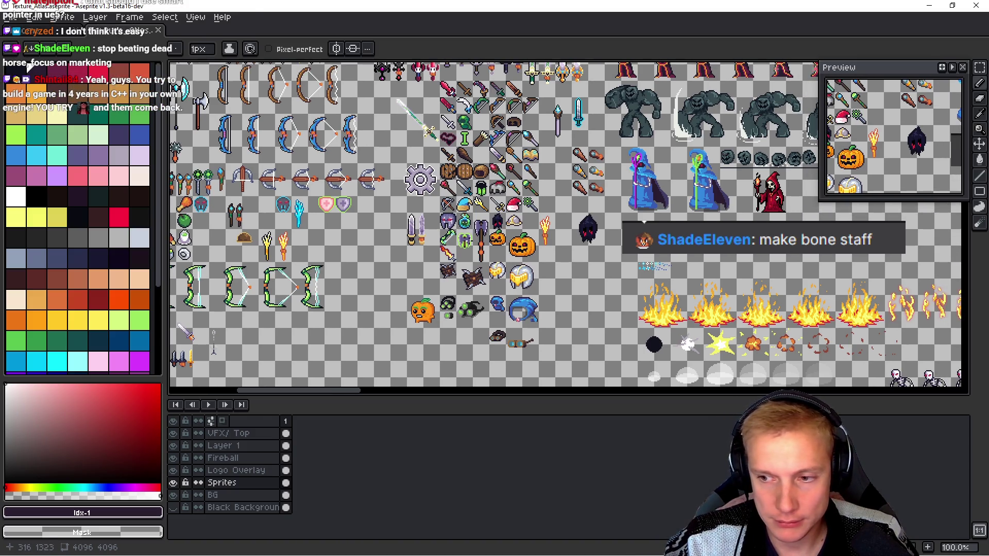
pyautogui.press('alt')
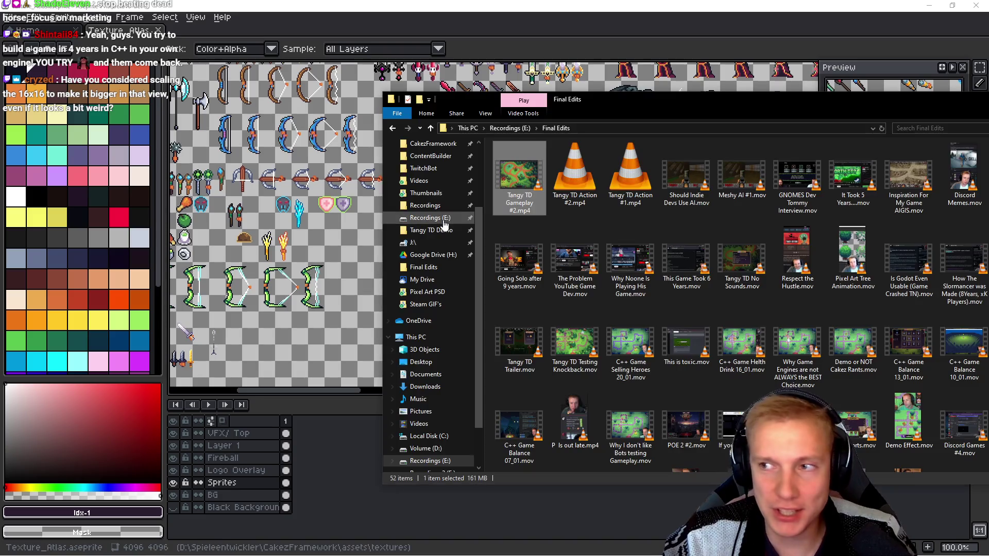
# Open Tangy TD Gameplay #2.mp4 from the Final Edits folder so it plays in VLC.
pyautogui.hotkey('alt', 'Tab')
pyautogui.moveTo(663, 101); pyautogui.dragTo(450, 94)
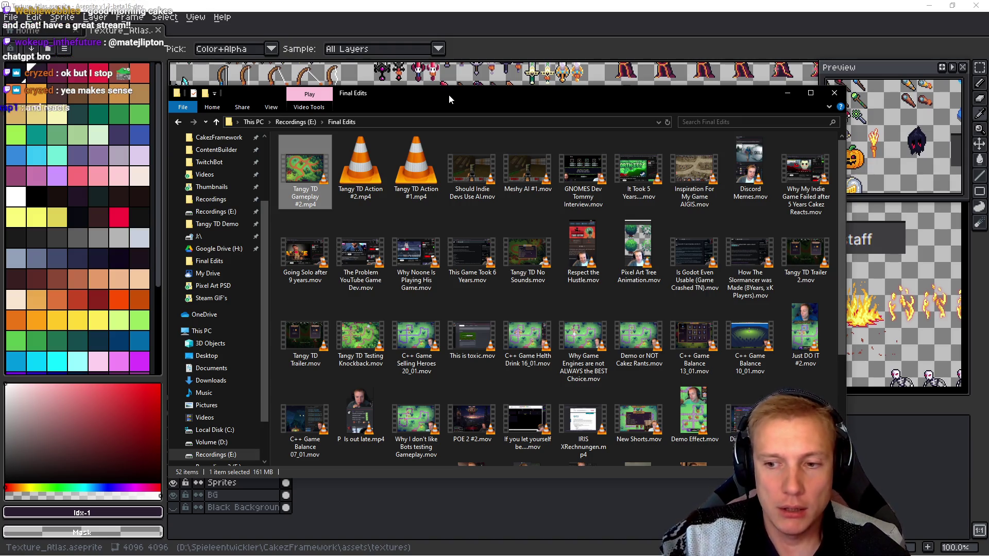
pyautogui.press('b')
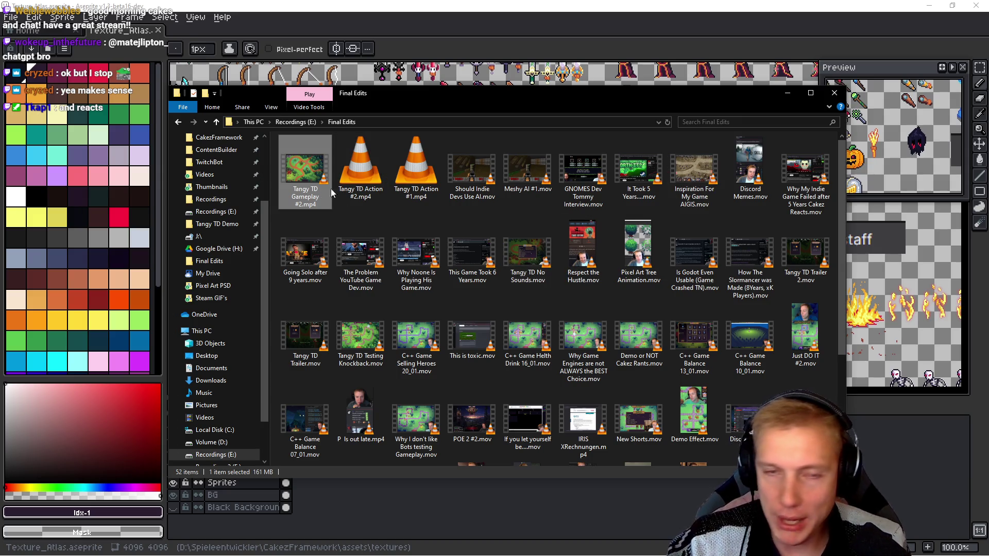
pyautogui.press('Return')
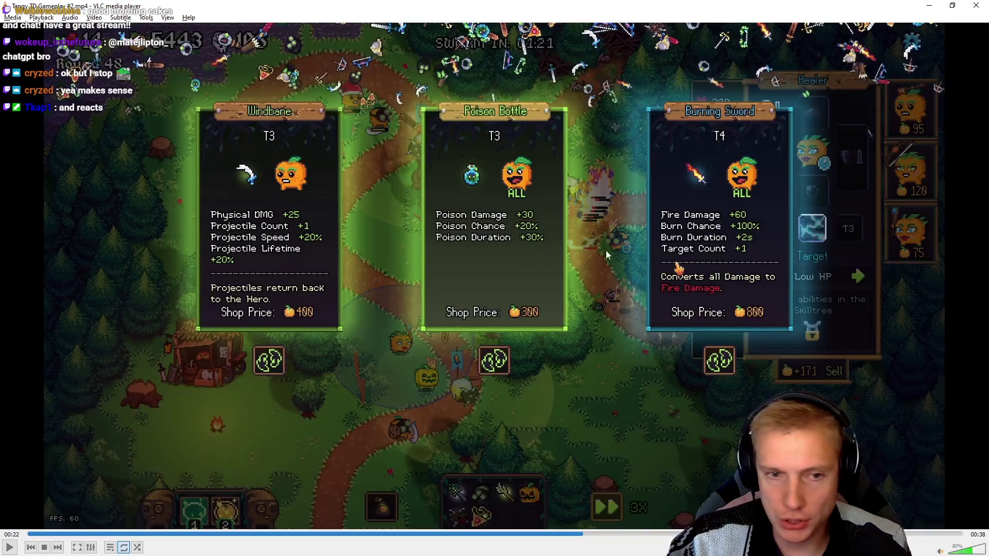
# Close VLC media player to return to the Final Edits folder.
pyautogui.click(975, 6)
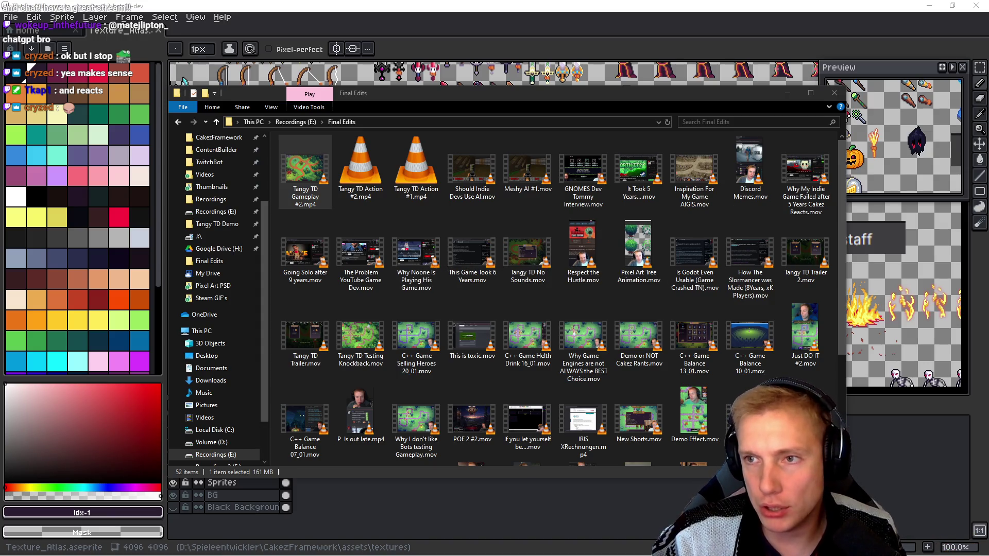
# Bring Aseprite forward and save the texture atlas file.
pyautogui.click(729, 5)
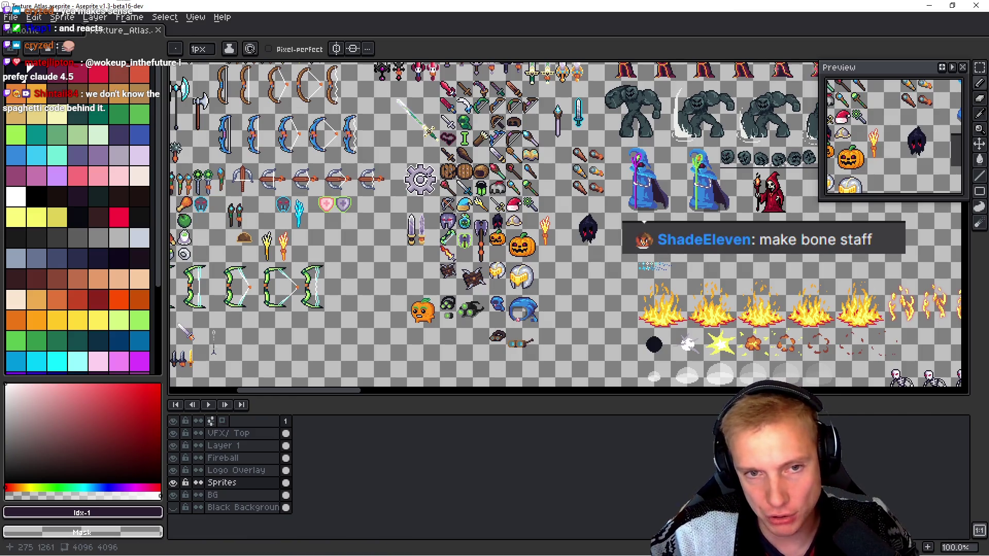
pyautogui.moveTo(581, 199); pyautogui.dragTo(549, 201)
pyautogui.hotkey('ctrl', 's')
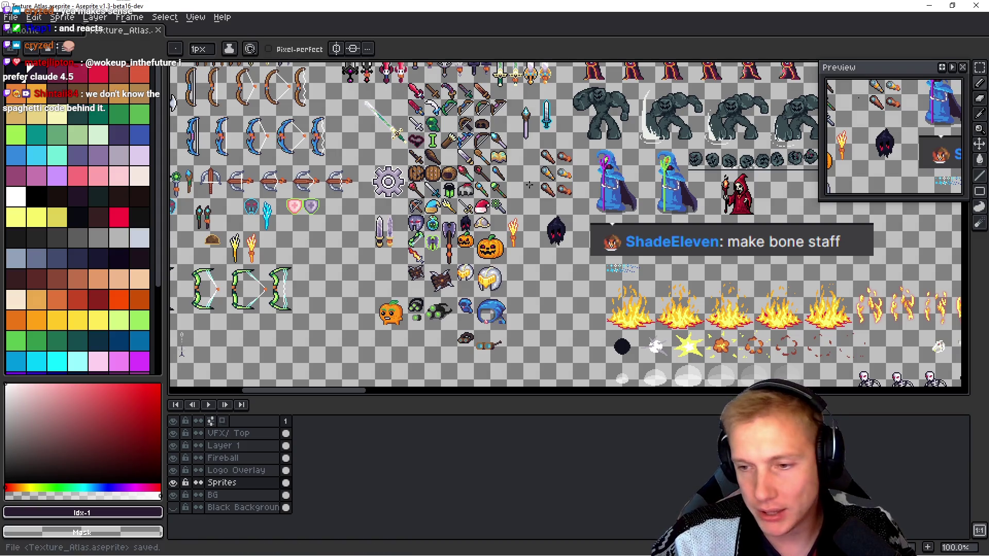
# Export the texture atlas as a sprite sheet.
pyautogui.scroll(6, 557, 175)
pyautogui.hscroll(2, 567, 210)
pyautogui.scroll(-1, 556, 221)
pyautogui.hotkey('ctrl', 'e')
pyautogui.click(885, 196)
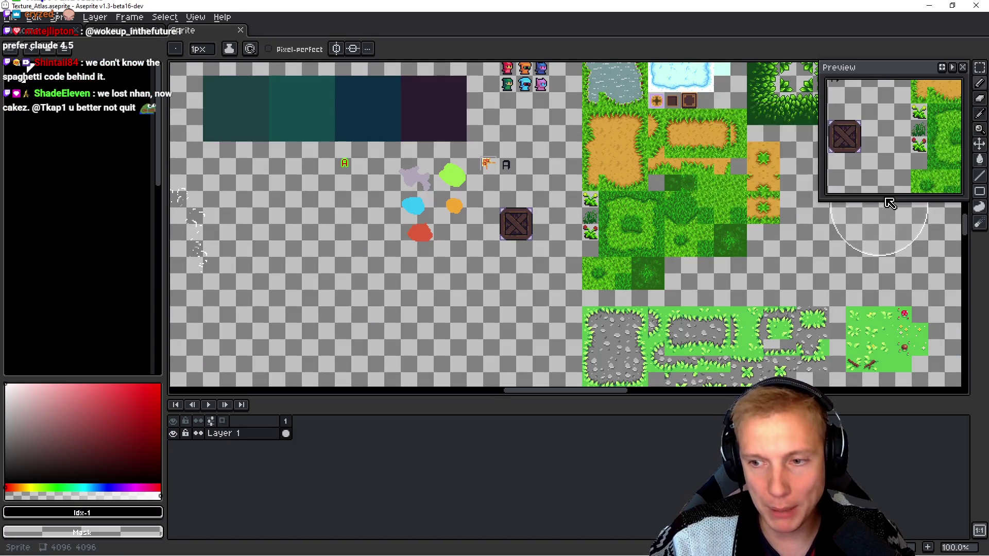
pyautogui.press('alt')
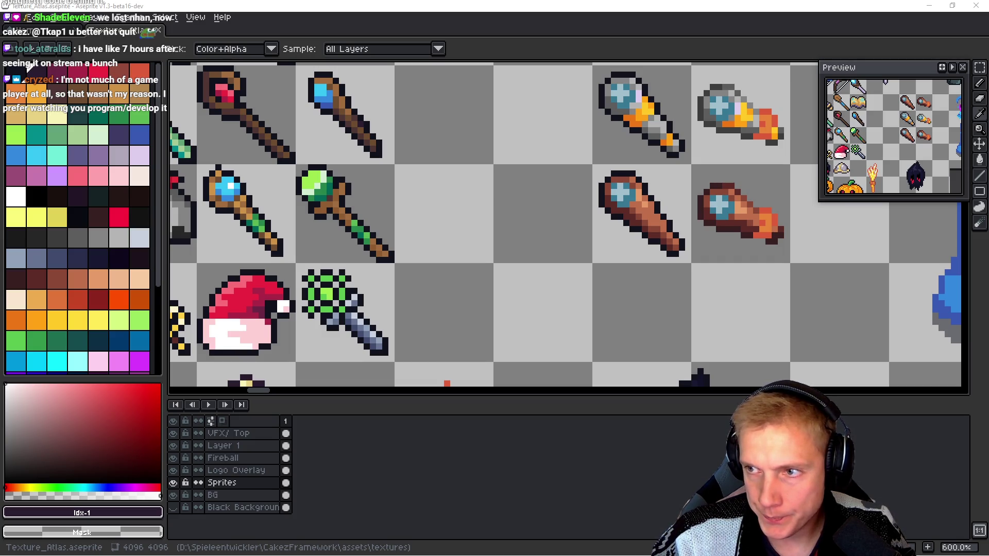
pyautogui.hotkey('alt', 'Tab')
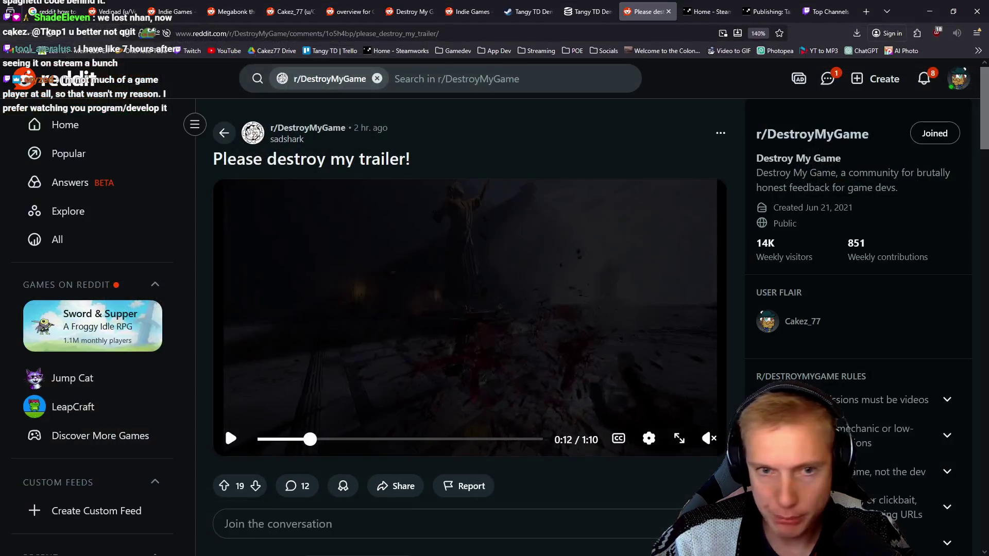
# Go to the r/DestroyMyGame tab and try to create a new post.
pyautogui.click(466, 11)
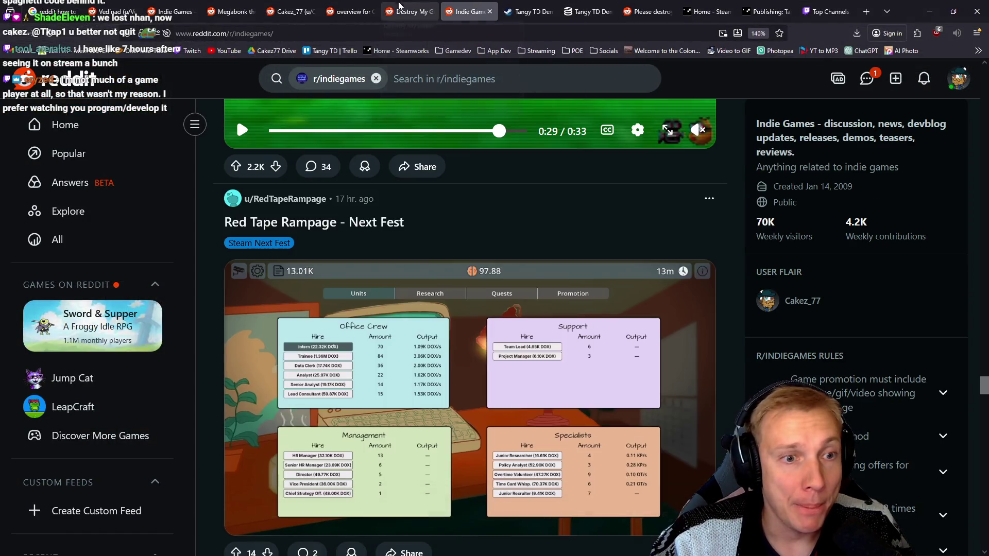
pyautogui.scroll(-6, 548, 232)
pyautogui.scroll(-10, 554, 214)
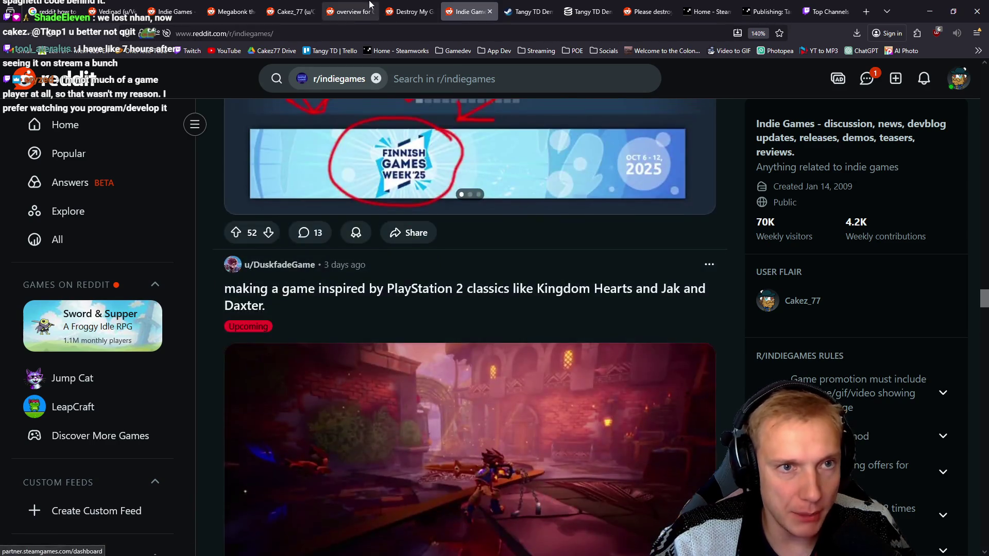
pyautogui.hotkey('ctrl', 'shift', 'Tab')
pyautogui.scroll(15, 446, 327)
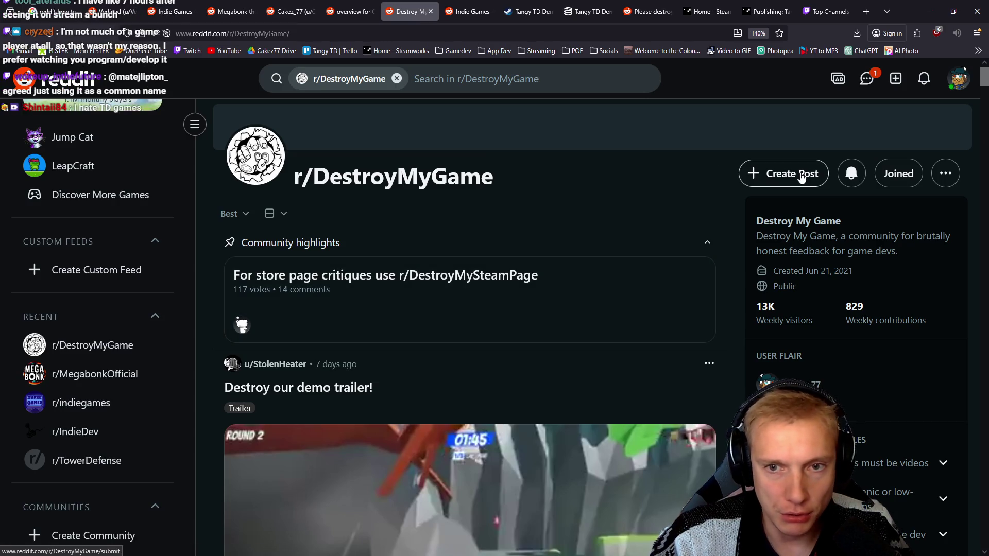
pyautogui.click(802, 174)
# Check the profile's tower defense trailer post, then review the notice's comment karma requirement.
pyautogui.click(288, 12)
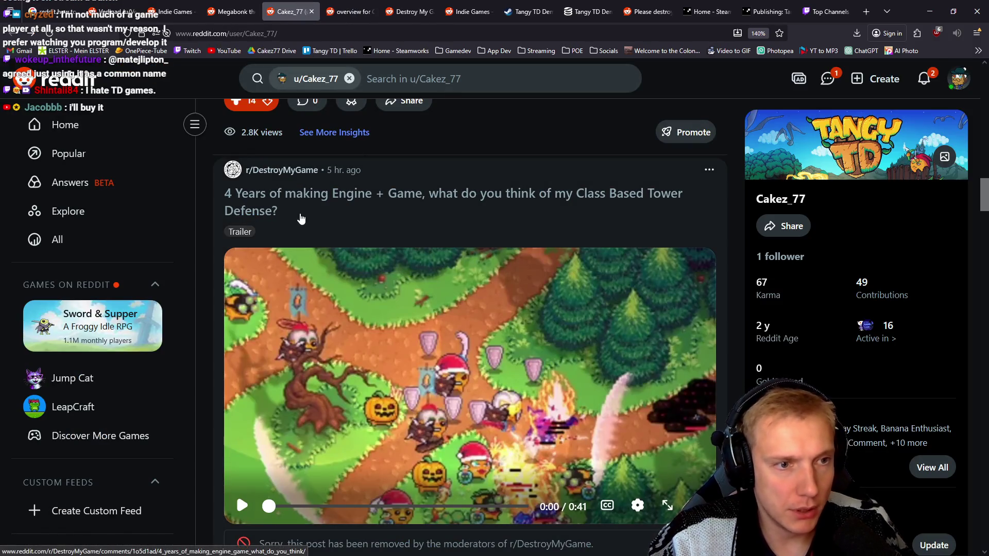
pyautogui.click(303, 219)
pyautogui.moveTo(213, 157); pyautogui.dragTo(394, 182)
pyautogui.hotkey('ctrl', 'c')
pyautogui.click(357, 7)
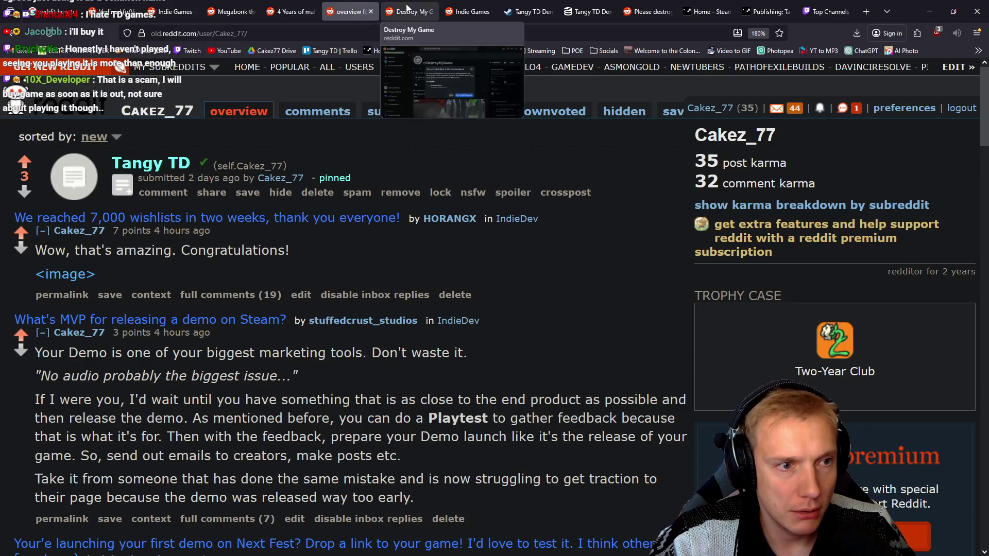
pyautogui.click(407, 11)
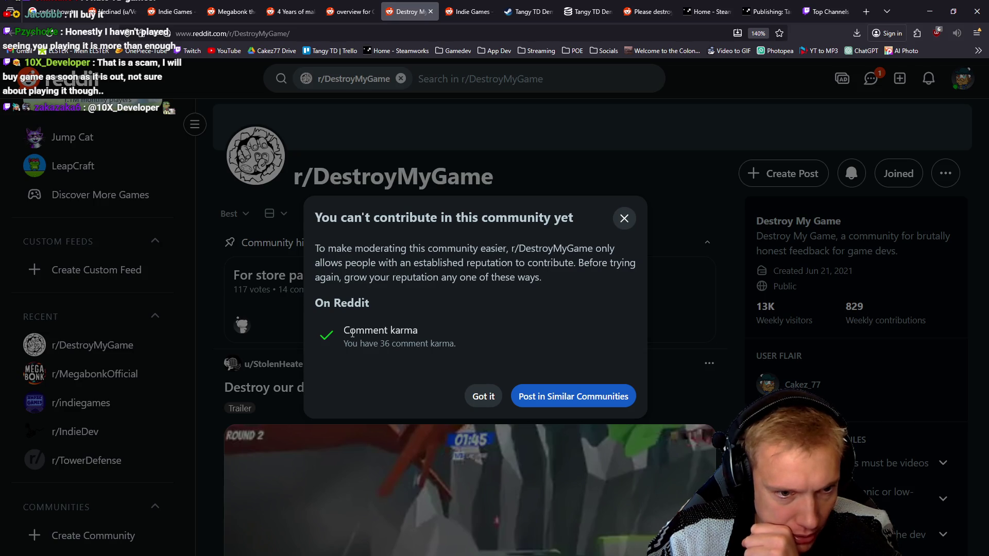
pyautogui.moveTo(348, 331); pyautogui.dragTo(456, 344)
# Dismiss the can't-contribute notice, close the similar communities list, and open a new r/DestroyMyGame post.
pyautogui.click(464, 342)
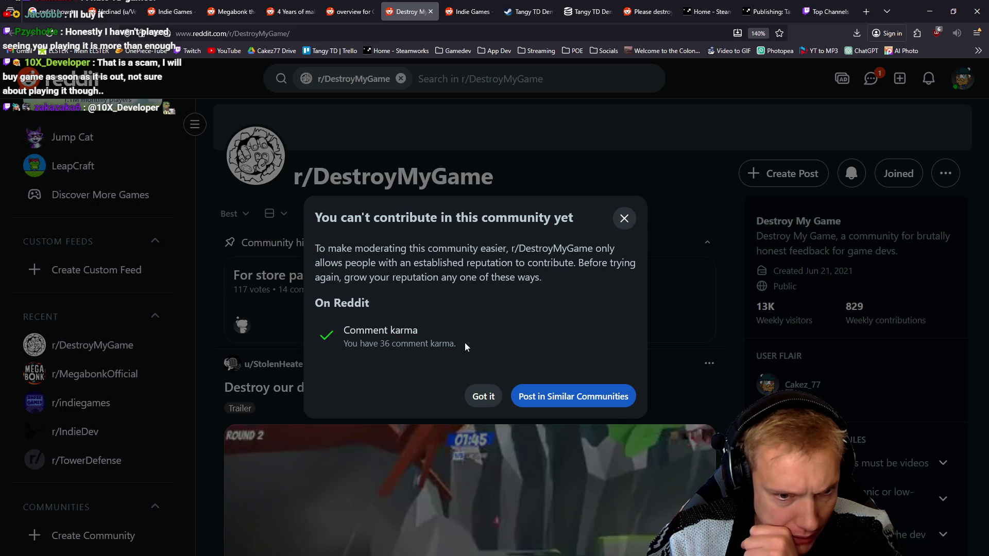
pyautogui.click(483, 397)
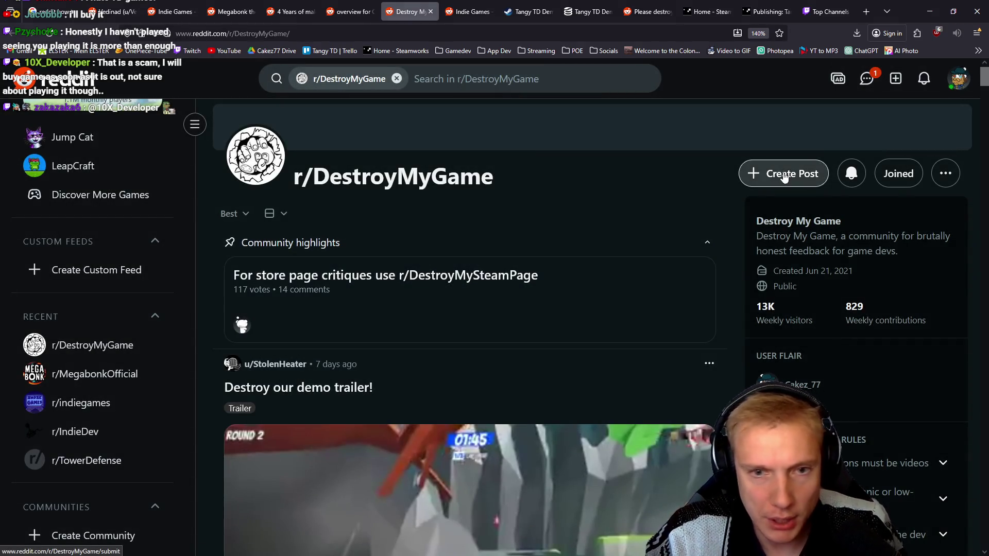
pyautogui.click(776, 174)
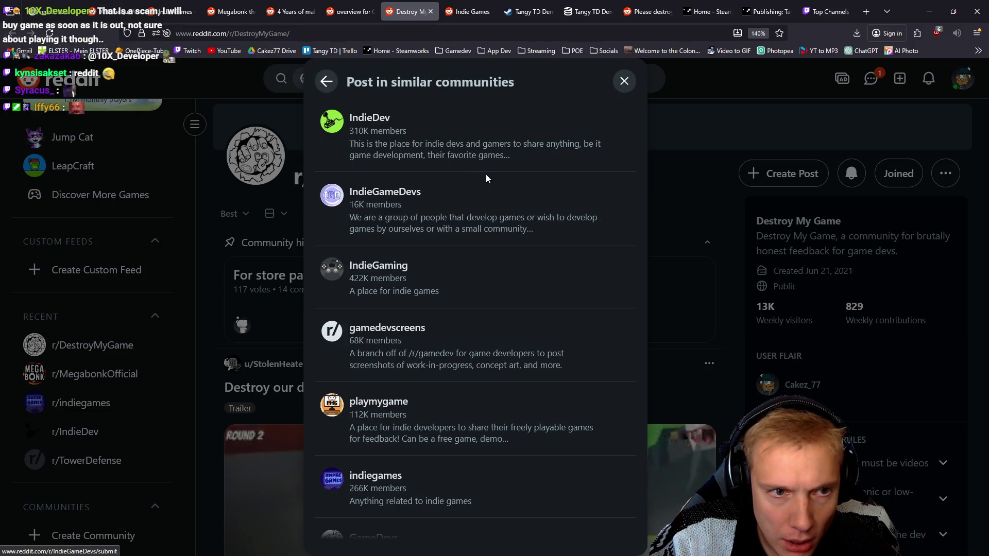
pyautogui.click(624, 81)
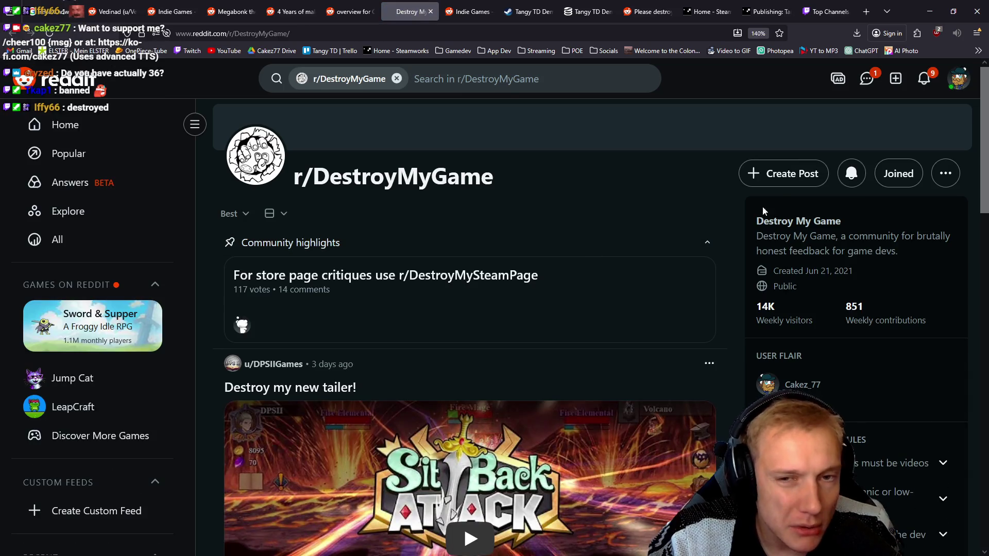
pyautogui.click(773, 185)
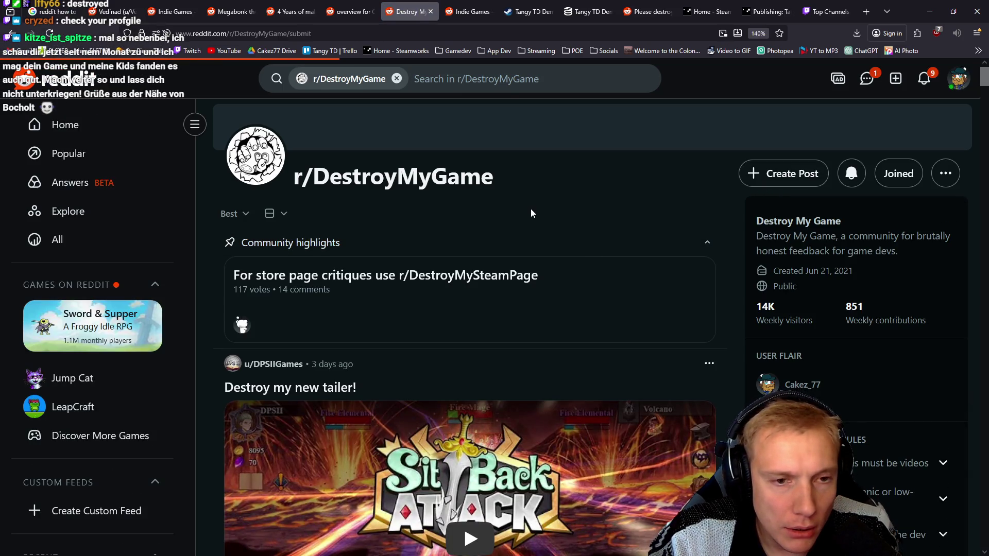
# Paste the '4 Years of making Engine + Game…' title and upload Tangy TD Gameplay #2.mp4 as a video.
pyautogui.click(302, 256)
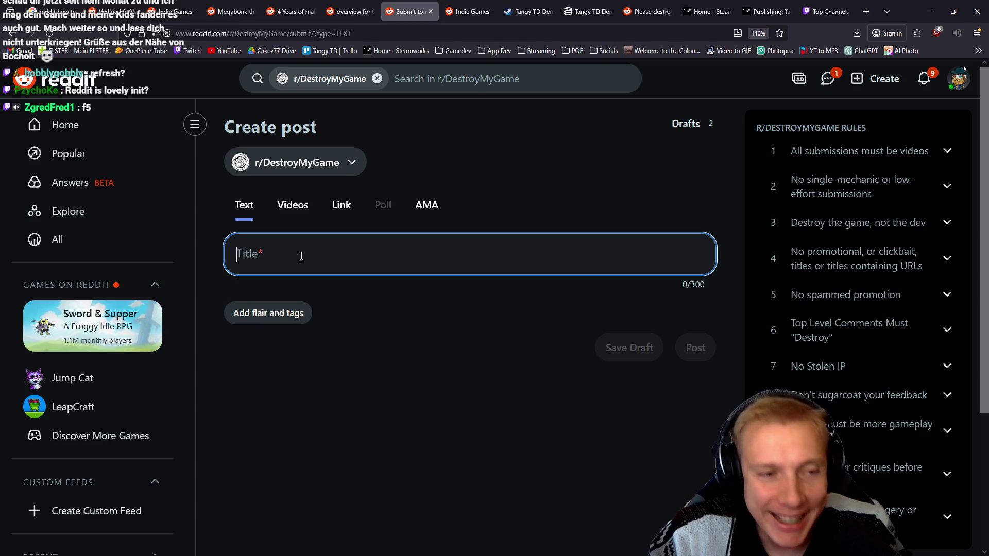
pyautogui.hotkey('ctrl', 'v')
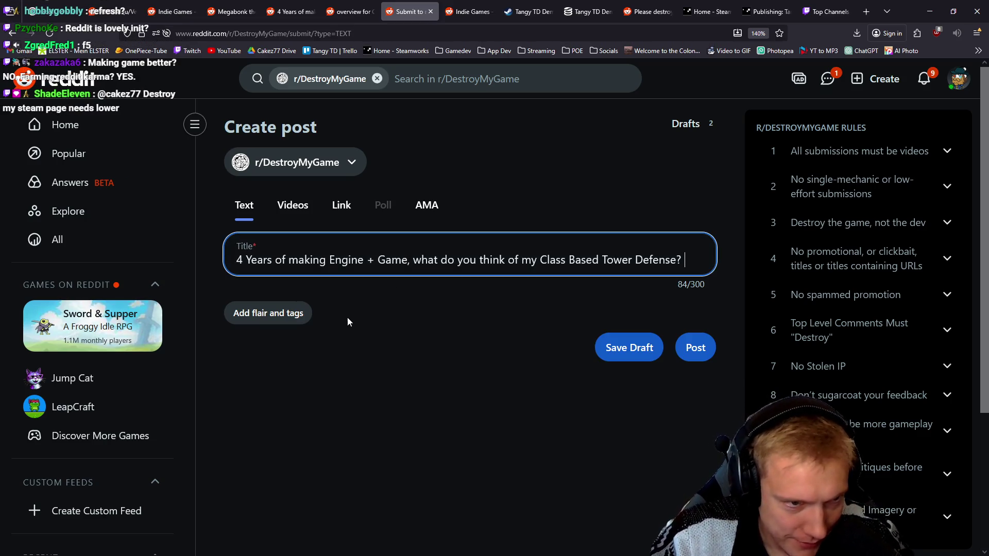
pyautogui.click(291, 205)
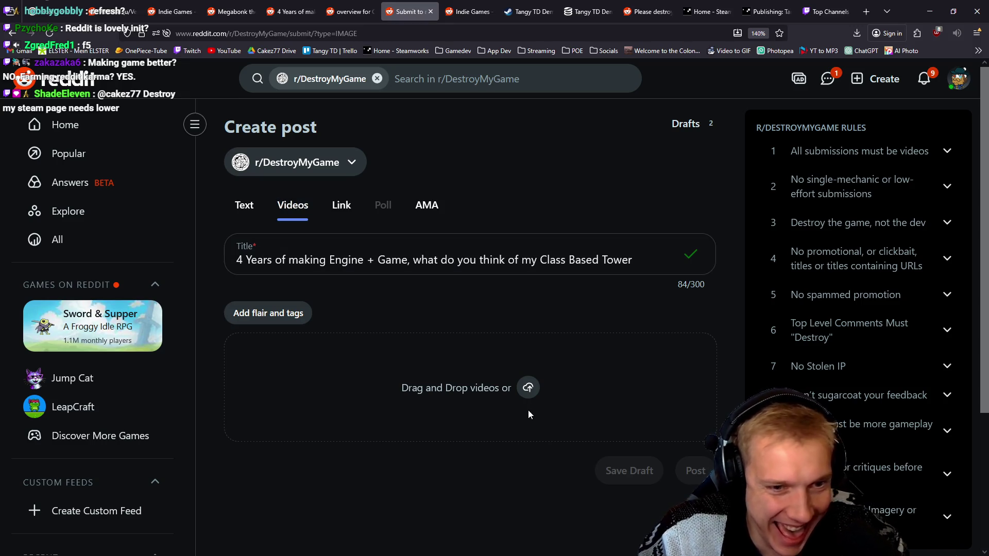
pyautogui.click(503, 406)
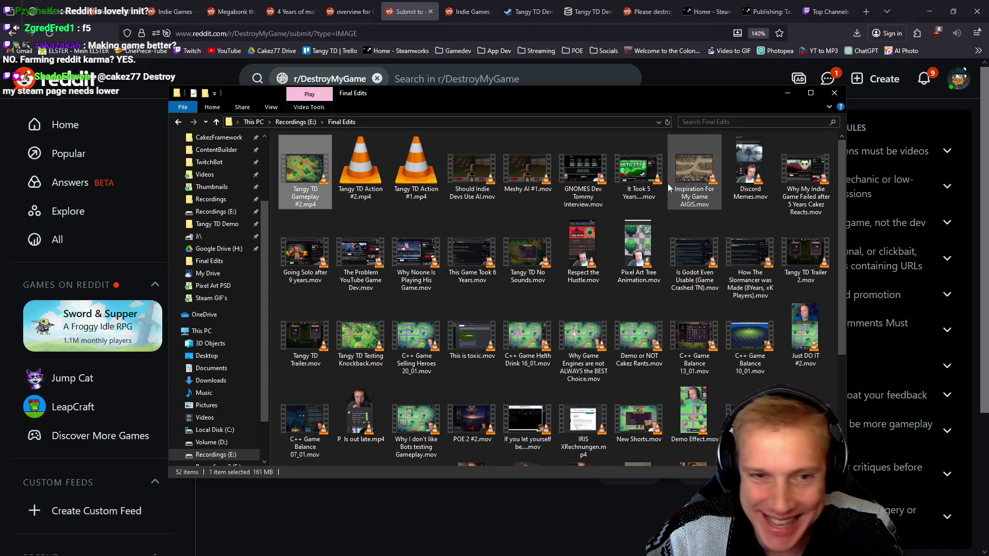
pyautogui.moveTo(526, 96); pyautogui.dragTo(988, 140)
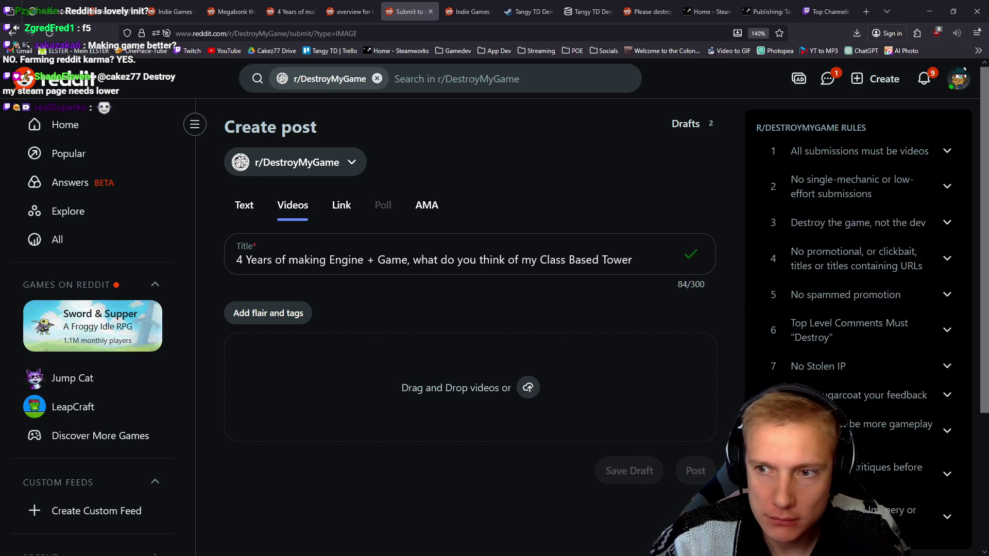
pyautogui.moveTo(988, 382); pyautogui.dragTo(372, 382)
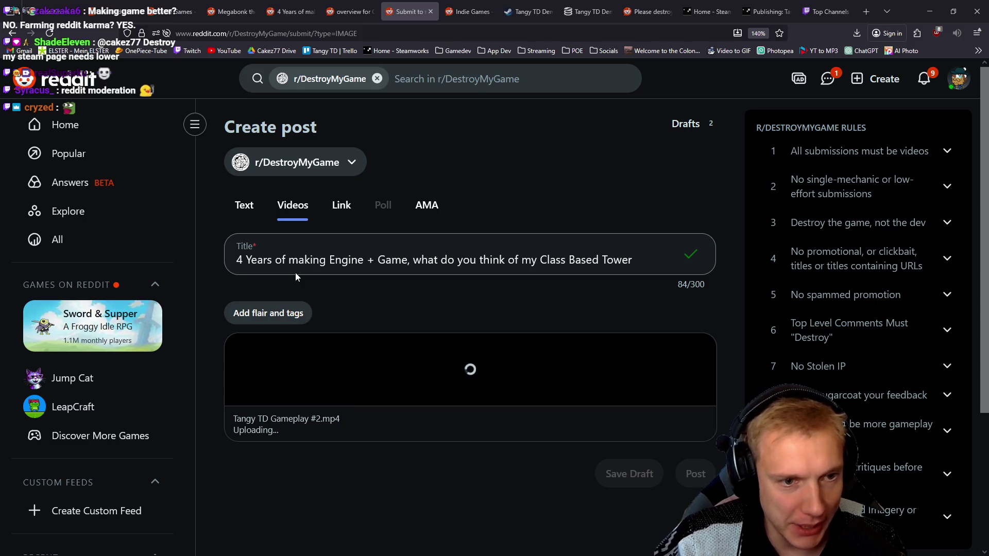
pyautogui.moveTo(416, 261); pyautogui.dragTo(685, 261)
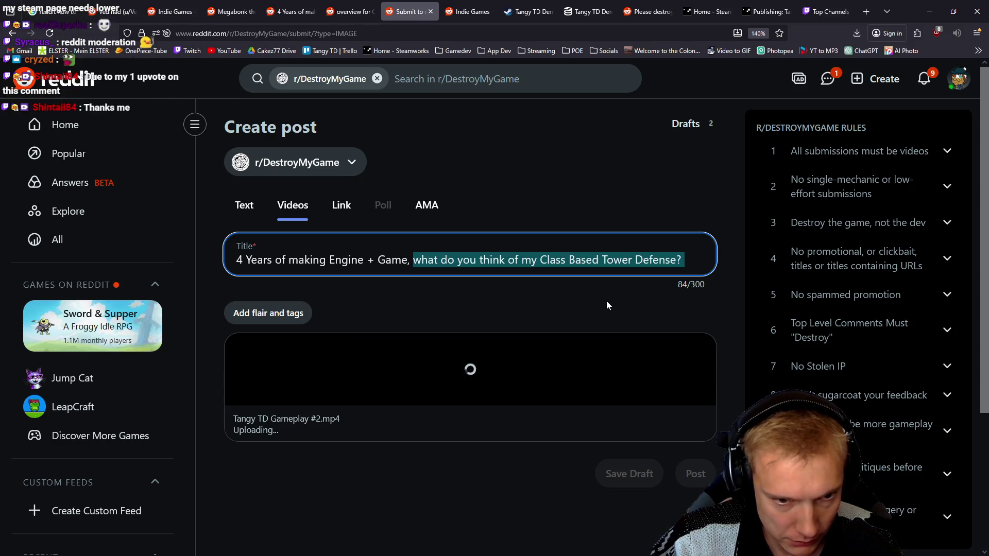
pyautogui.click(458, 362)
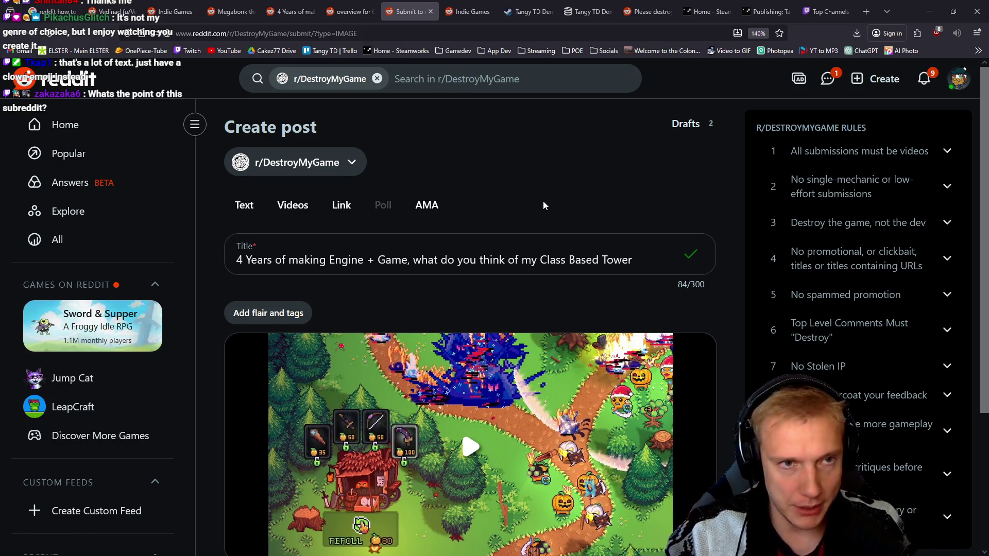
# Submit the trailer video post to r/DestroyMyGame and view its removed-by-moderators page.
pyautogui.click(329, 11)
pyautogui.click(294, 10)
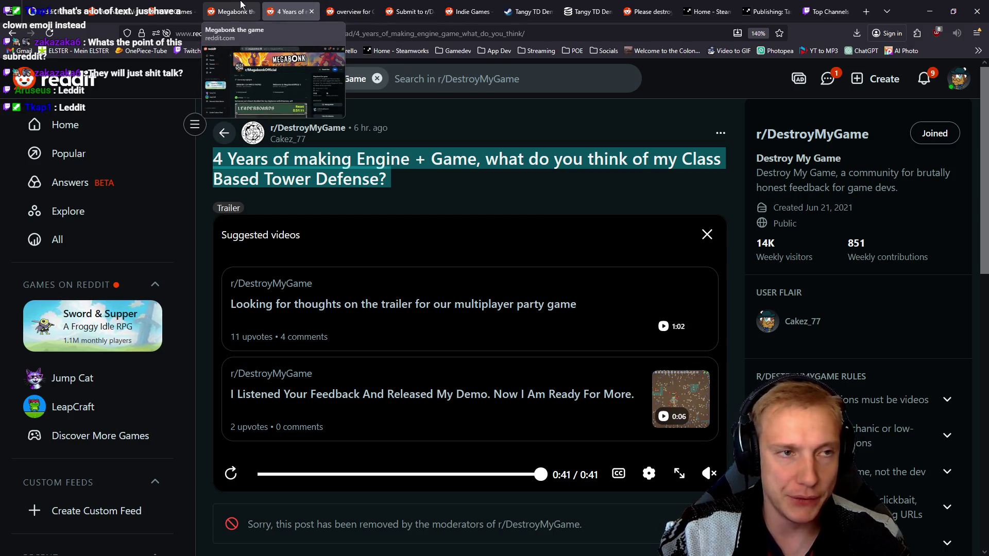
# Open the AutoModerator notification and its linked r/cpp submission awaiting moderator approval.
pyautogui.click(924, 80)
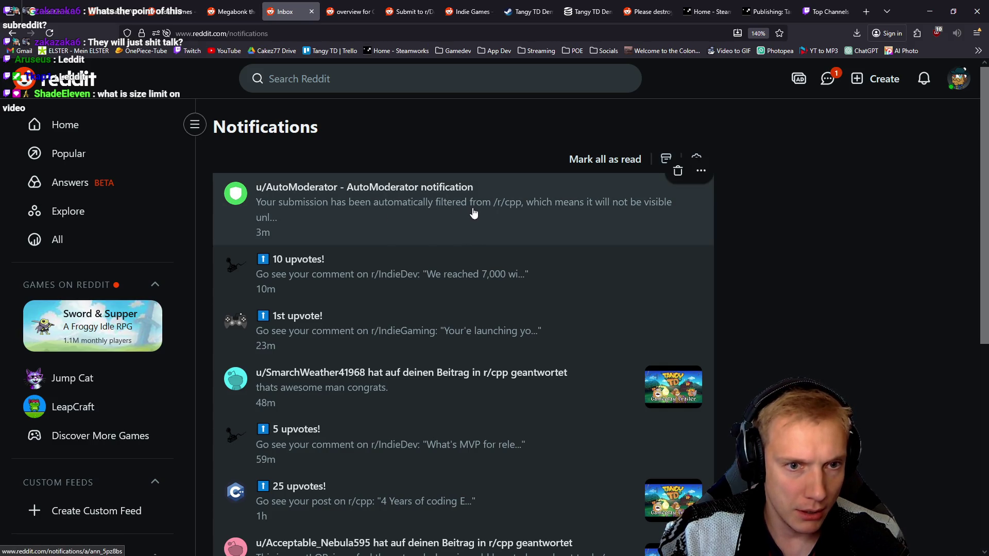
pyautogui.click(358, 216)
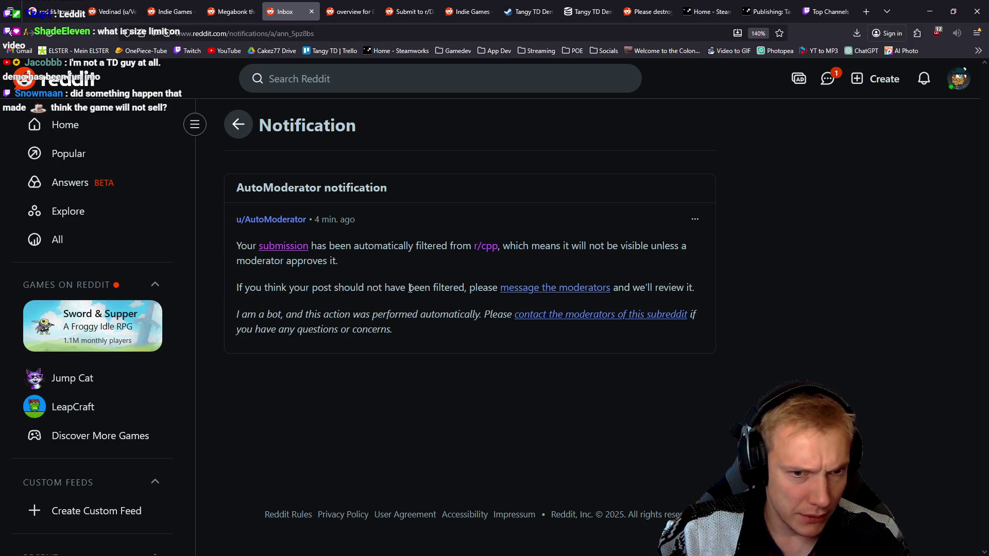
pyautogui.click(292, 253)
pyautogui.scroll(-4, 456, 251)
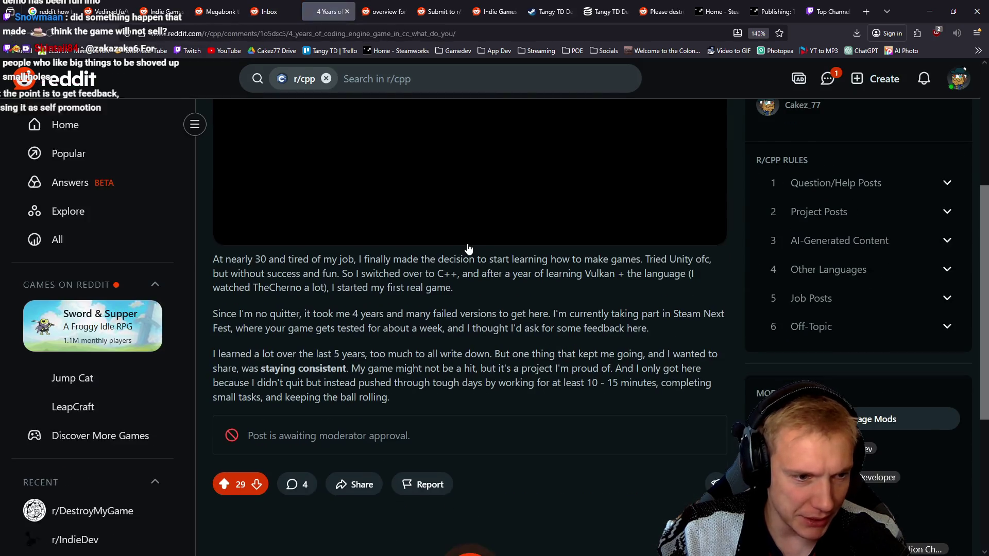
pyautogui.scroll(-2, 527, 329)
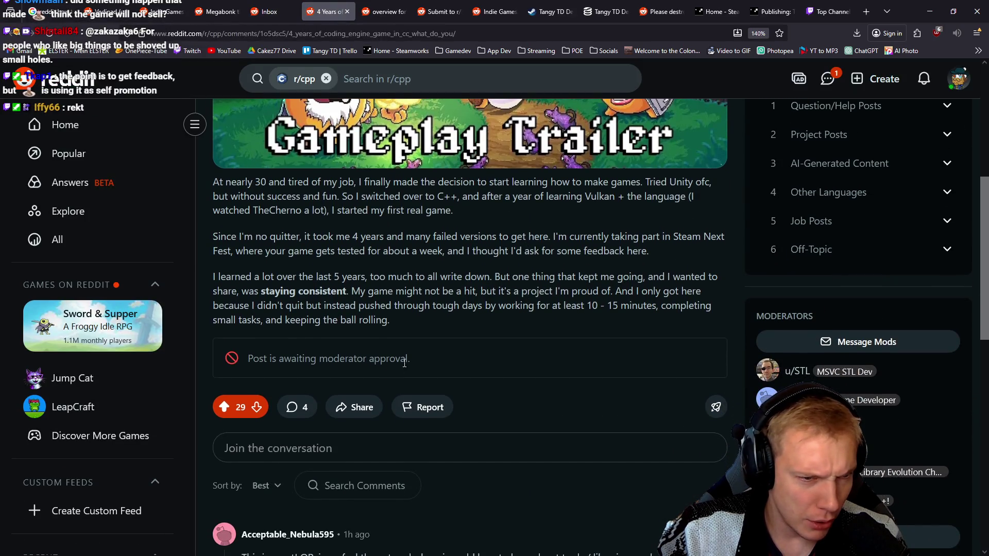
pyautogui.moveTo(271, 355); pyautogui.dragTo(380, 360)
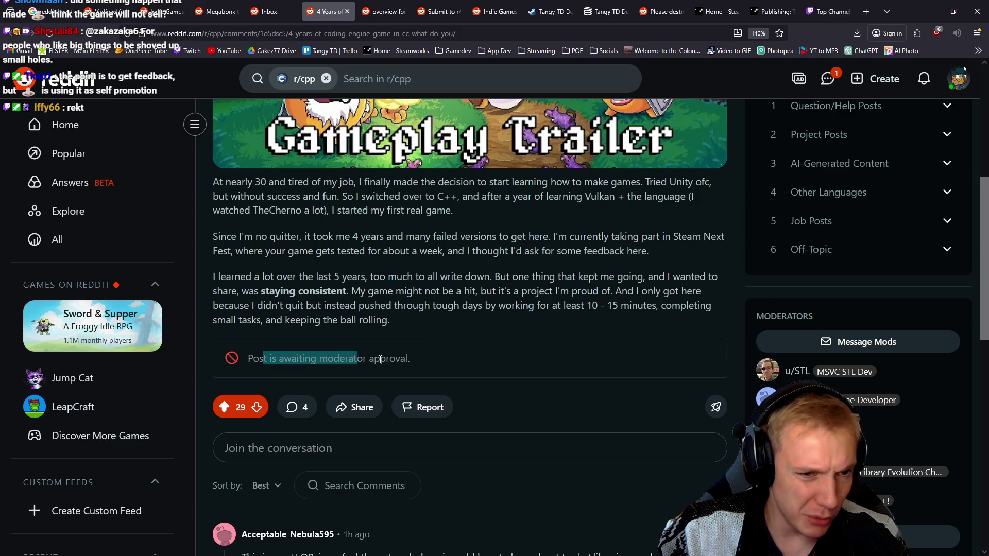
pyautogui.click(435, 360)
pyautogui.scroll(-5, 468, 337)
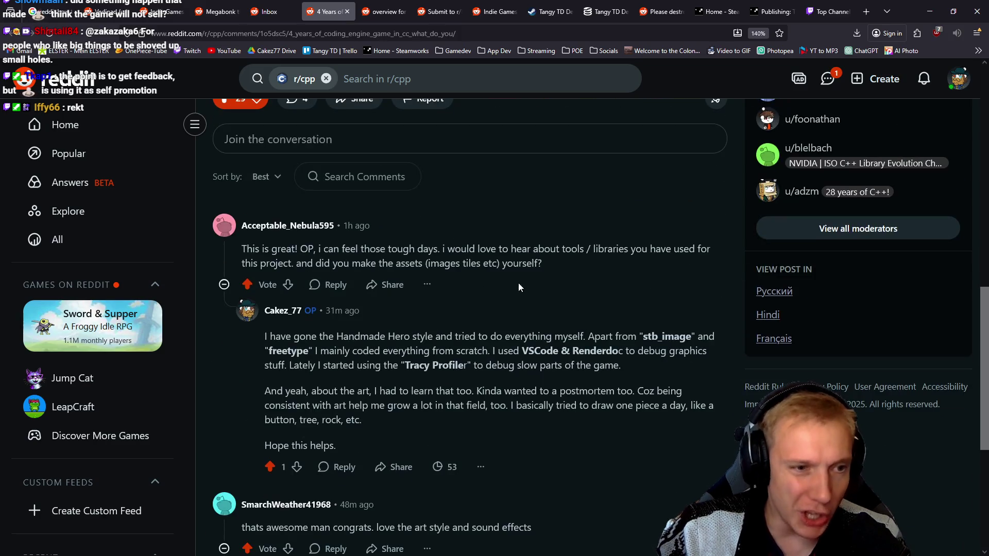
pyautogui.scroll(-5, 546, 270)
pyautogui.scroll(10, 483, 338)
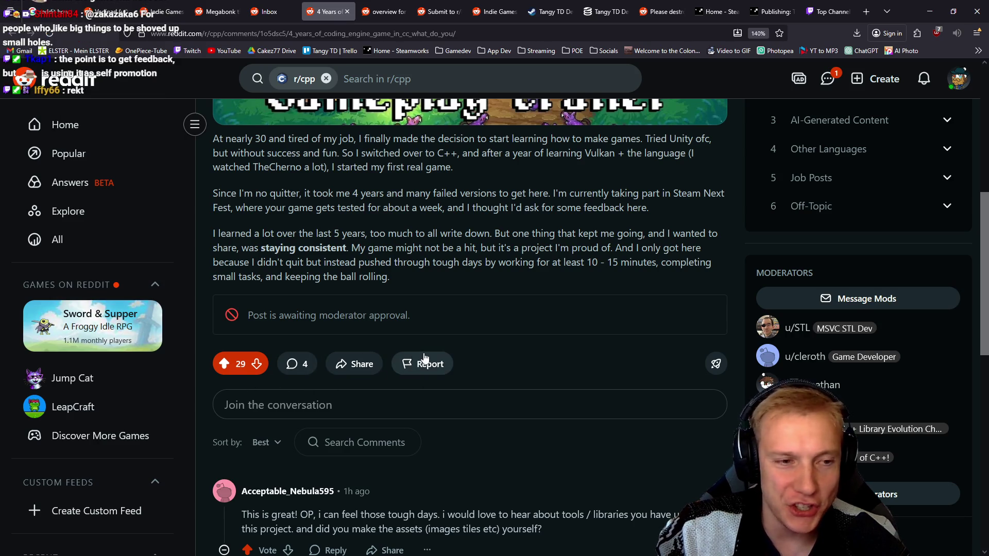
pyautogui.scroll(1, 423, 353)
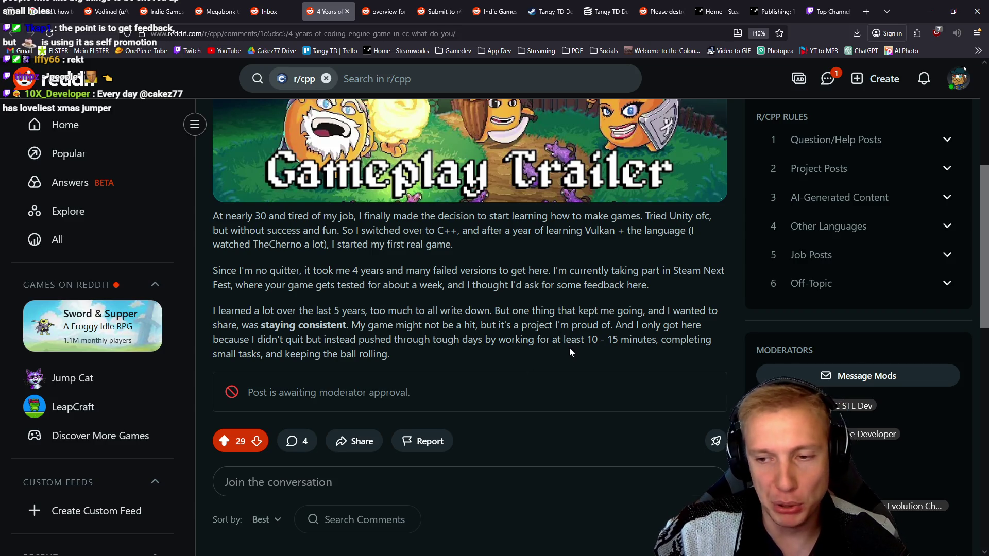
pyautogui.scroll(4, 554, 321)
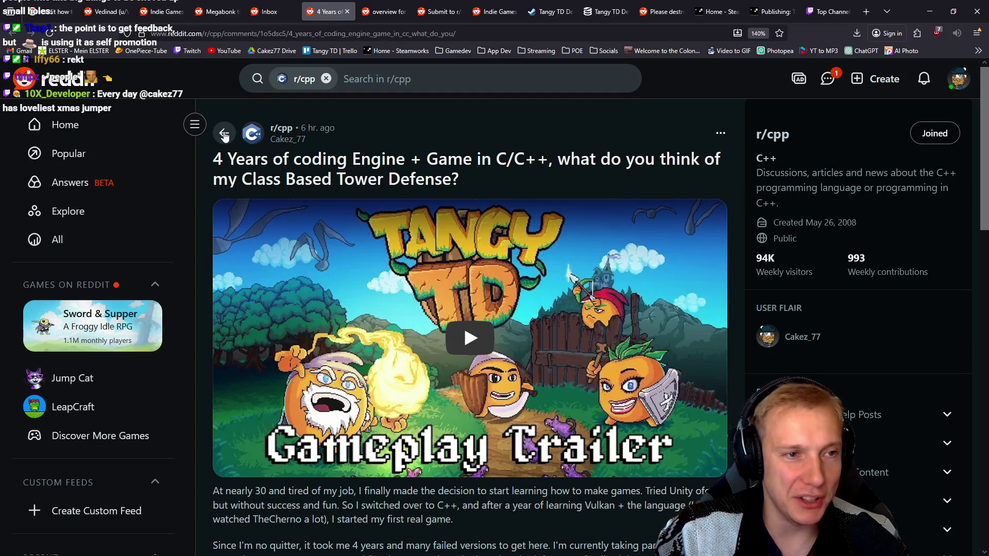
pyautogui.scroll(-5, 541, 186)
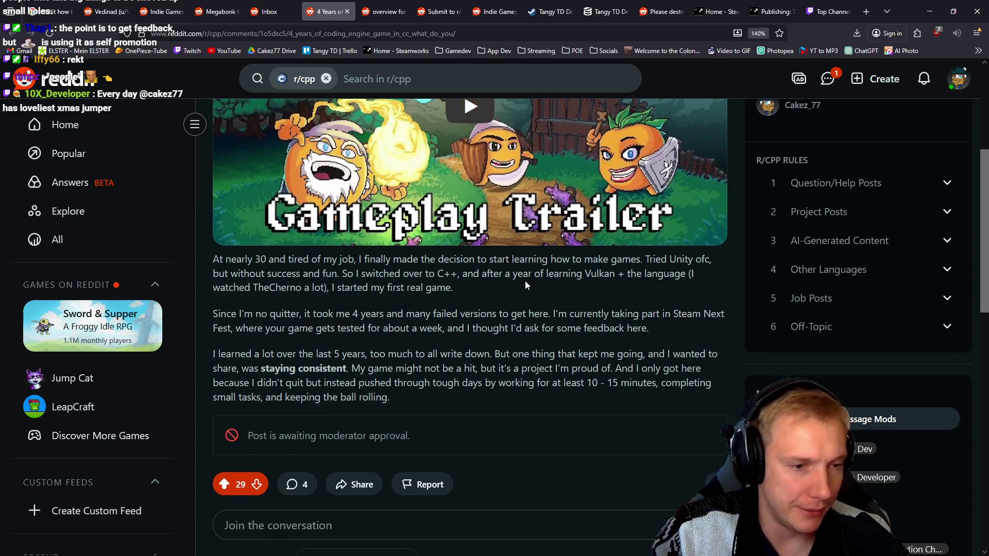
pyautogui.scroll(5, 524, 280)
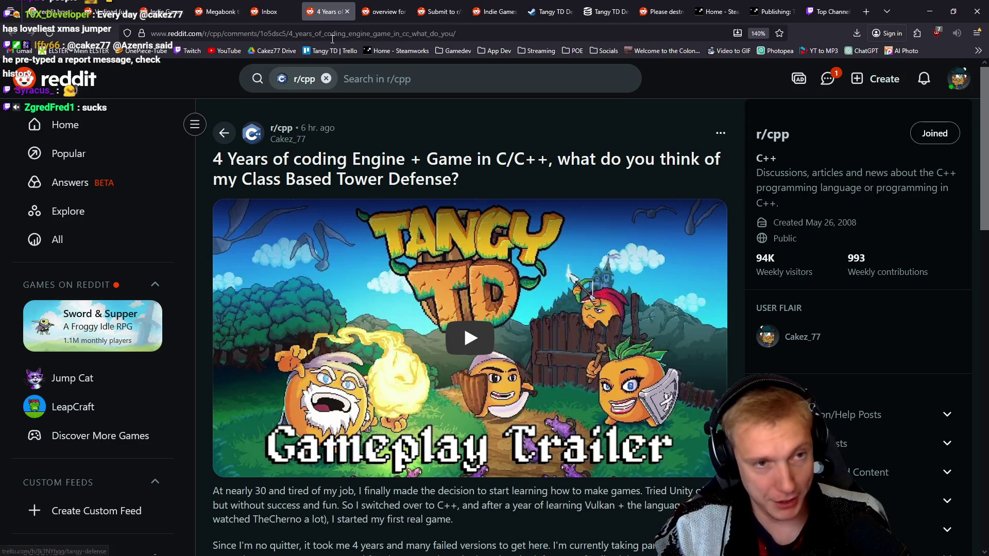
# Close the notifications inbox and open your own Reddit profile overview in a new tab.
pyautogui.middleClick(276, 6)
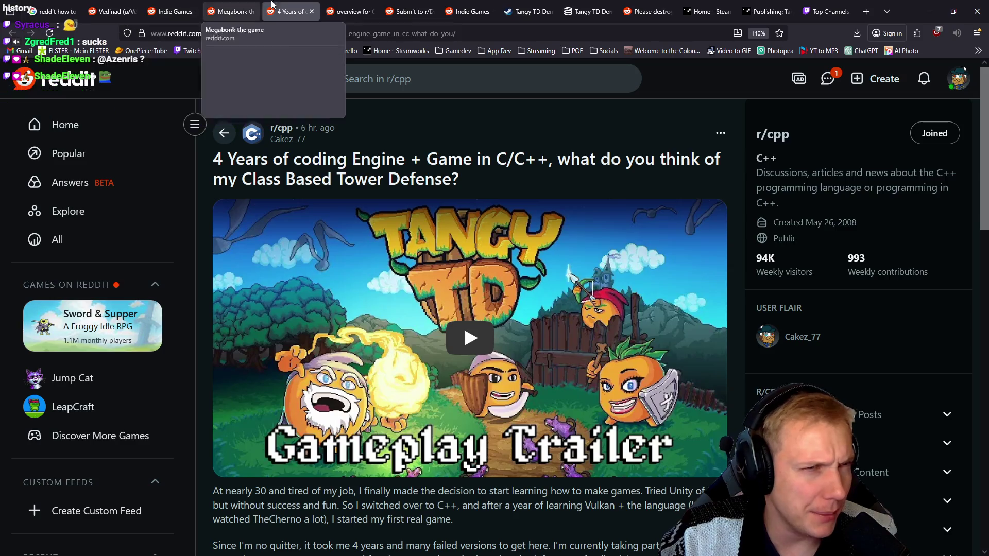
pyautogui.click(959, 79)
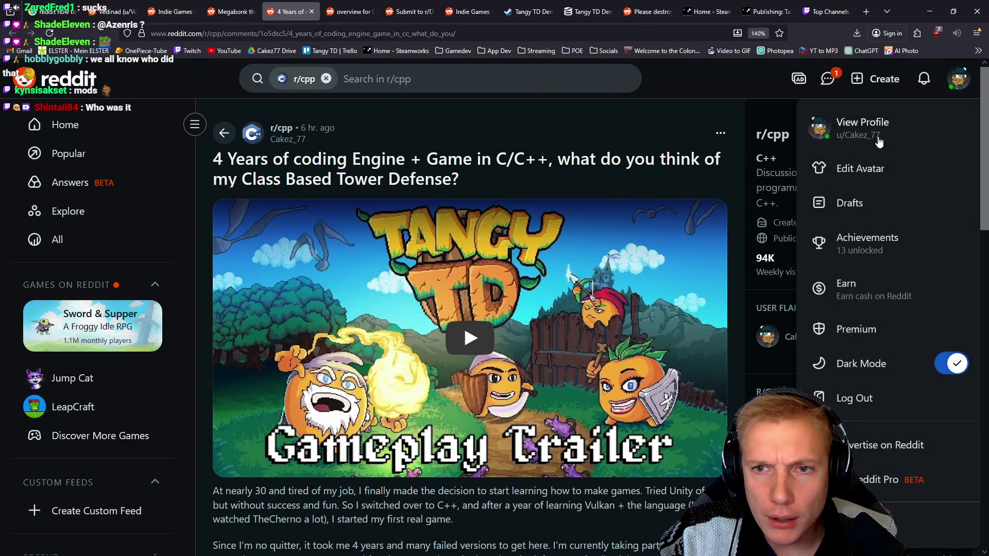
pyautogui.middleClick(846, 125)
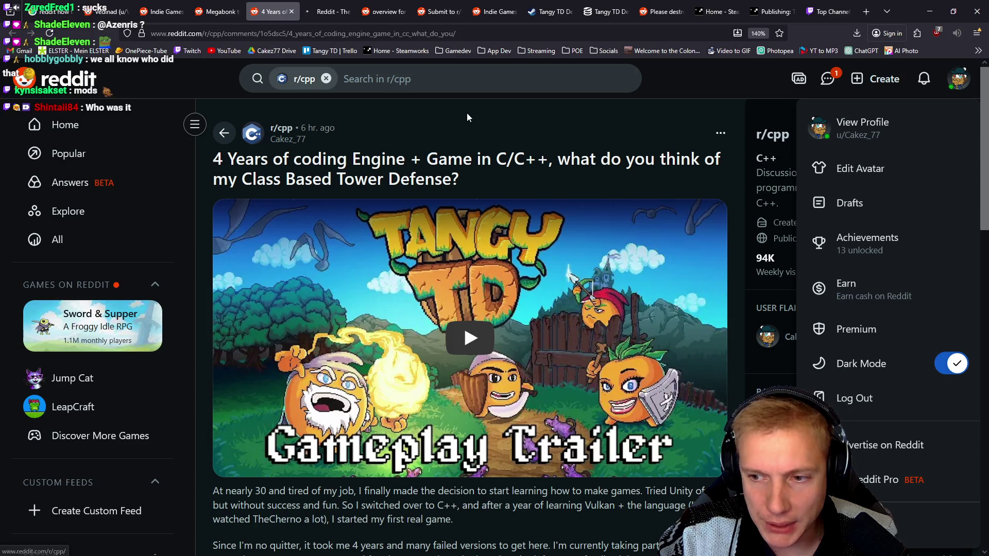
pyautogui.click(324, 11)
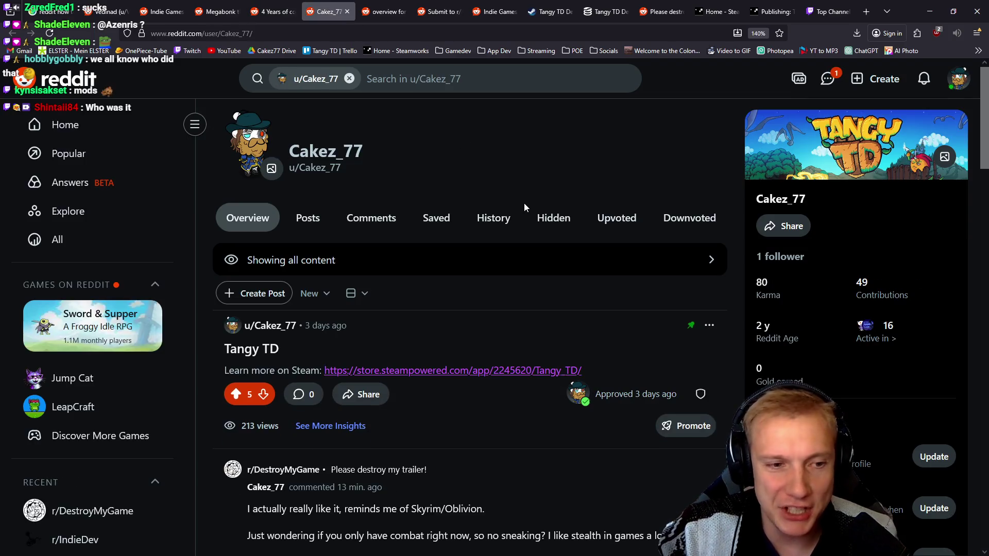
pyautogui.scroll(-5, 496, 219)
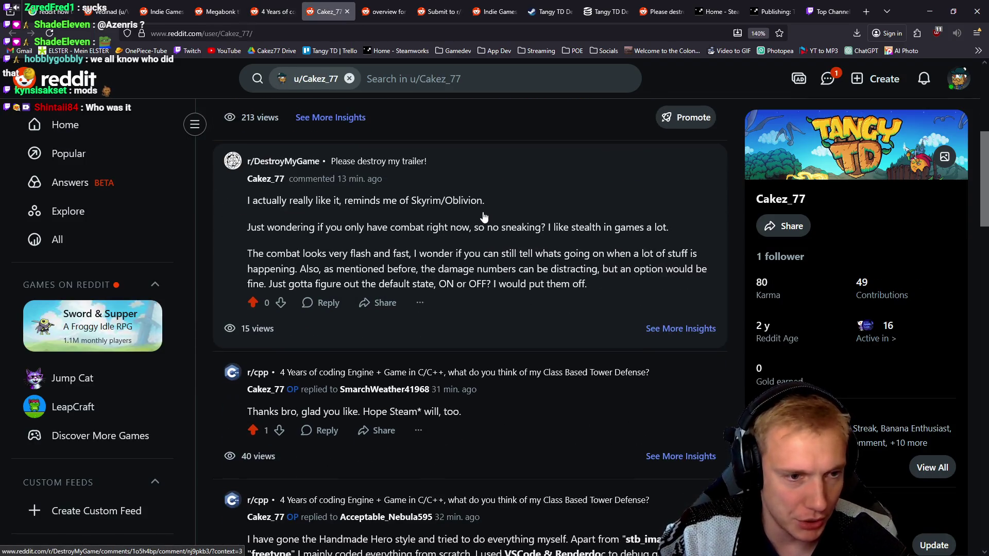
pyautogui.scroll(-3, 511, 234)
pyautogui.scroll(3, 513, 233)
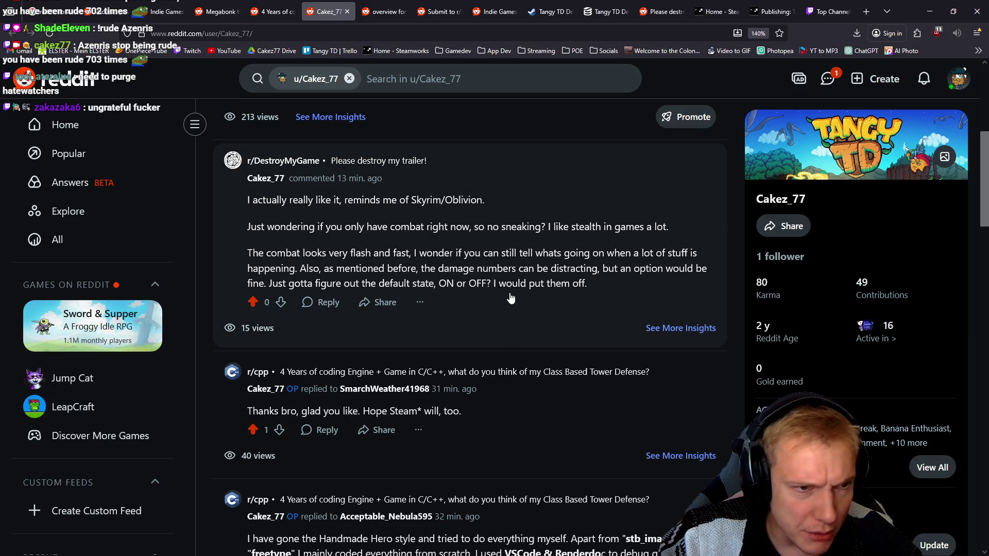
pyautogui.scroll(-3, 536, 288)
pyautogui.scroll(4, 536, 288)
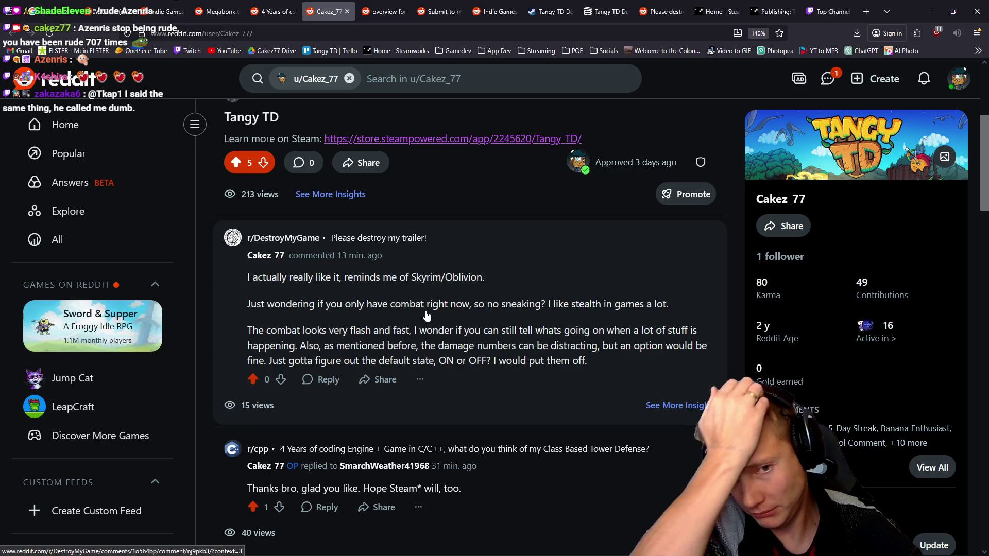
pyautogui.scroll(-5, 442, 334)
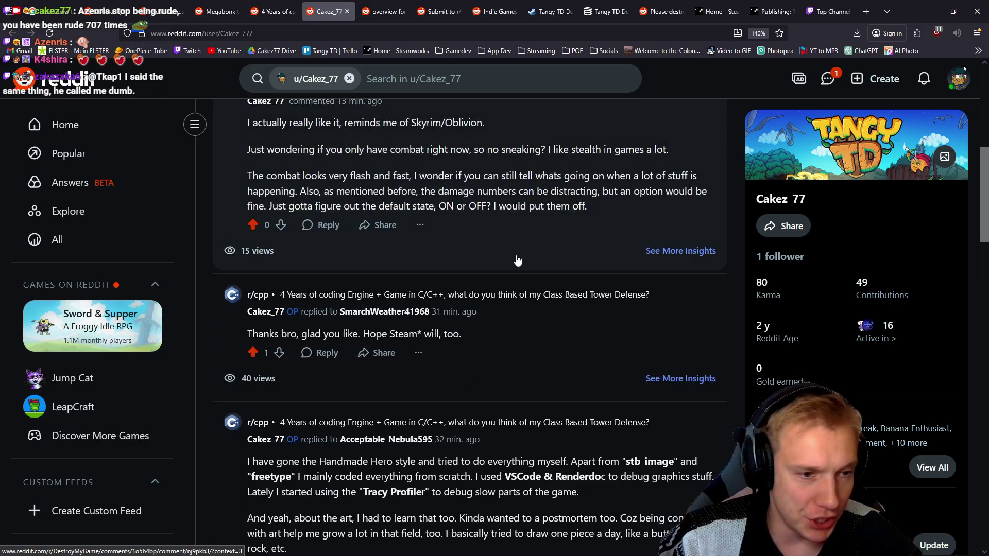
pyautogui.scroll(-5, 464, 274)
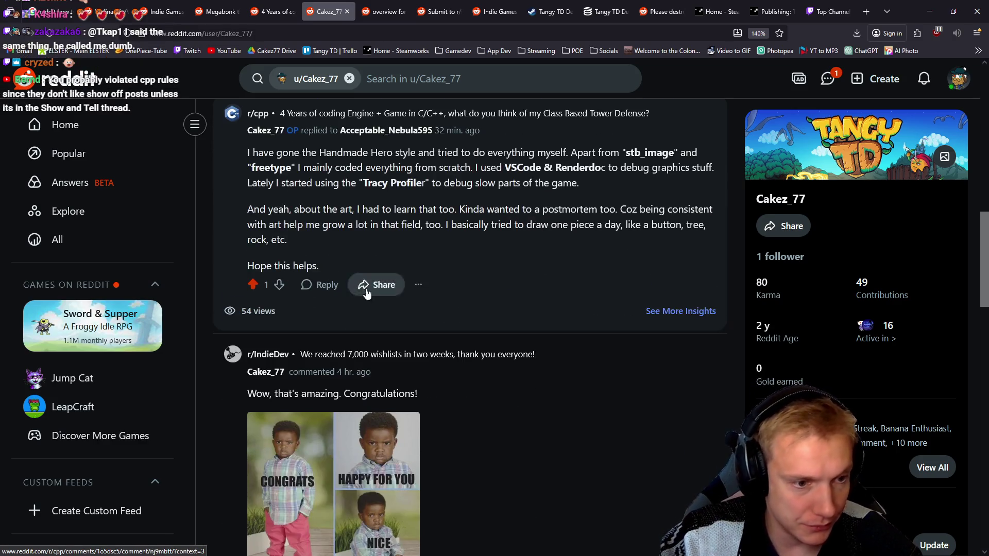
pyautogui.scroll(-5, 587, 264)
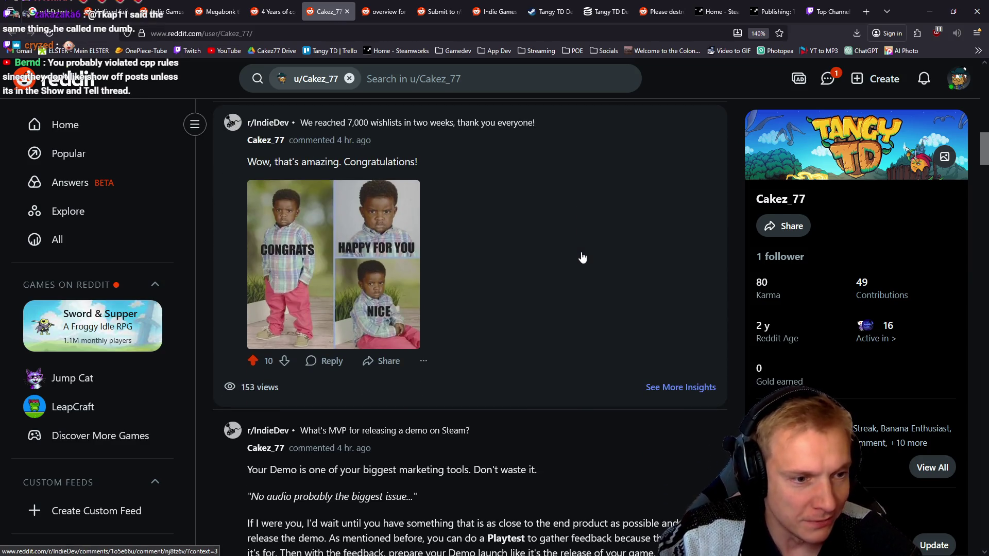
pyautogui.scroll(-5, 581, 258)
pyautogui.scroll(-5, 573, 254)
pyautogui.scroll(-4, 571, 254)
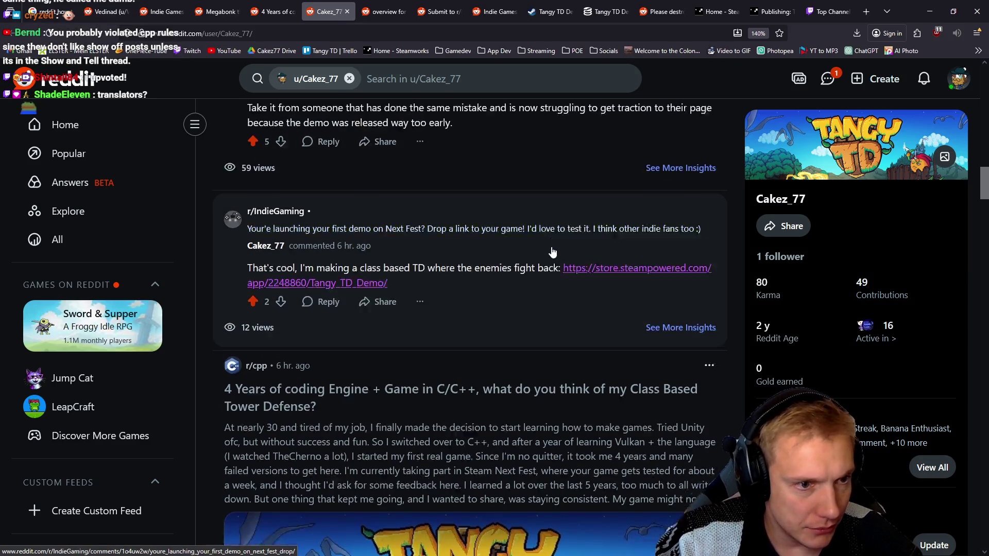
pyautogui.scroll(-8, 546, 254)
pyautogui.scroll(-4, 540, 252)
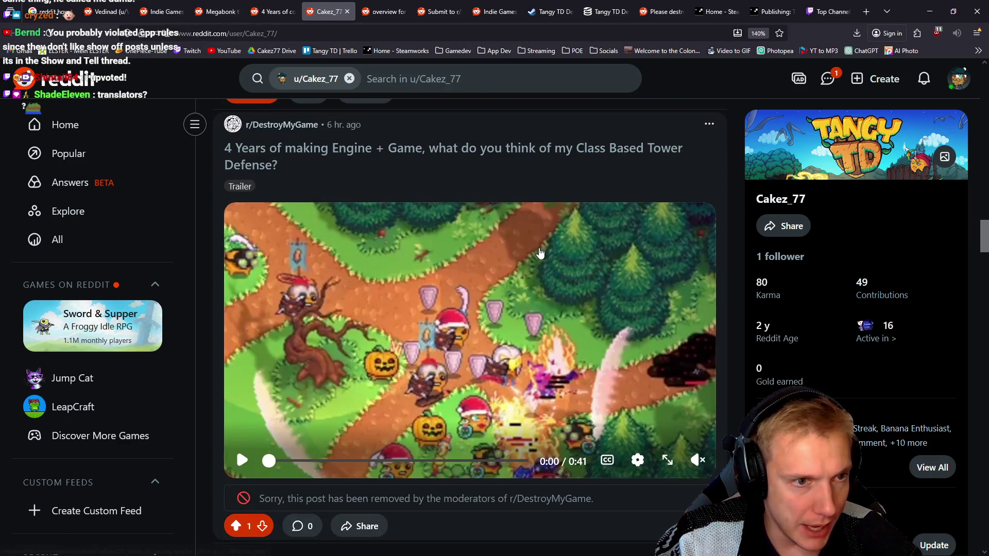
pyautogui.scroll(-10, 539, 252)
pyautogui.press('Home')
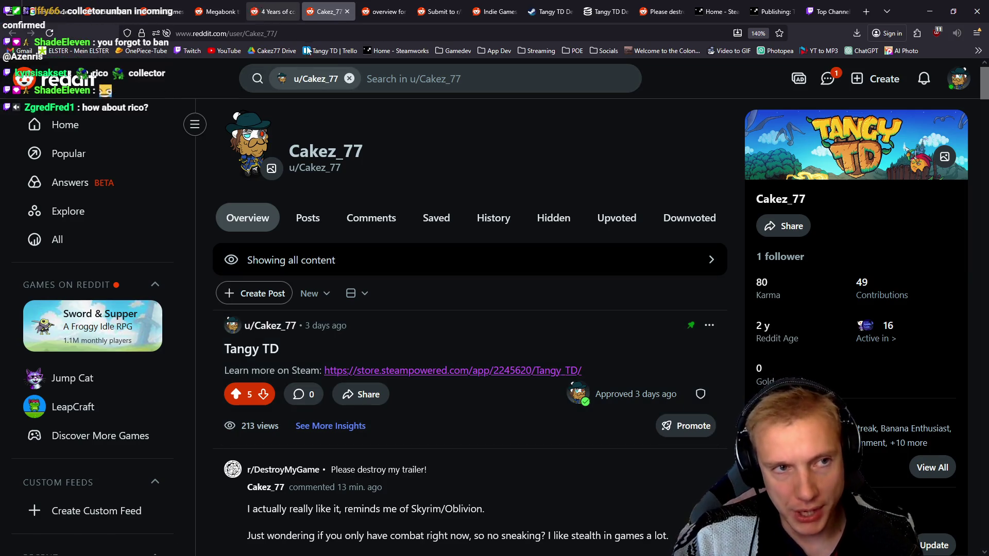
# Find r/cpp under the sidebar's Communities, open it in a new tab and switch to it.
pyautogui.scroll(-2, 424, 286)
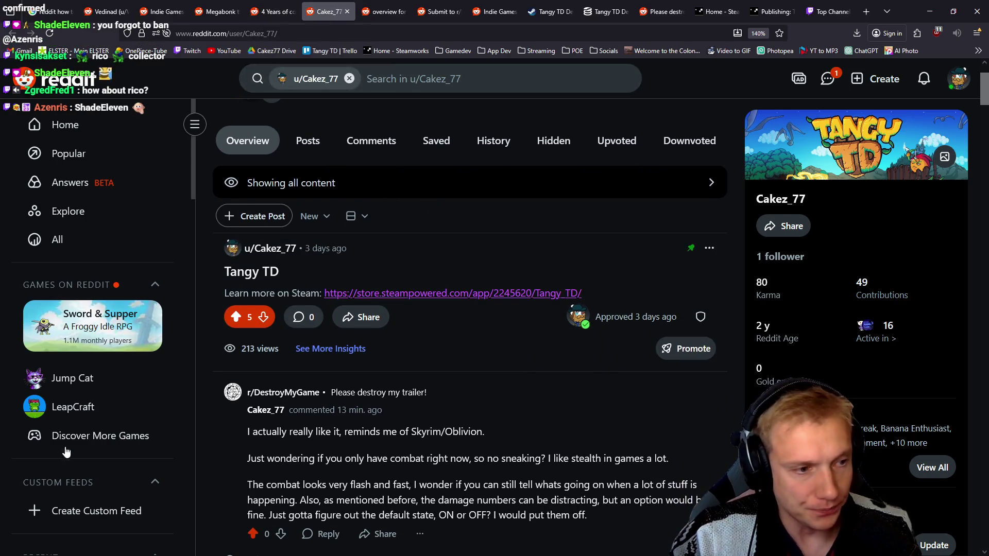
pyautogui.scroll(-5, 98, 417)
pyautogui.scroll(-5, 98, 415)
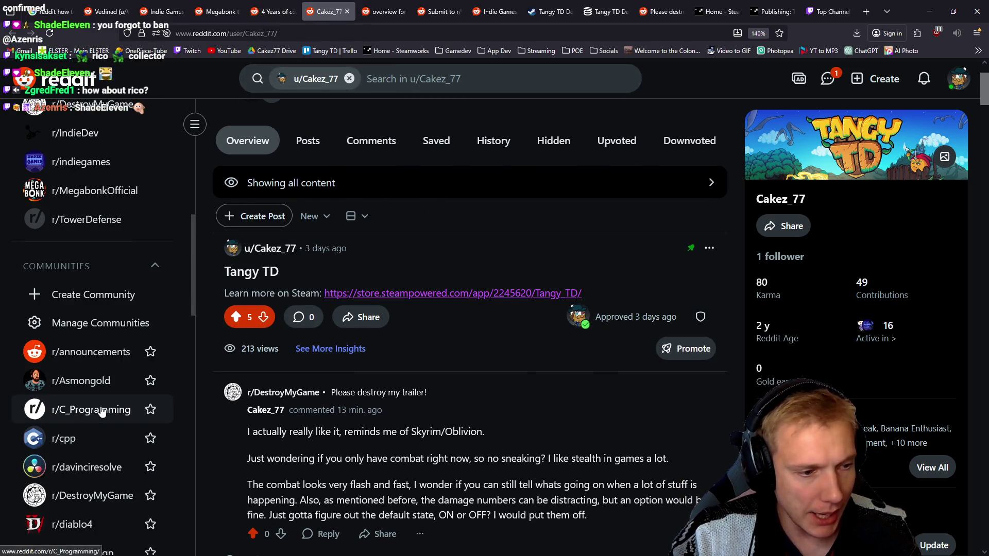
pyautogui.middleClick(62, 435)
pyautogui.hotkey('ctrl', 'Tab')
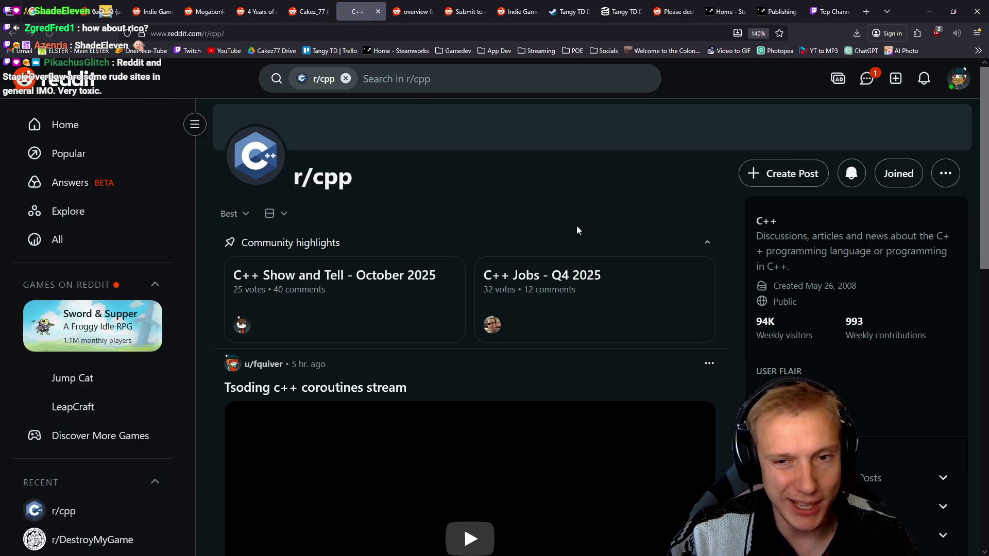
# Expand the r/cpp rules '2 Project Posts' and '1 Question/Help Posts' in the sidebar.
pyautogui.scroll(-3, 604, 220)
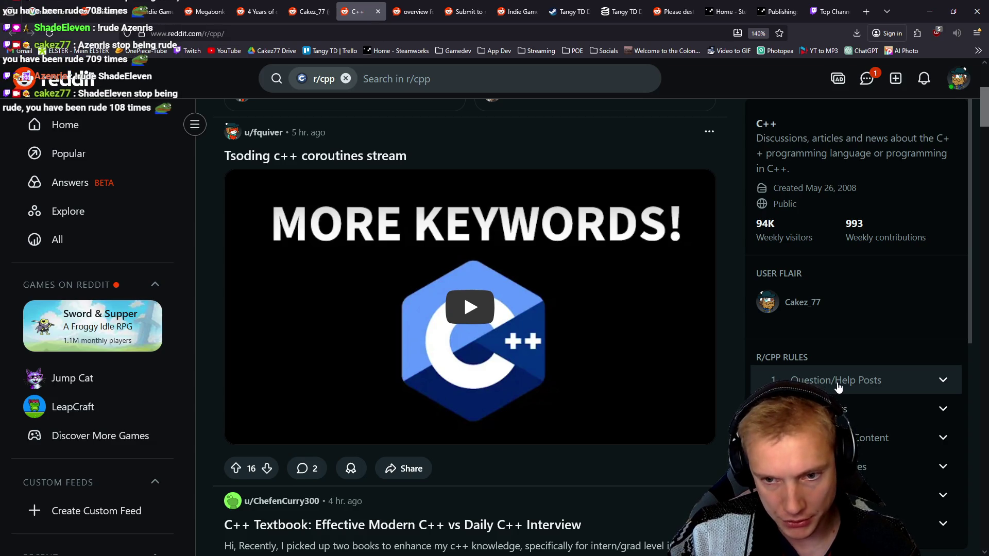
pyautogui.scroll(-3, 838, 387)
pyautogui.click(850, 249)
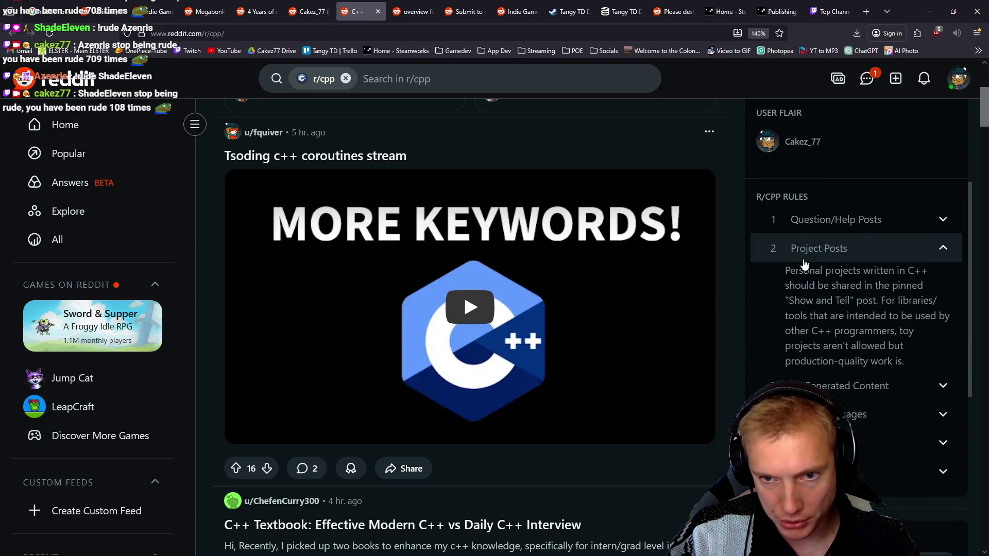
pyautogui.scroll(-1, 805, 264)
pyautogui.moveTo(795, 205)
pyautogui.mouseDown()
pyautogui.moveTo(890, 188)
pyautogui.moveTo(810, 205)
pyautogui.moveTo(909, 205)
pyautogui.moveTo(852, 221)
pyautogui.moveTo(902, 222)
pyautogui.moveTo(922, 237)
pyautogui.moveTo(896, 251)
pyautogui.moveTo(853, 252)
pyautogui.moveTo(819, 147)
pyautogui.mouseUp()
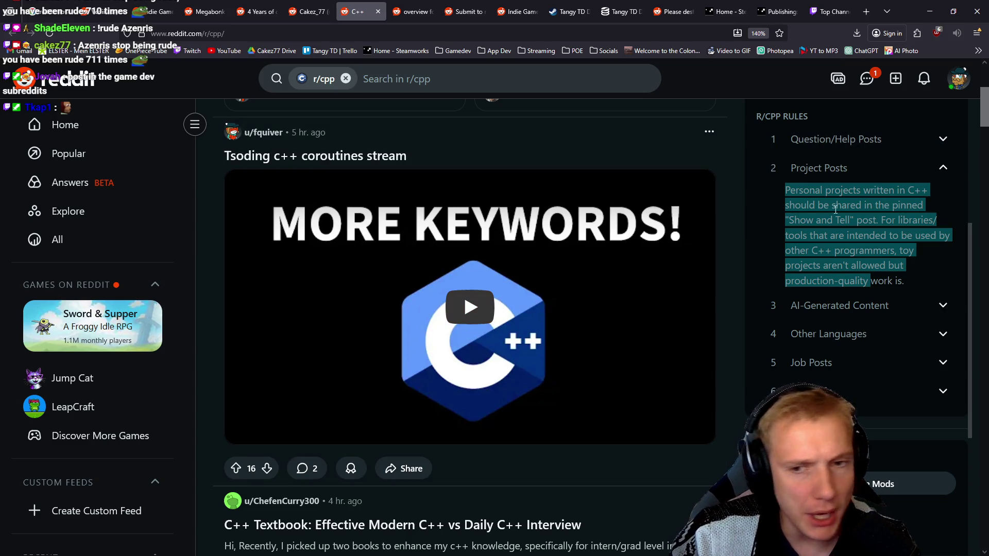
pyautogui.click(837, 144)
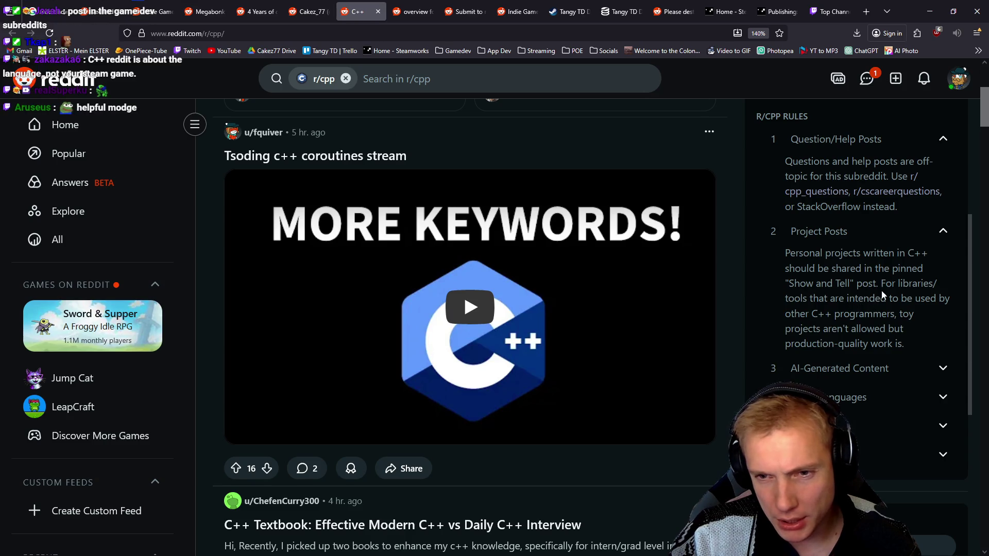
# Highlight the Project Posts lines on libraries/tools and toy projects, then open the October Show and Tell thread.
pyautogui.moveTo(800, 298)
pyautogui.mouseDown()
pyautogui.moveTo(864, 299)
pyautogui.moveTo(904, 347)
pyautogui.mouseUp()
pyautogui.click(864, 328)
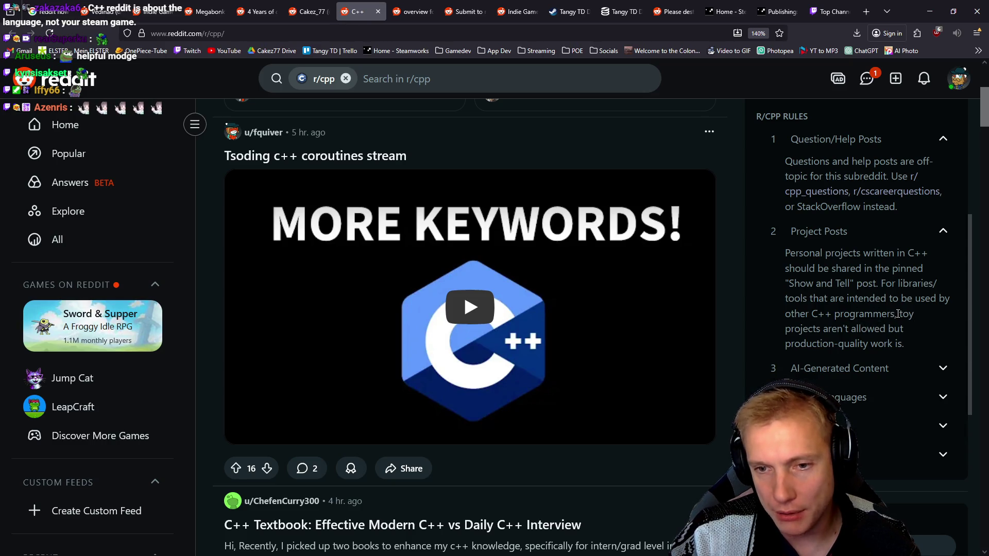
pyautogui.moveTo(899, 314); pyautogui.dragTo(912, 352)
pyautogui.moveTo(794, 328)
pyautogui.mouseDown()
pyautogui.moveTo(905, 333)
pyautogui.moveTo(809, 344)
pyautogui.moveTo(907, 344)
pyautogui.mouseUp()
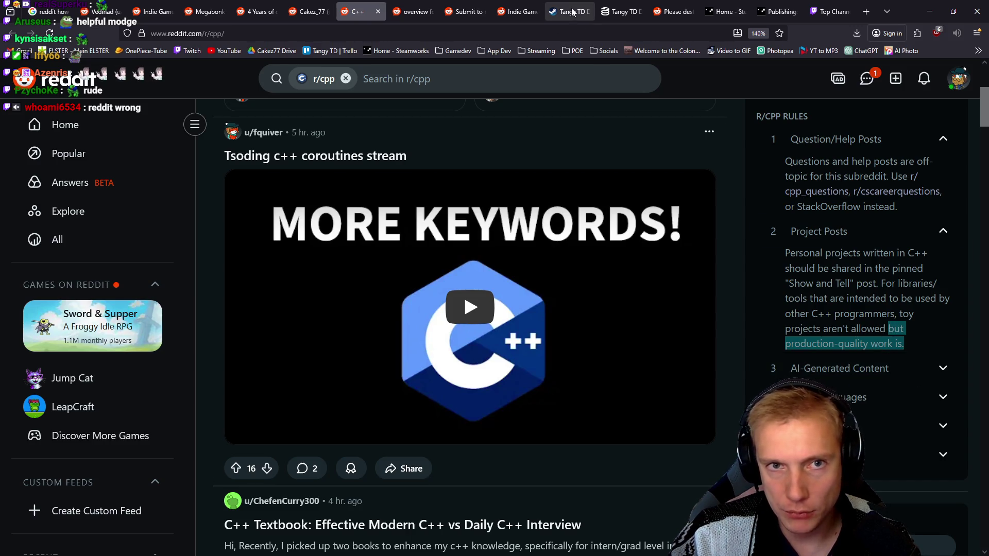
pyautogui.moveTo(572, 12)
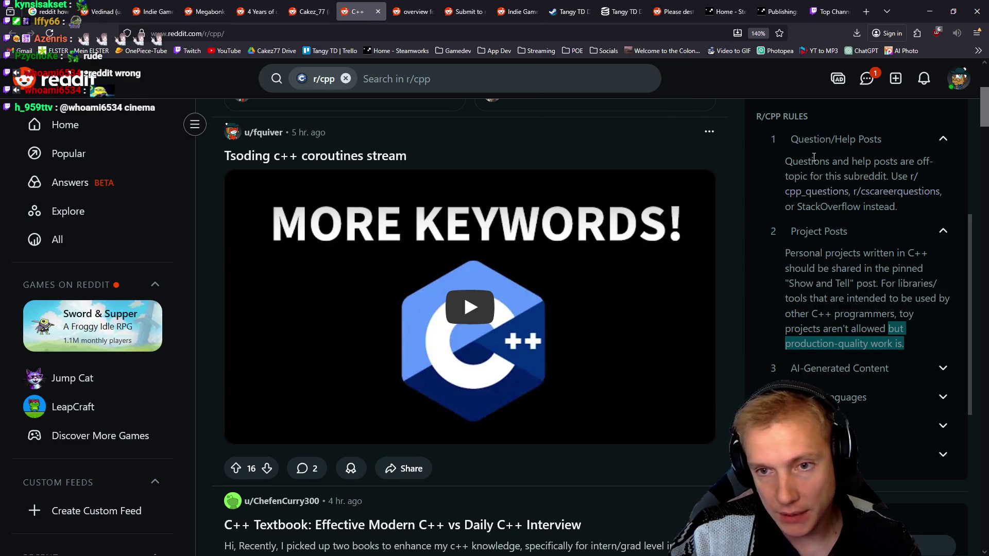
pyautogui.moveTo(792, 284); pyautogui.dragTo(855, 284)
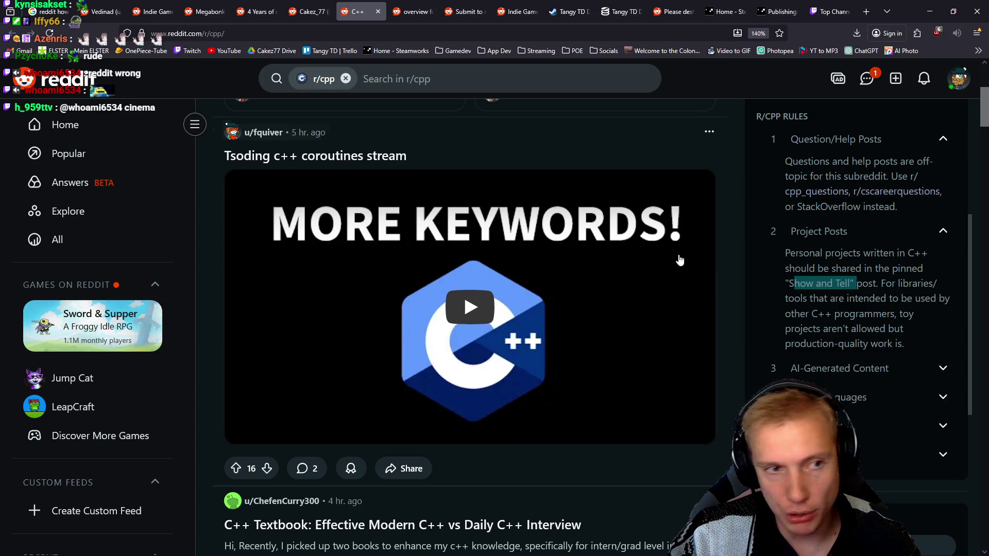
pyautogui.scroll(5, 437, 275)
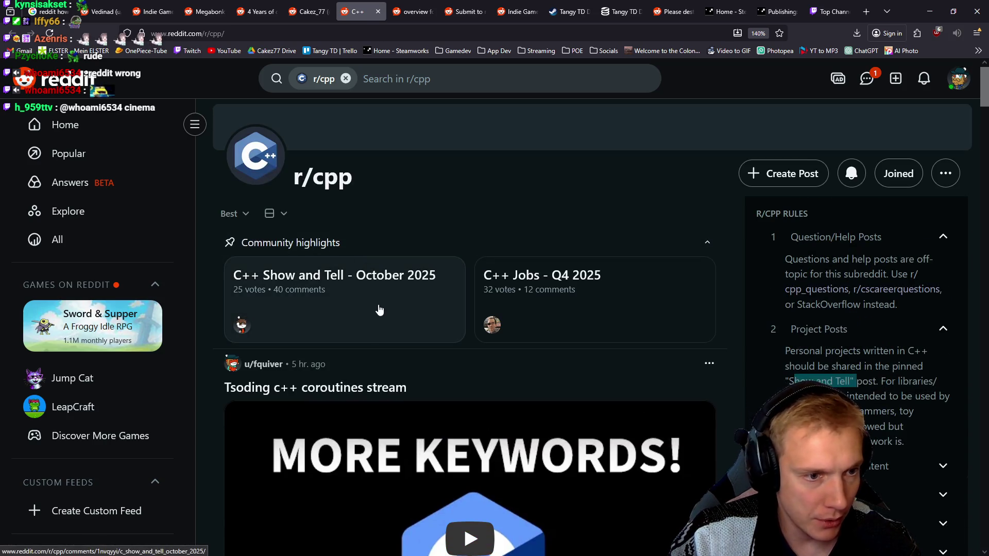
pyautogui.click(353, 296)
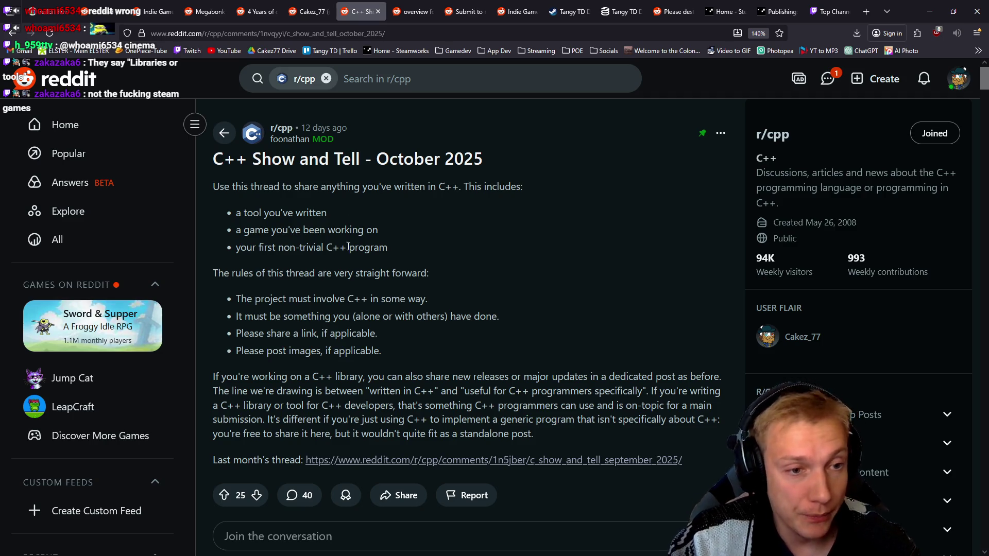
# Read through the 'C++ Show and Tell - October 2025' thread's comments and return to its top.
pyautogui.moveTo(382, 232); pyautogui.dragTo(235, 213)
pyautogui.scroll(-4, 404, 224)
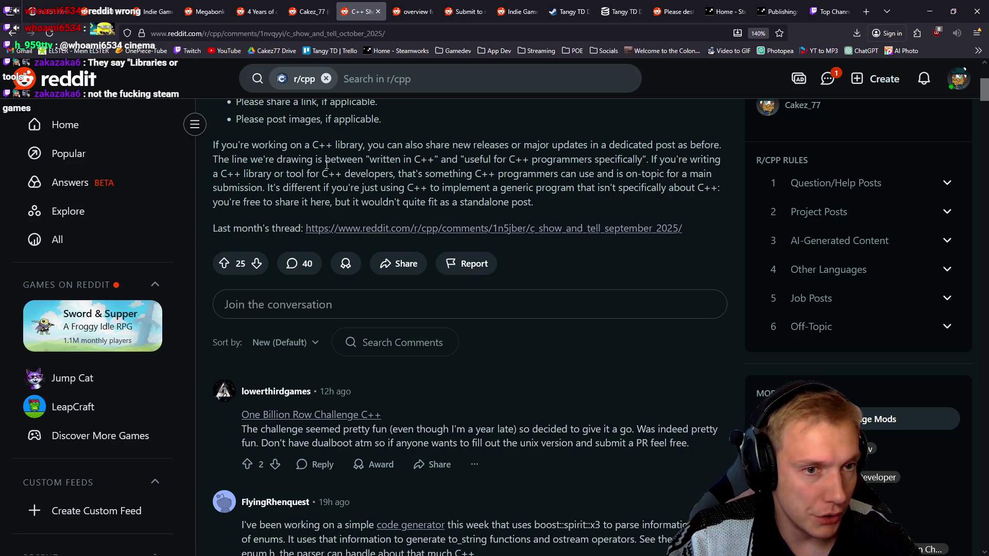
pyautogui.moveTo(402, 149); pyautogui.dragTo(586, 145)
pyautogui.scroll(-3, 315, 252)
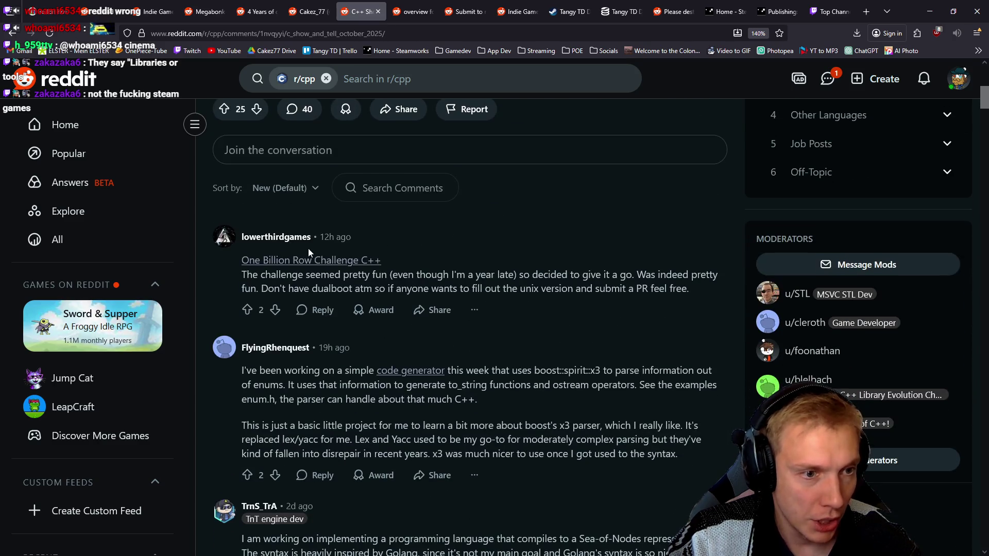
pyautogui.scroll(-9, 425, 247)
pyautogui.scroll(-5, 477, 227)
pyautogui.scroll(6, 483, 216)
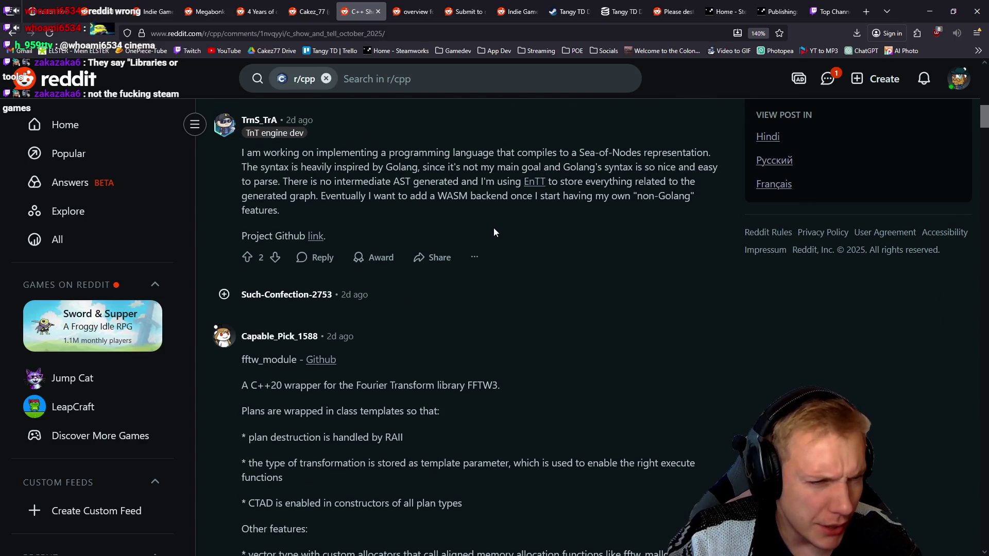
pyautogui.scroll(5, 493, 231)
pyautogui.scroll(-10, 484, 225)
pyautogui.scroll(-20, 483, 225)
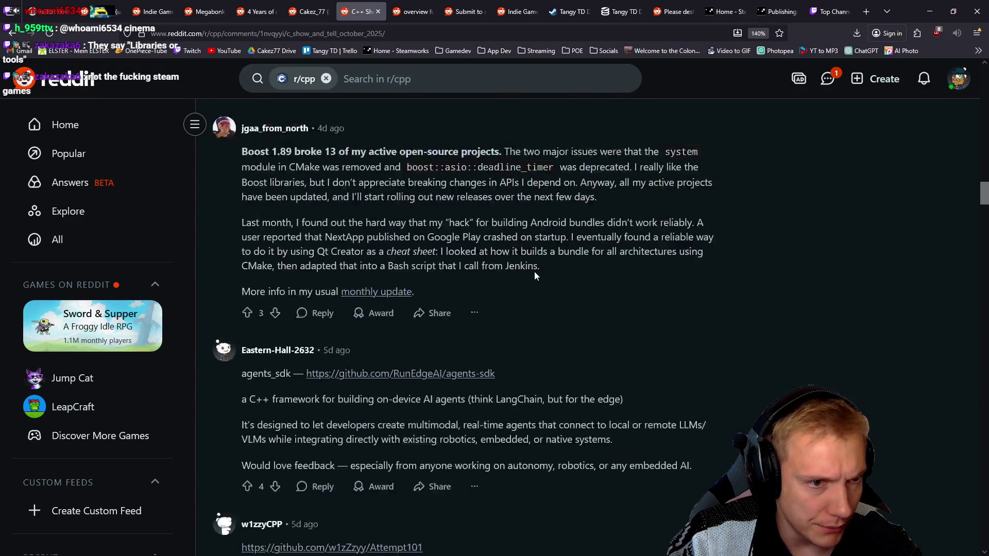
pyautogui.scroll(-10, 541, 253)
pyautogui.scroll(3, 548, 244)
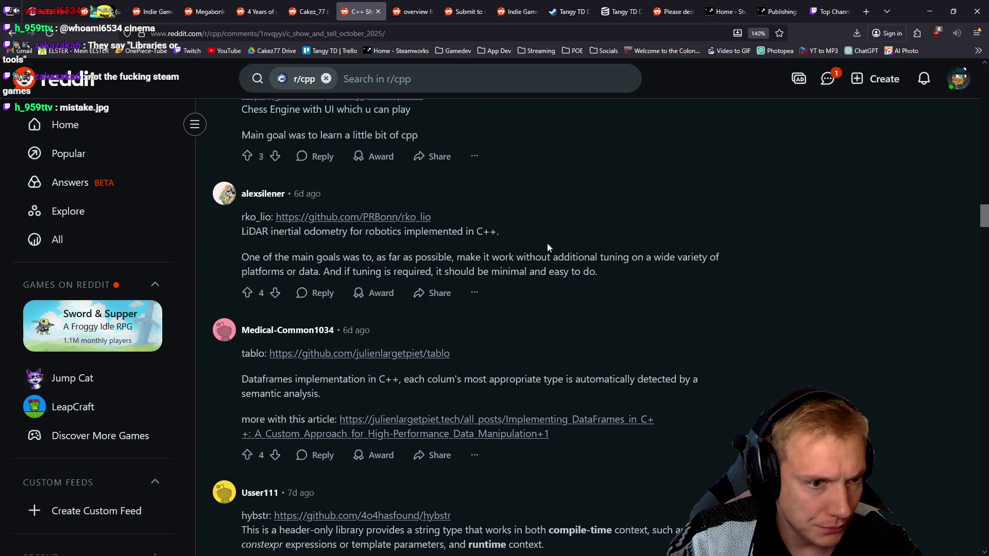
pyautogui.press('Home')
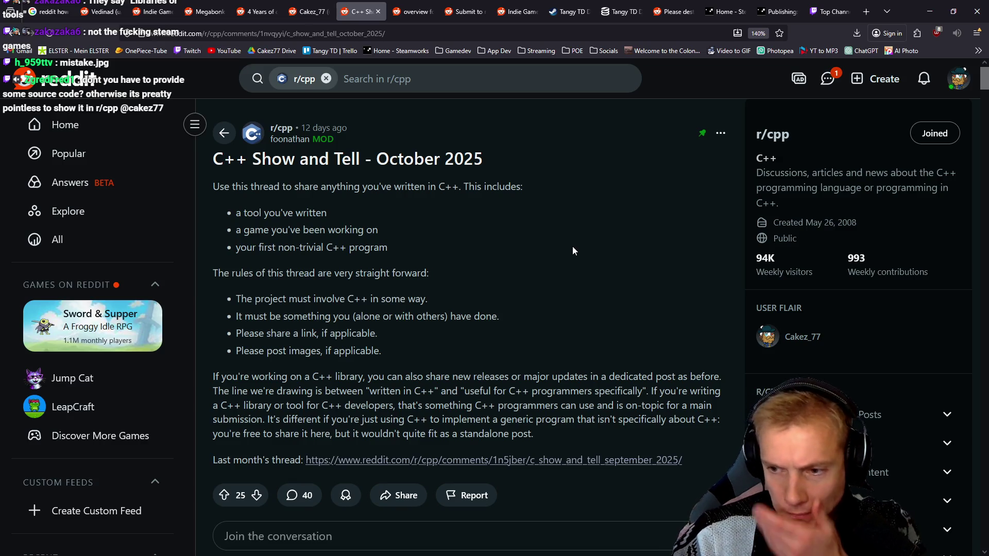
pyautogui.scroll(-1, 573, 247)
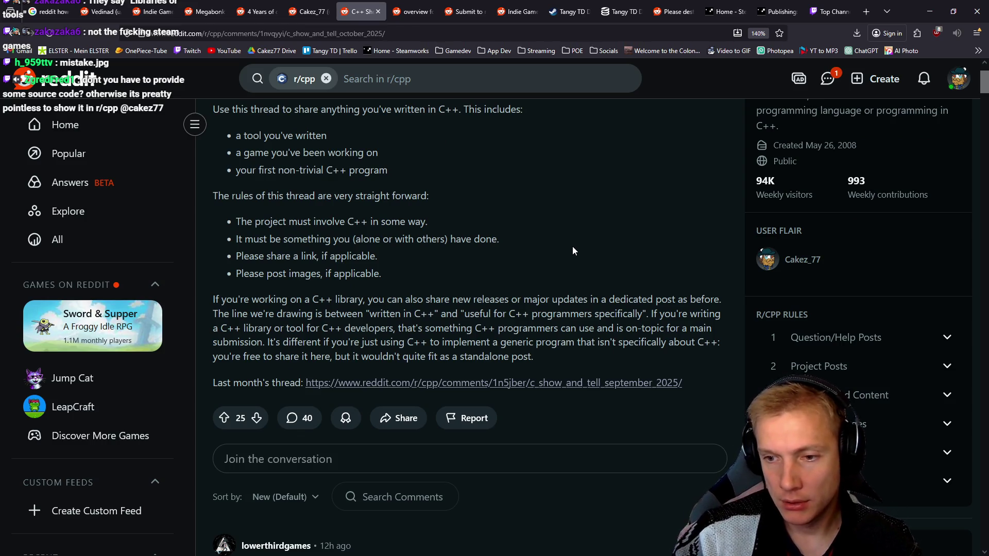
pyautogui.scroll(1, 499, 279)
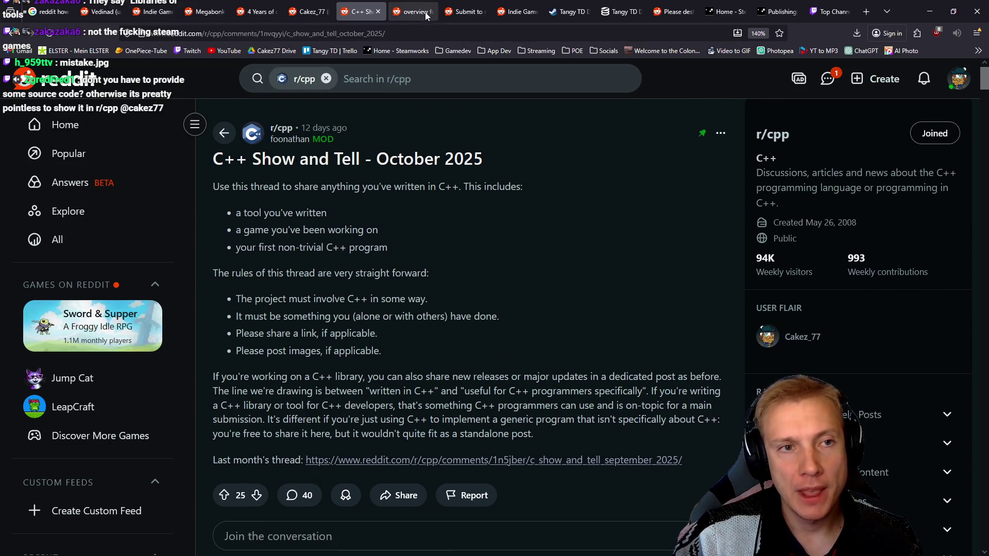
# Switch to your own profile overview with the pinned Tangy TD post.
pyautogui.moveTo(422, 8)
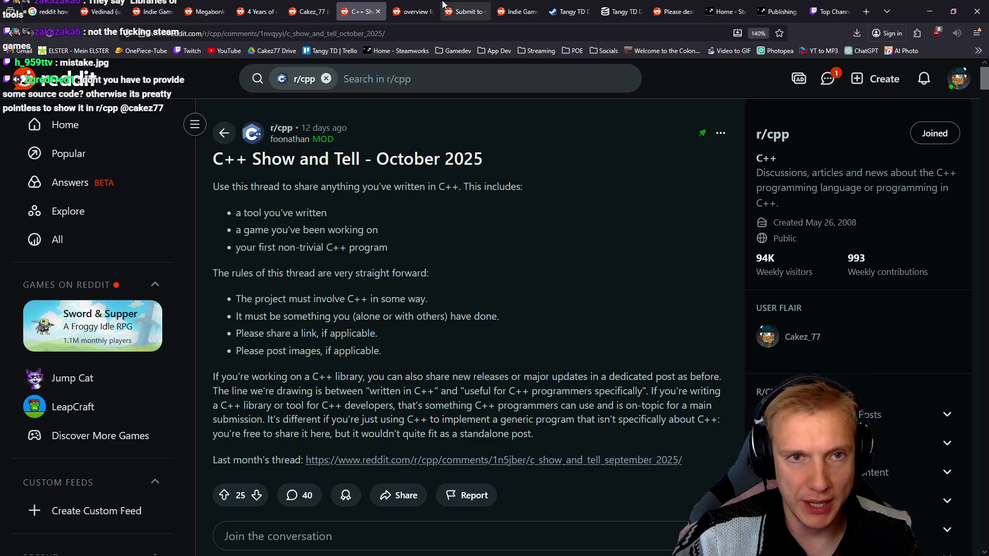
pyautogui.moveTo(609, 5)
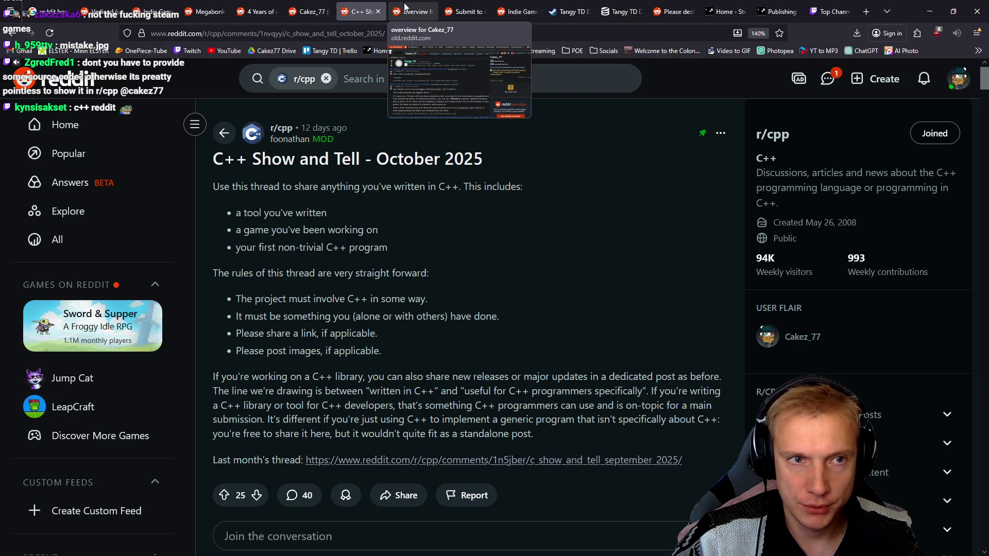
pyautogui.click(309, 11)
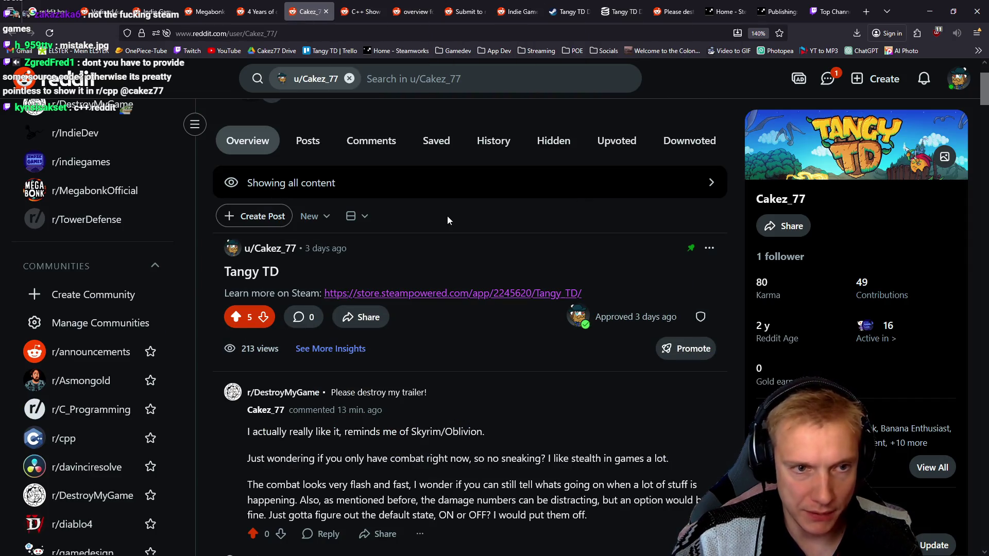
# Return to the r/DestroyMyGame post draft and show its full list of flairs.
pyautogui.click(464, 11)
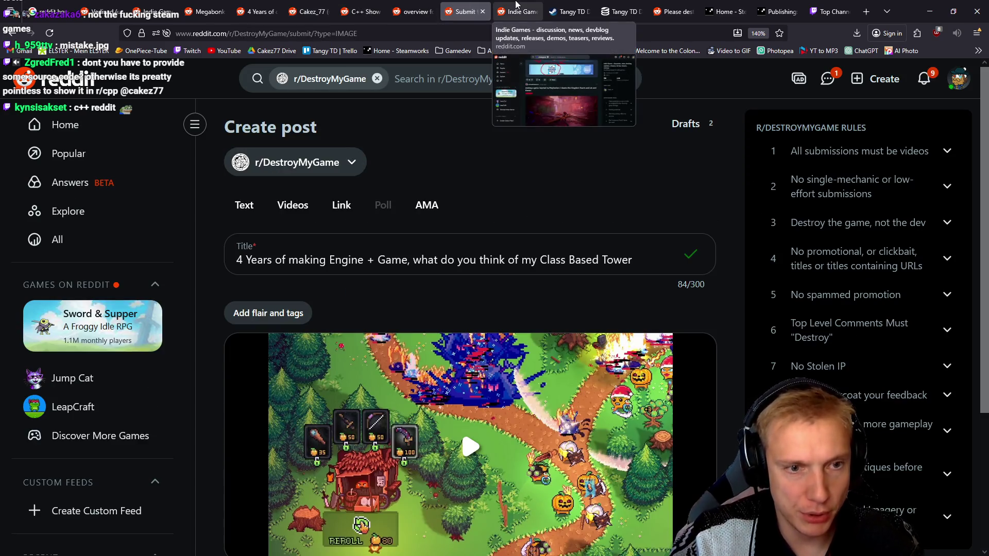
pyautogui.scroll(-4, 424, 247)
pyautogui.scroll(3, 556, 200)
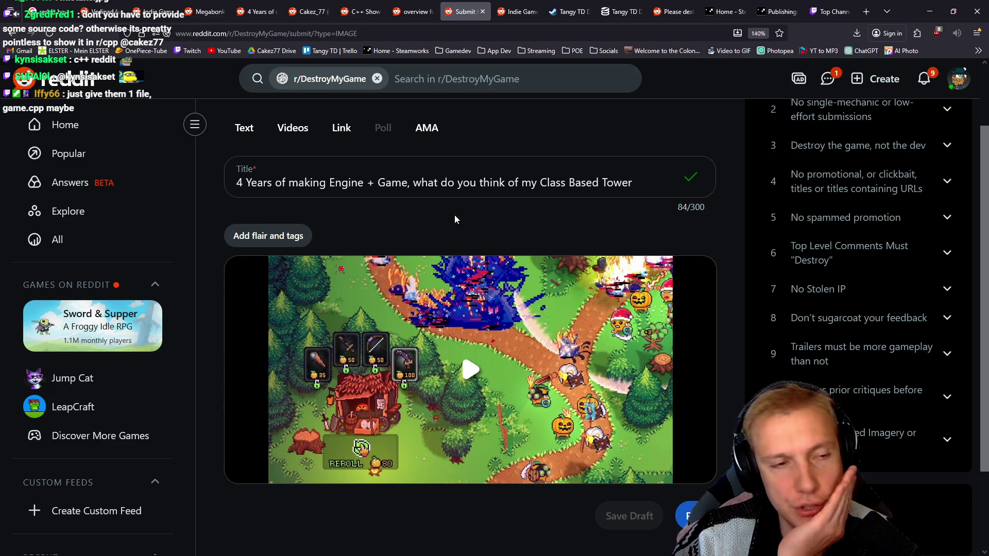
pyautogui.click(265, 239)
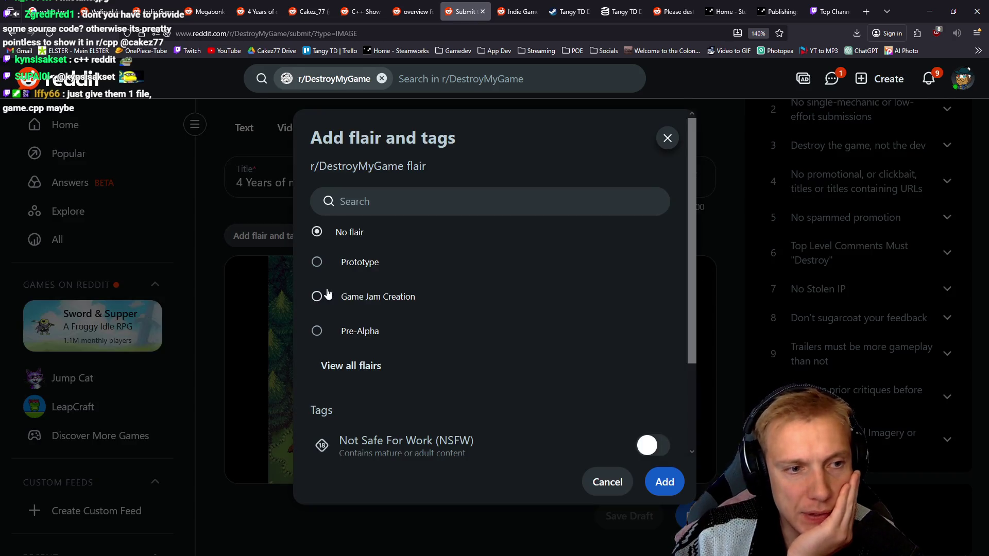
pyautogui.click(334, 370)
# Pick the Trailer flair for the post, then view the old-style profile overview.
pyautogui.scroll(-2, 502, 283)
pyautogui.scroll(-2, 502, 282)
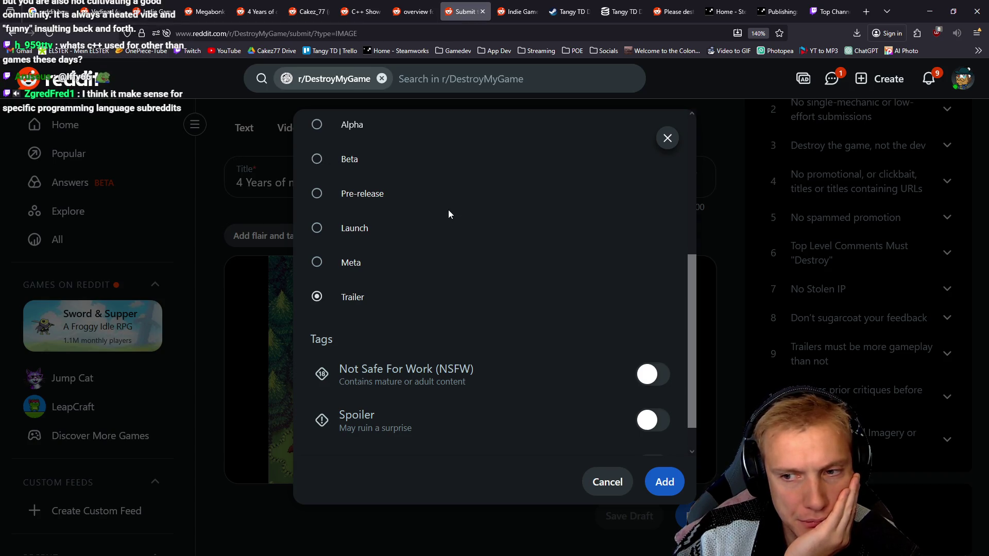
pyautogui.scroll(2, 448, 212)
pyautogui.scroll(2, 449, 212)
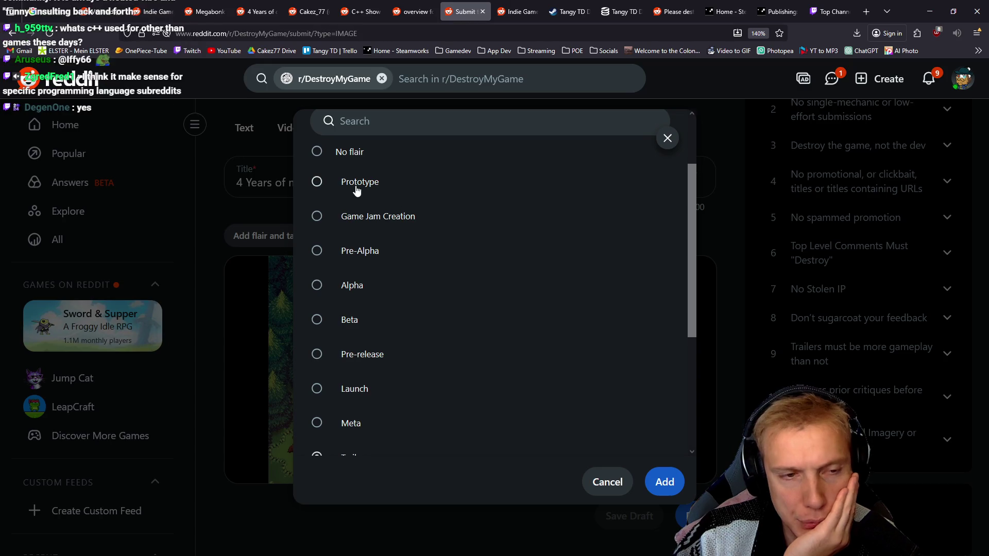
pyautogui.scroll(-2, 490, 291)
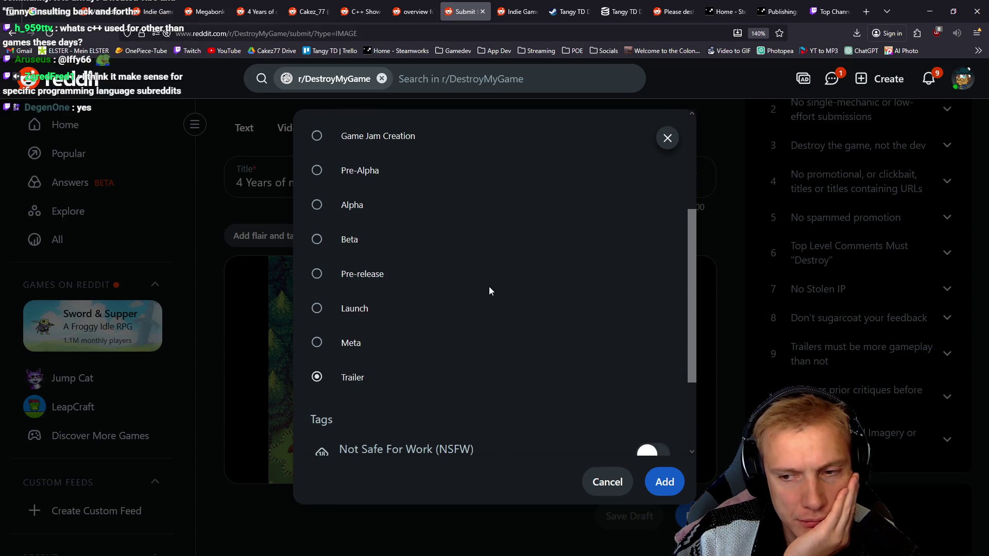
pyautogui.scroll(2, 461, 281)
pyautogui.scroll(-2, 460, 282)
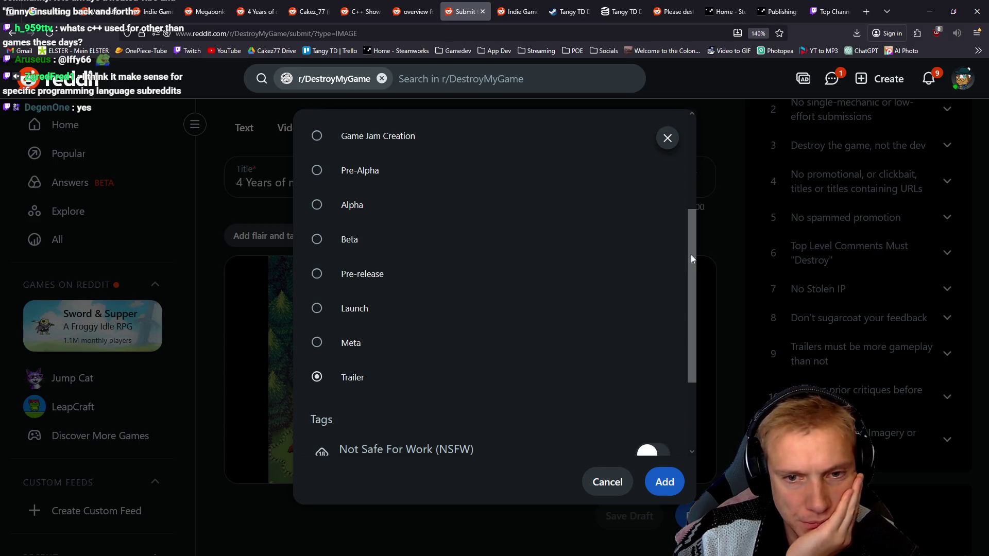
pyautogui.moveTo(693, 253); pyautogui.dragTo(686, 221)
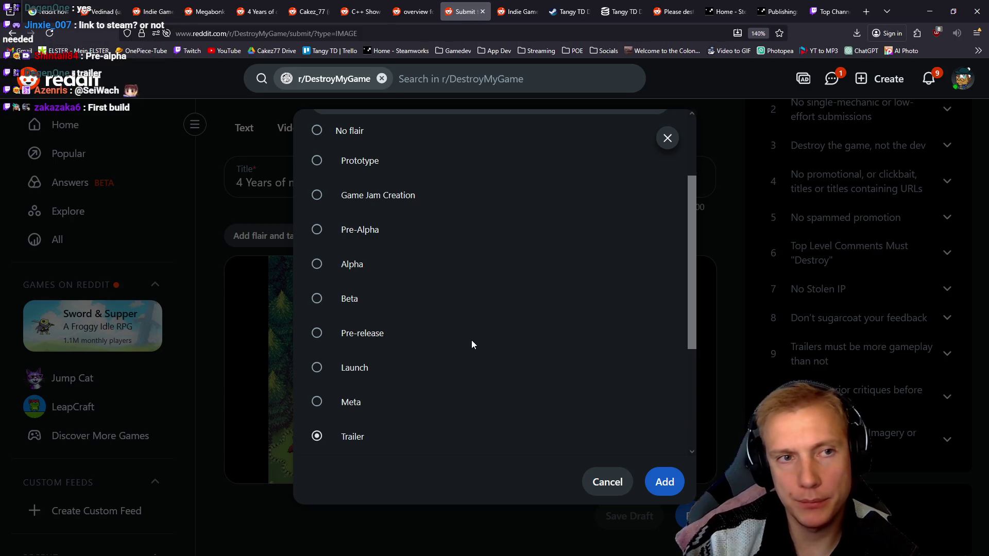
pyautogui.click(405, 11)
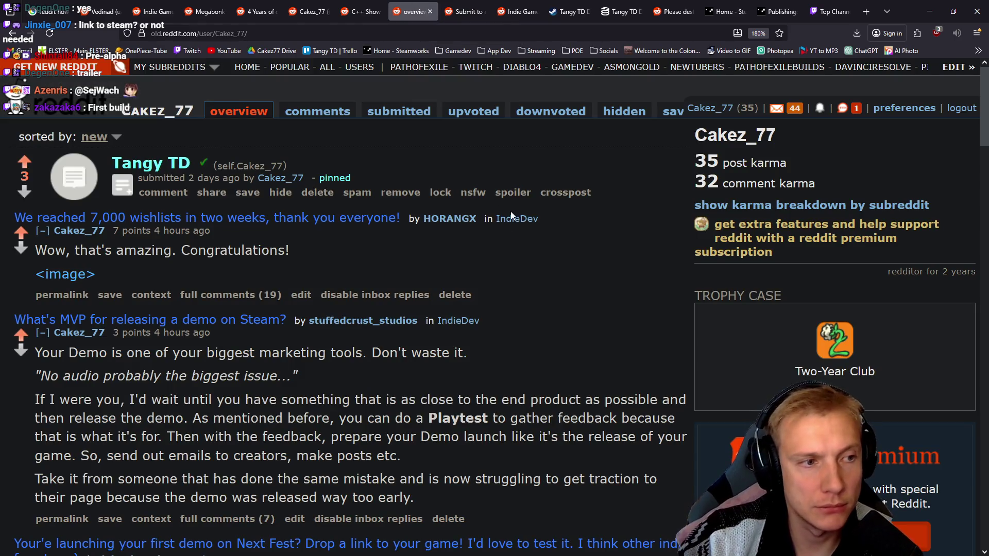
# Open your own profile page from the account menu.
pyautogui.click(360, 11)
pyautogui.click(958, 78)
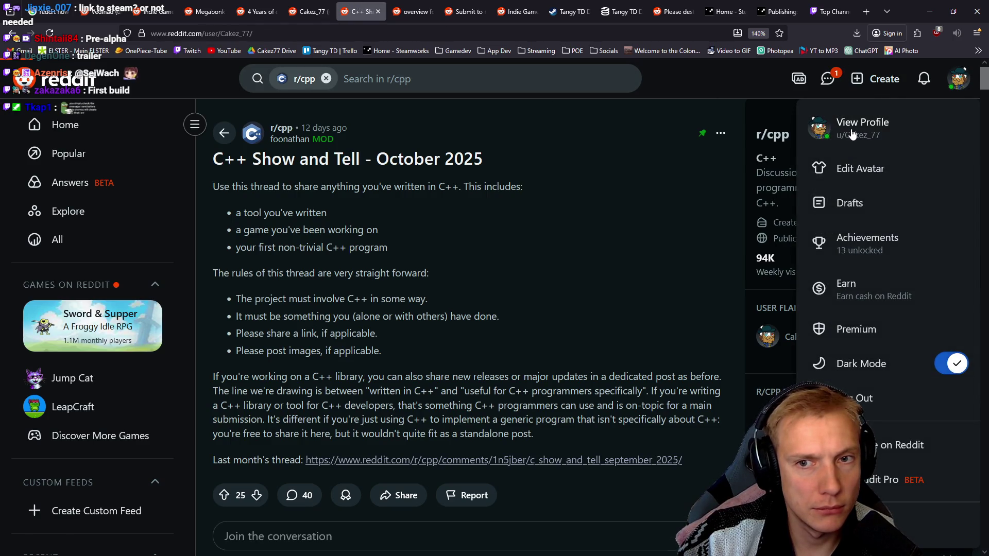
pyautogui.click(852, 133)
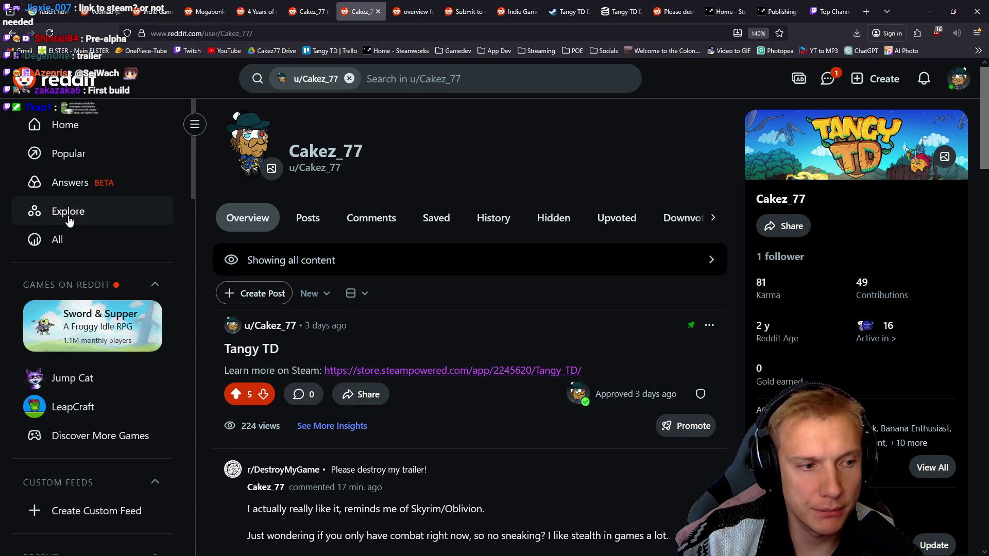
pyautogui.scroll(-5, 29, 441)
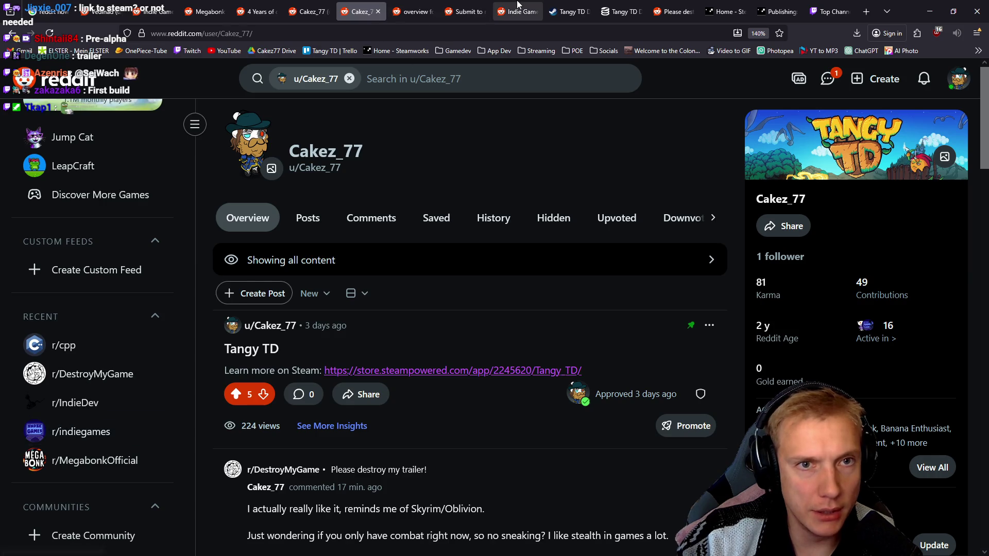
pyautogui.click(515, 11)
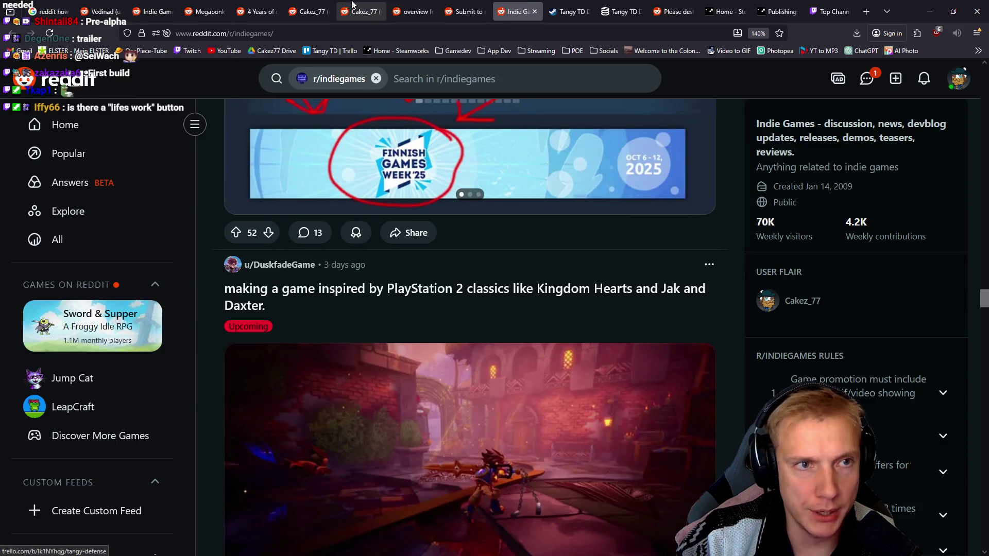
pyautogui.click(359, 12)
# Load the r/indiegames feed and open the 'How it started...' post in its own tab.
pyautogui.click(72, 431)
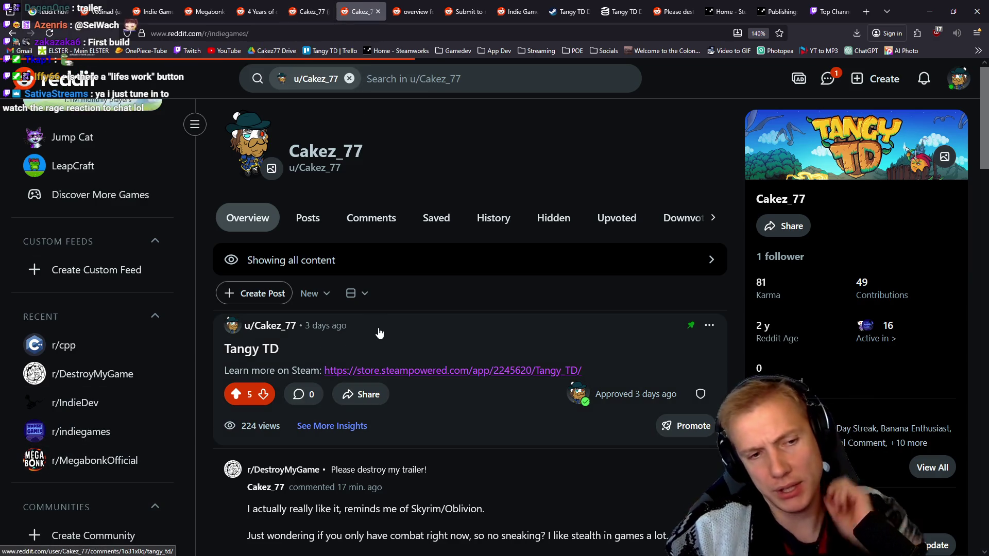
pyautogui.scroll(-5, 401, 334)
pyautogui.scroll(-5, 412, 330)
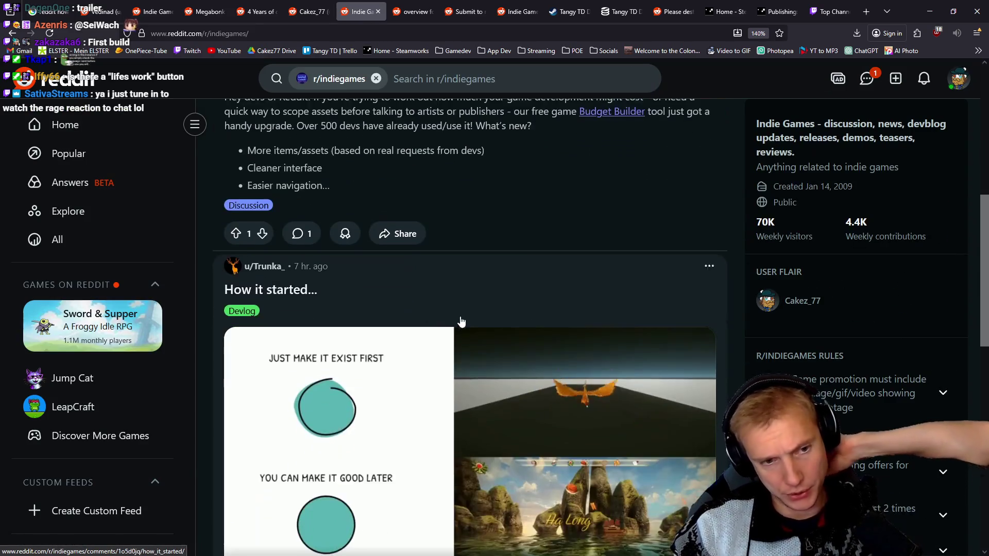
pyautogui.middleClick(478, 234)
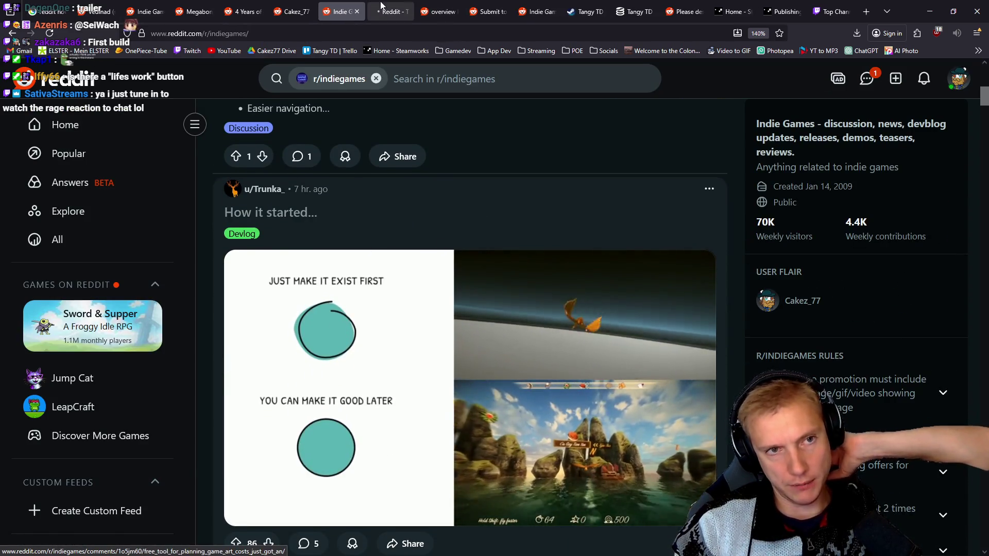
pyautogui.hotkey('ctrl', 'Tab')
pyautogui.scroll(-5, 582, 180)
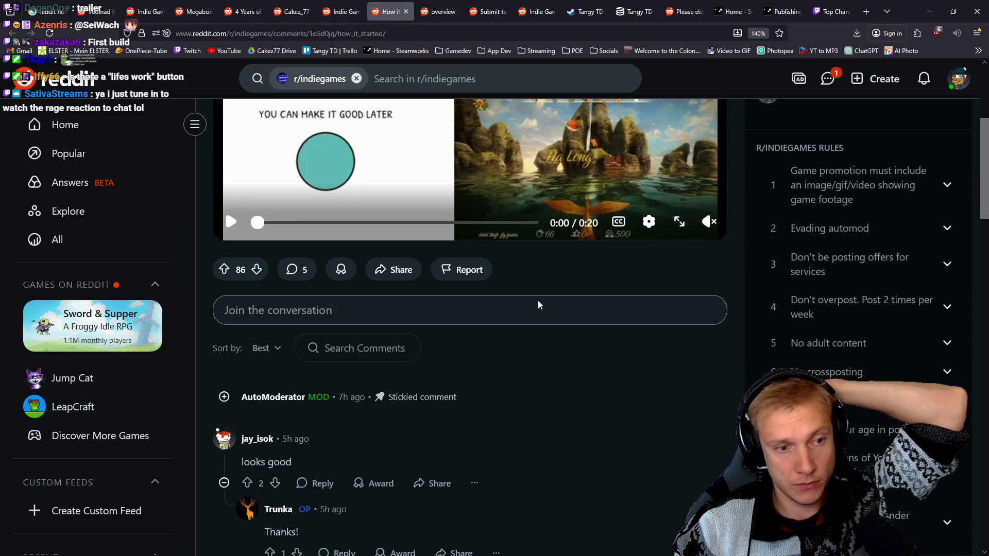
pyautogui.scroll(5, 537, 305)
pyautogui.scroll(-5, 479, 278)
pyautogui.scroll(-5, 485, 277)
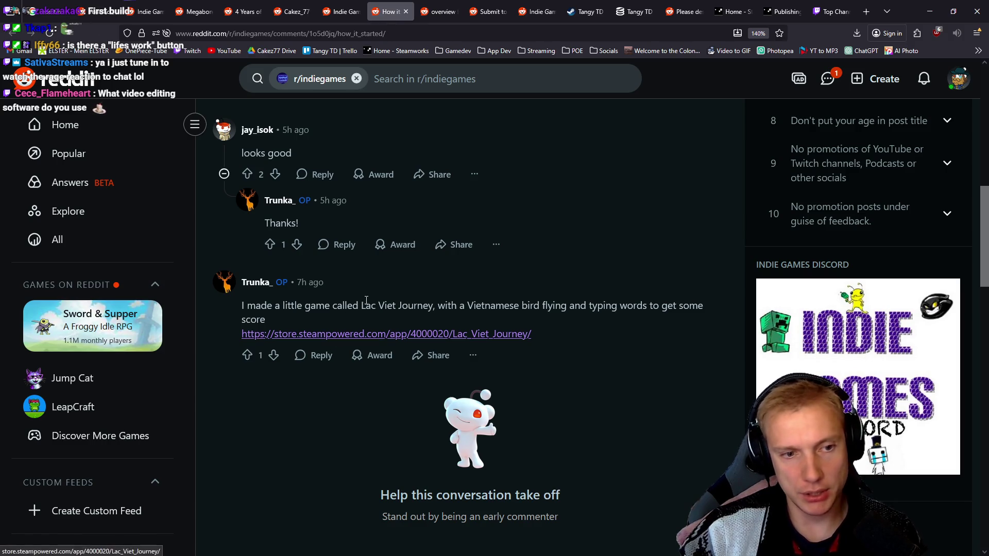
pyautogui.scroll(-5, 603, 311)
pyautogui.scroll(7, 579, 314)
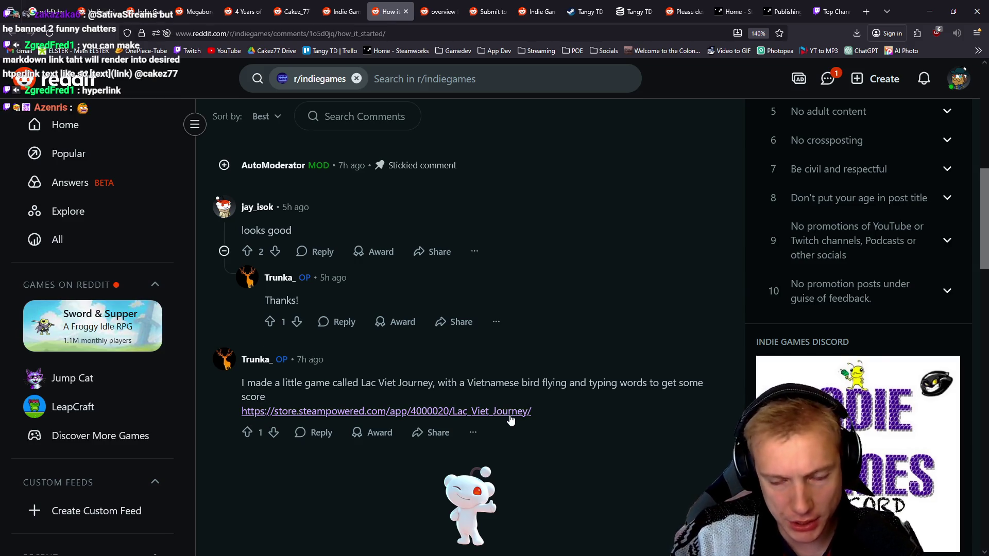
# Glance at the r/indiegames feed and the gothic 2.5D city post, then return to 'How it started...'.
pyautogui.click(341, 11)
pyautogui.scroll(-8, 506, 300)
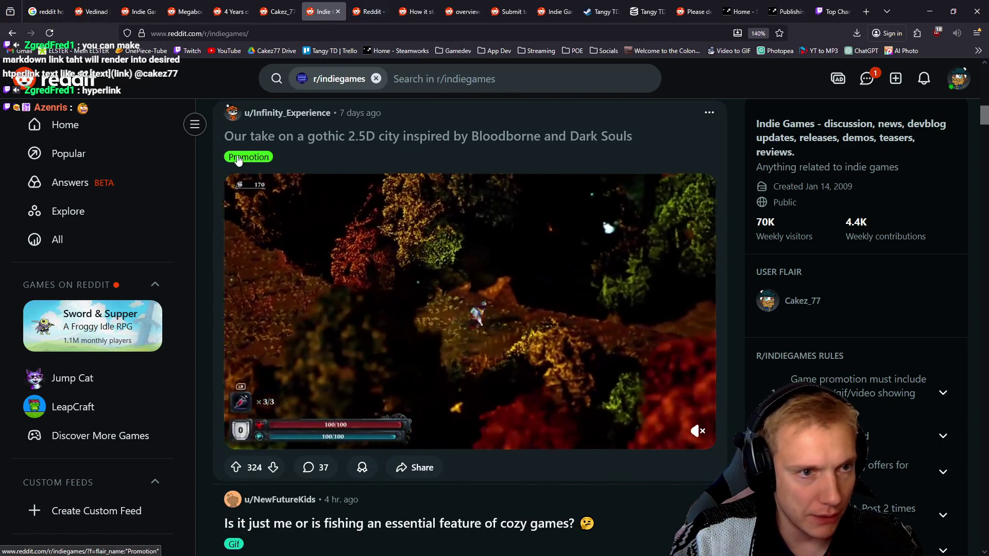
pyautogui.moveTo(362, 308)
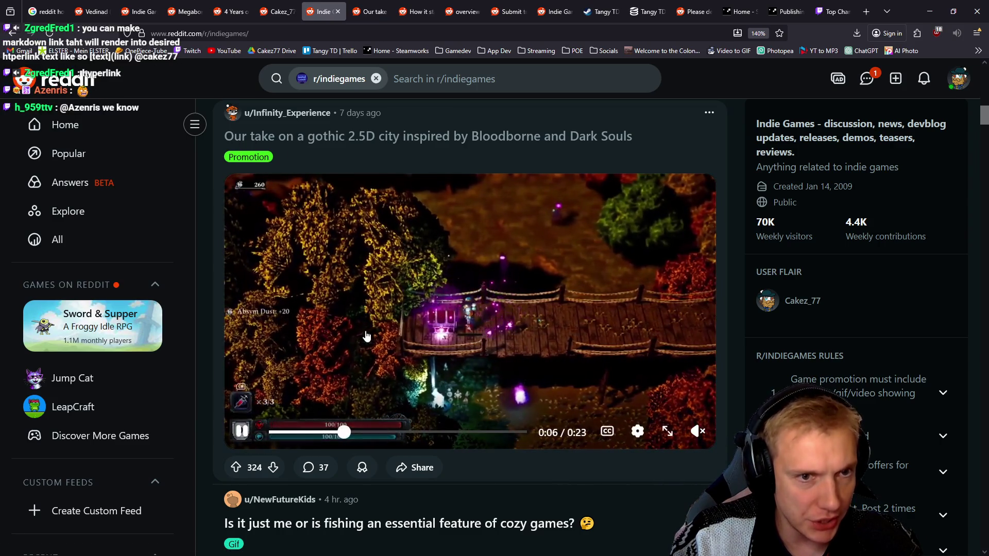
pyautogui.click(369, 11)
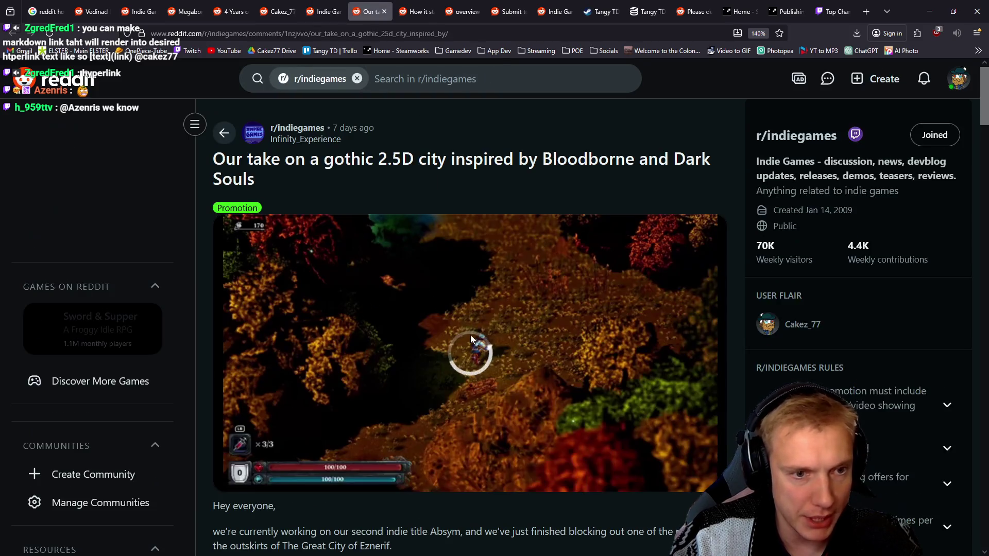
pyautogui.scroll(-5, 471, 335)
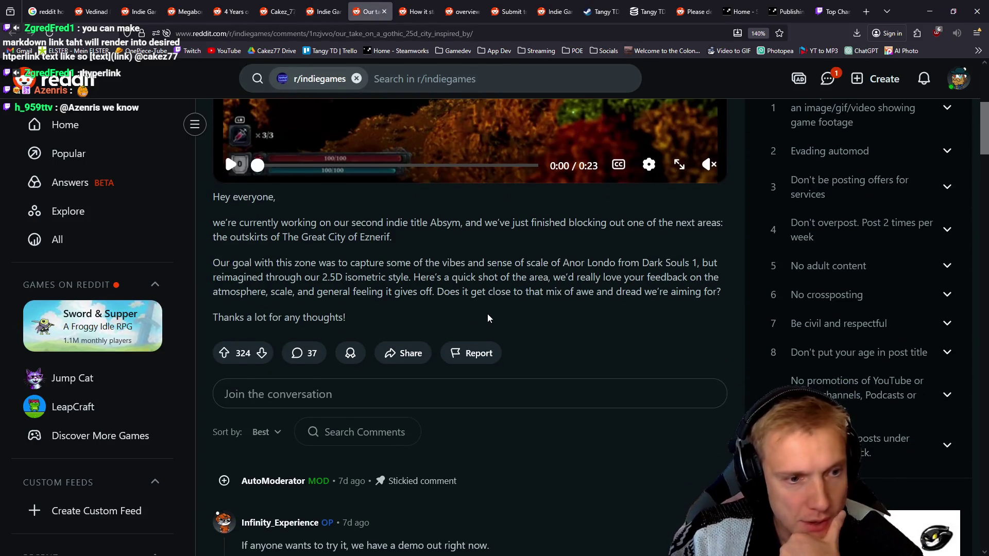
pyautogui.scroll(-5, 487, 313)
pyautogui.scroll(6, 493, 307)
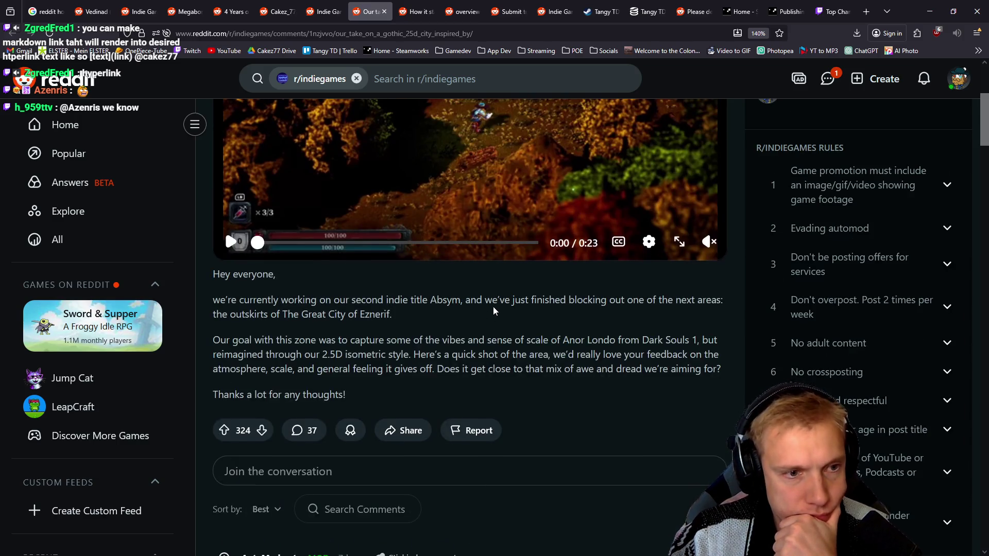
pyautogui.scroll(4, 493, 307)
pyautogui.click(422, 8)
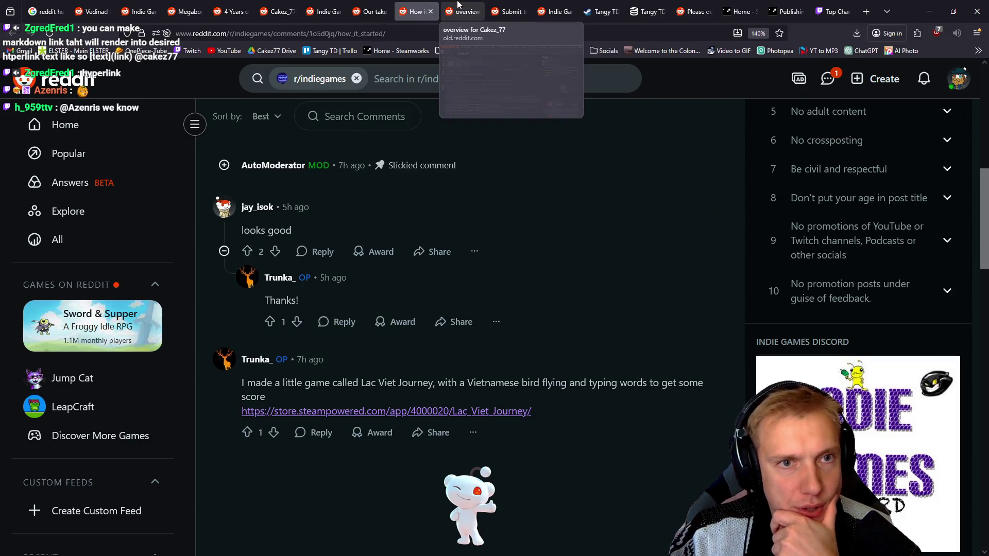
# Cycle through the open tabs and settle on the r/DestroyMyGame draft's flair list with Trailer picked.
pyautogui.click(462, 8)
pyautogui.click(518, 6)
pyautogui.click(369, 10)
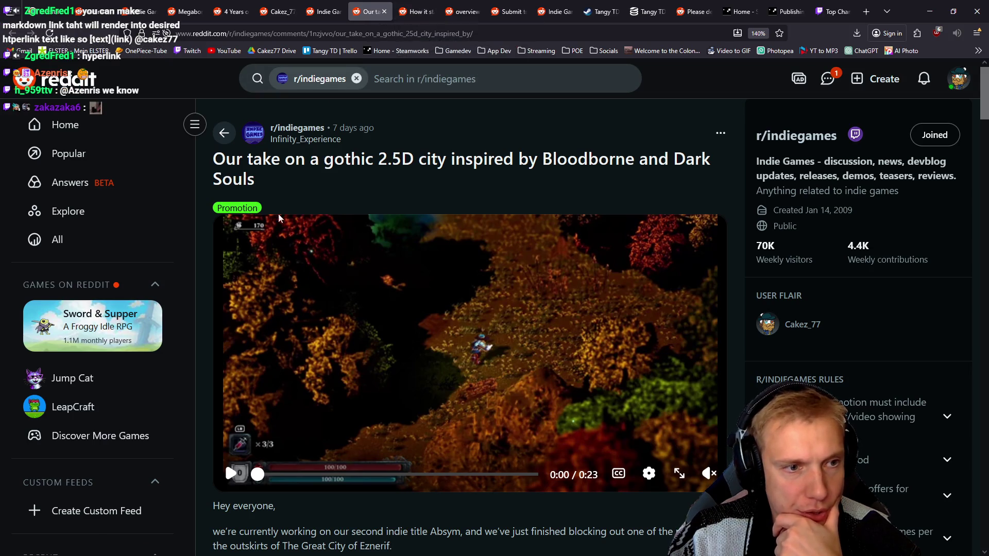
pyautogui.click(414, 11)
pyautogui.scroll(5, 475, 257)
pyautogui.scroll(2, 483, 252)
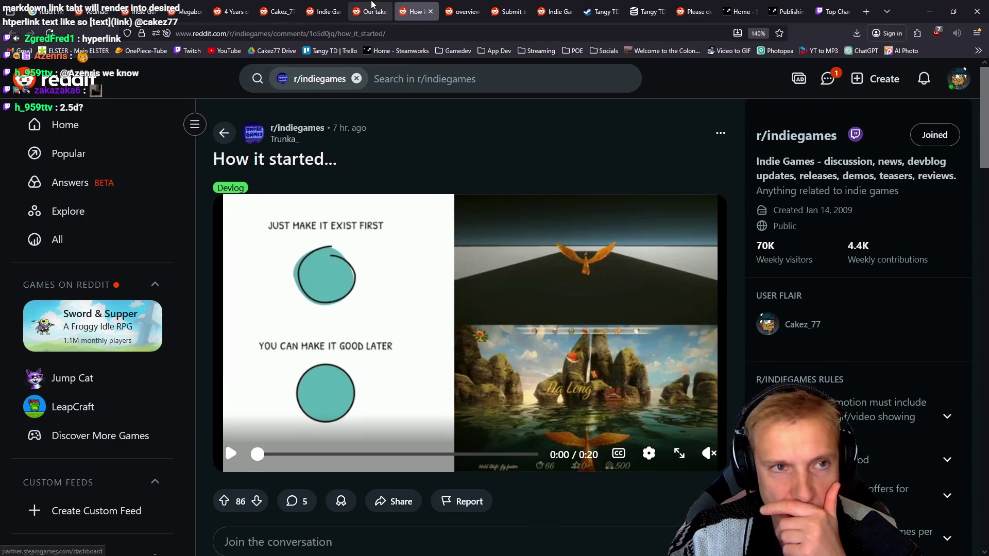
pyautogui.click(456, 6)
pyautogui.click(502, 11)
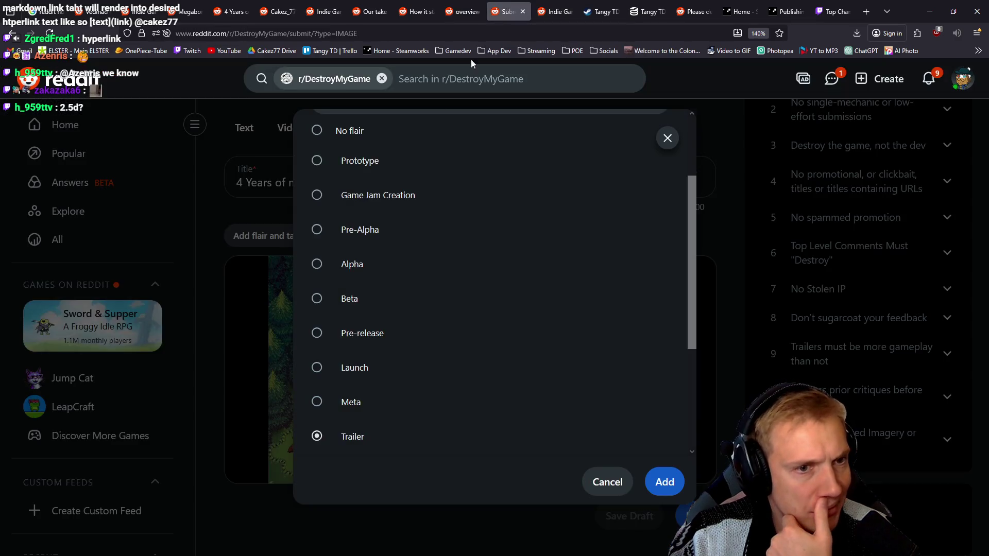
# Search the flairs for 'prom', clear the search, and go back to the 'How it started...' post.
pyautogui.scroll(3, 469, 302)
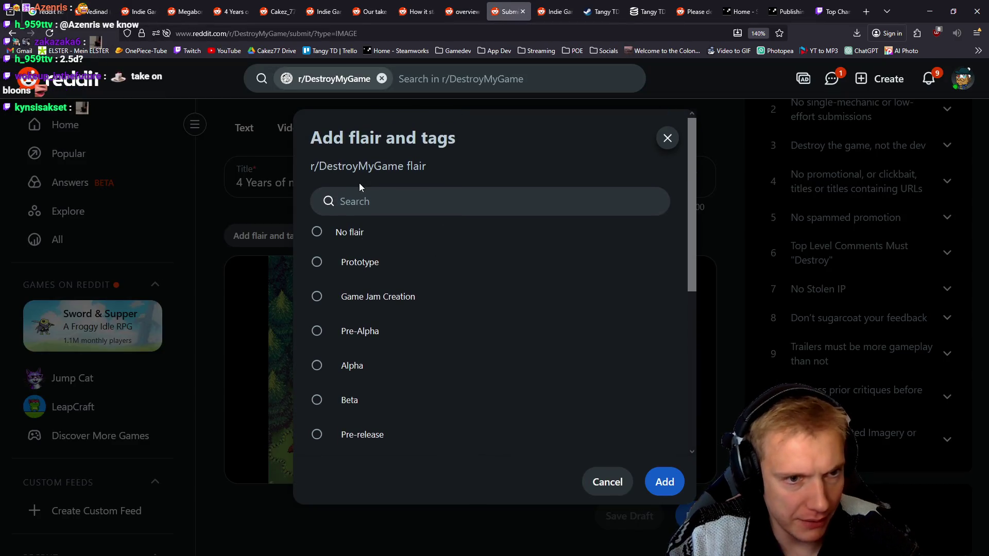
pyautogui.click(373, 198)
pyautogui.write('promition')
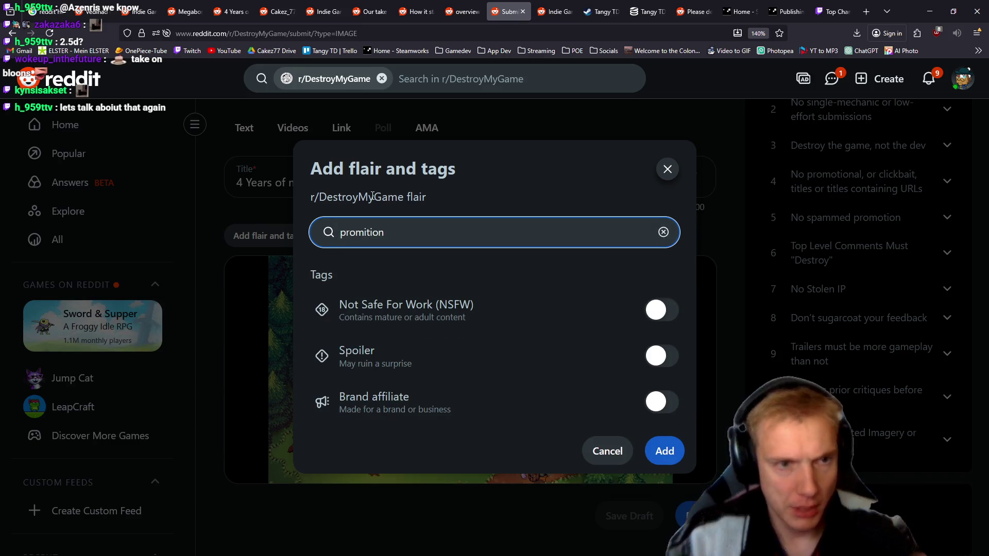
pyautogui.moveTo(392, 230); pyautogui.dragTo(326, 240)
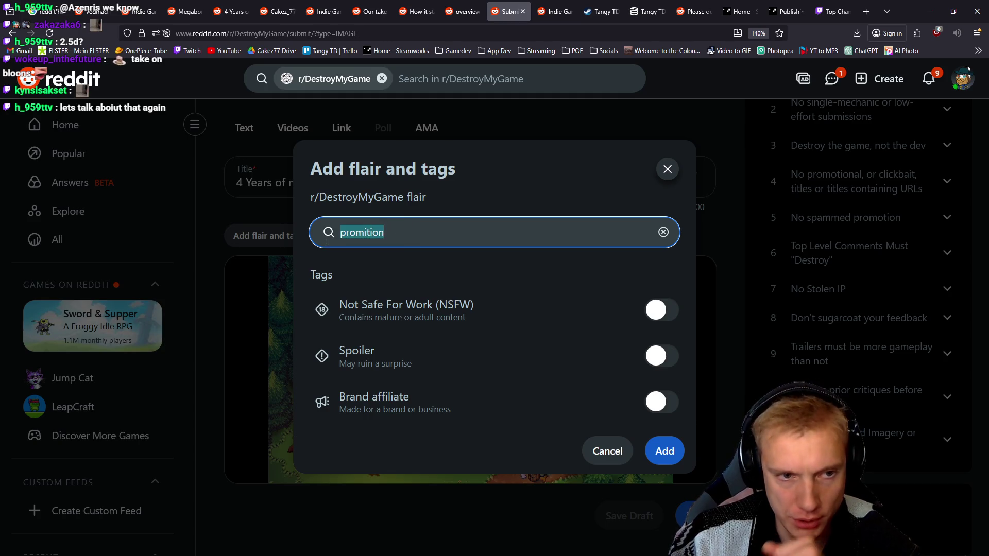
pyautogui.press('BackSpace')
pyautogui.click(416, 11)
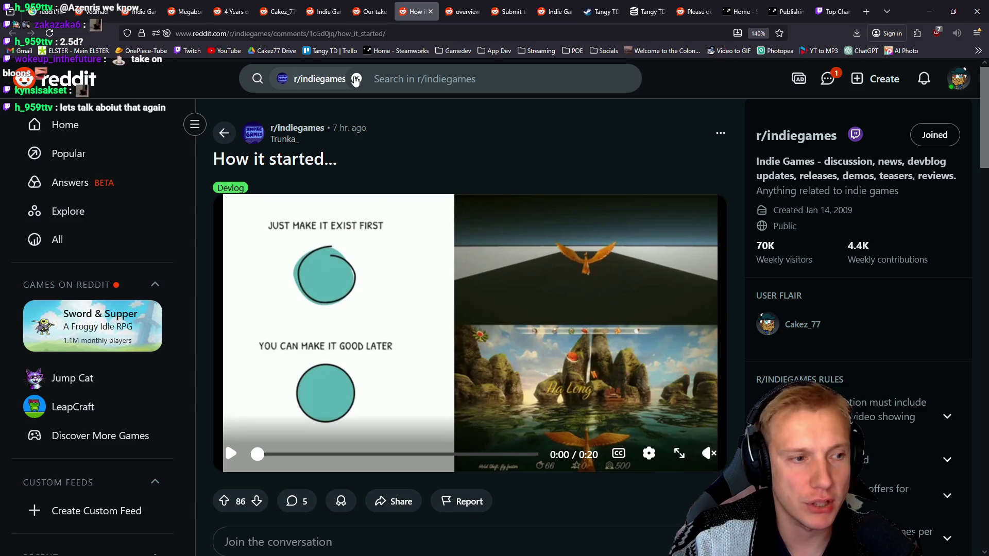
pyautogui.scroll(-7, 90, 280)
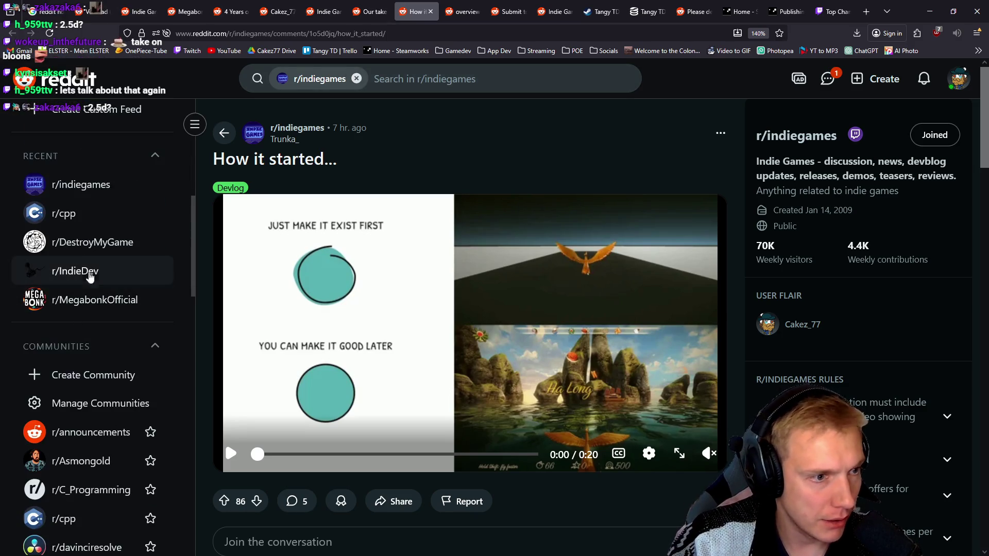
# Open r/DestroyMyGame and read the 4X trailer post's feedback in a new tab, then return to the feed.
pyautogui.click(99, 242)
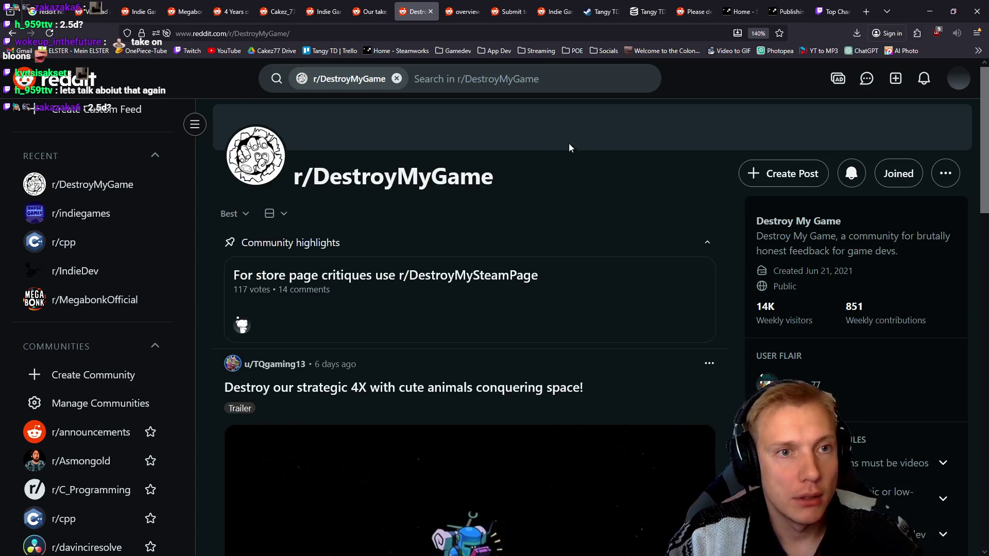
pyautogui.scroll(-3, 564, 147)
pyautogui.scroll(-3, 384, 292)
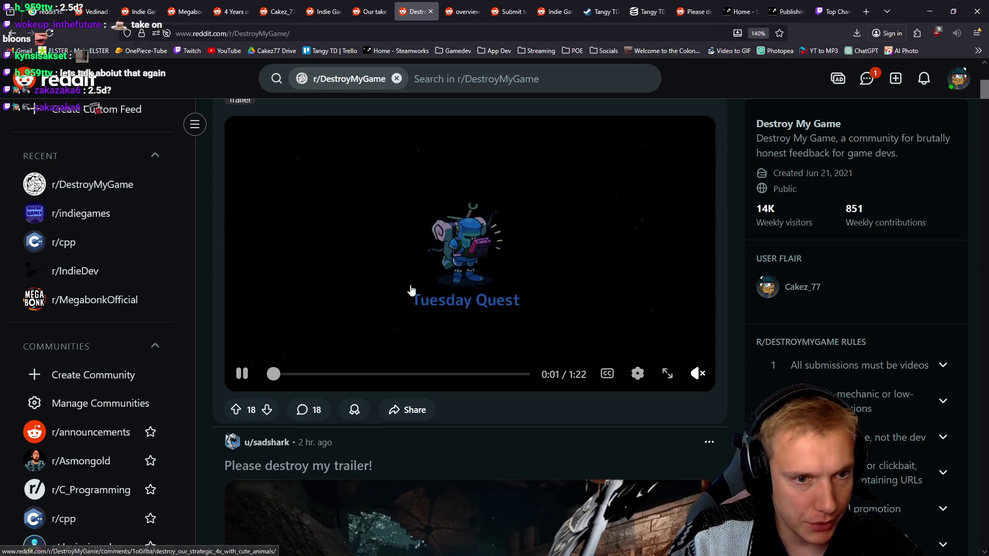
pyautogui.scroll(3, 475, 358)
pyautogui.middleClick(457, 256)
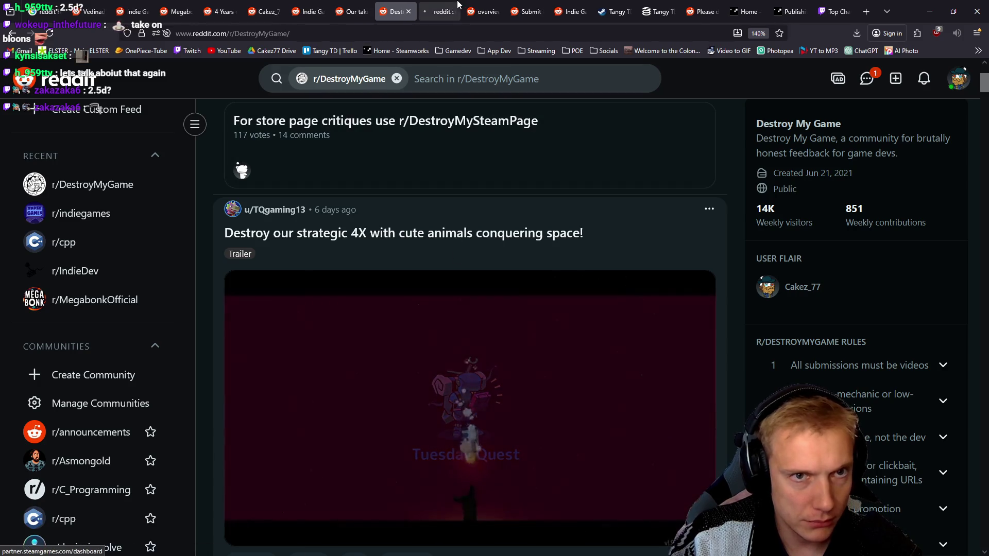
pyautogui.click(450, 4)
pyautogui.scroll(-5, 479, 235)
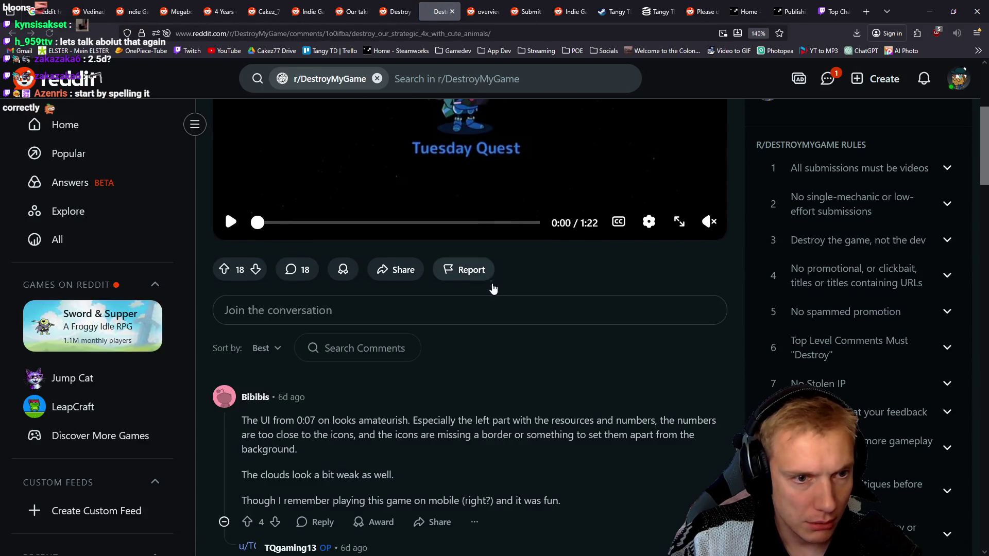
pyautogui.scroll(-10, 507, 281)
pyautogui.scroll(-10, 500, 271)
pyautogui.scroll(4, 330, 304)
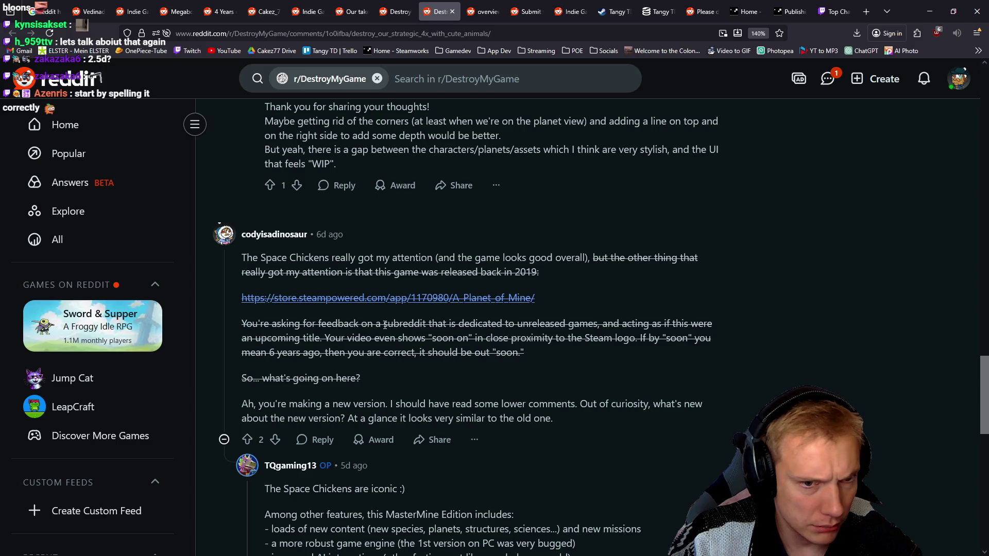
pyautogui.scroll(-5, 386, 325)
pyautogui.press('Home')
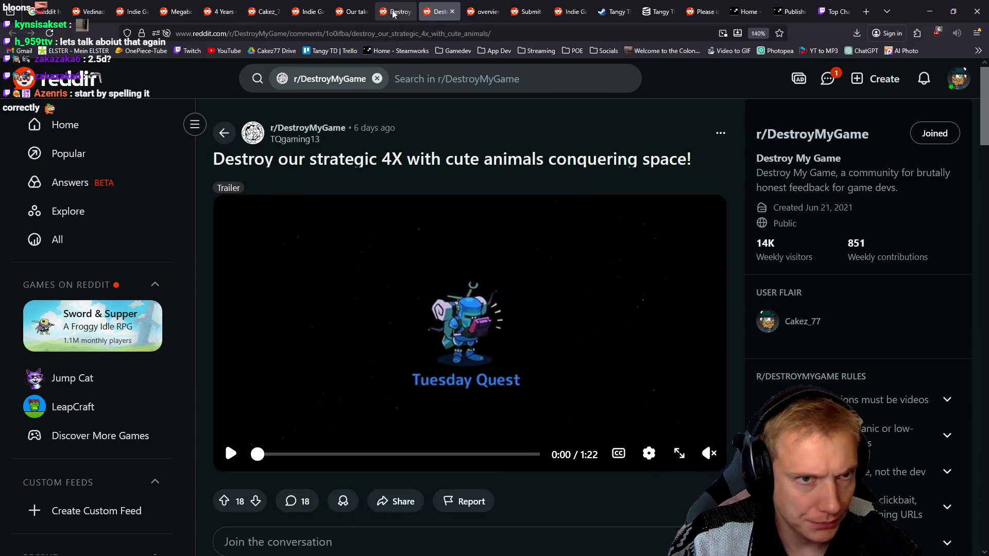
pyautogui.hotkey('ctrl', 'shift', 'Tab')
# Open the 'Please destroy my trailer!' post in a new tab and read through its comments.
pyautogui.scroll(-5, 392, 309)
pyautogui.middleClick(381, 283)
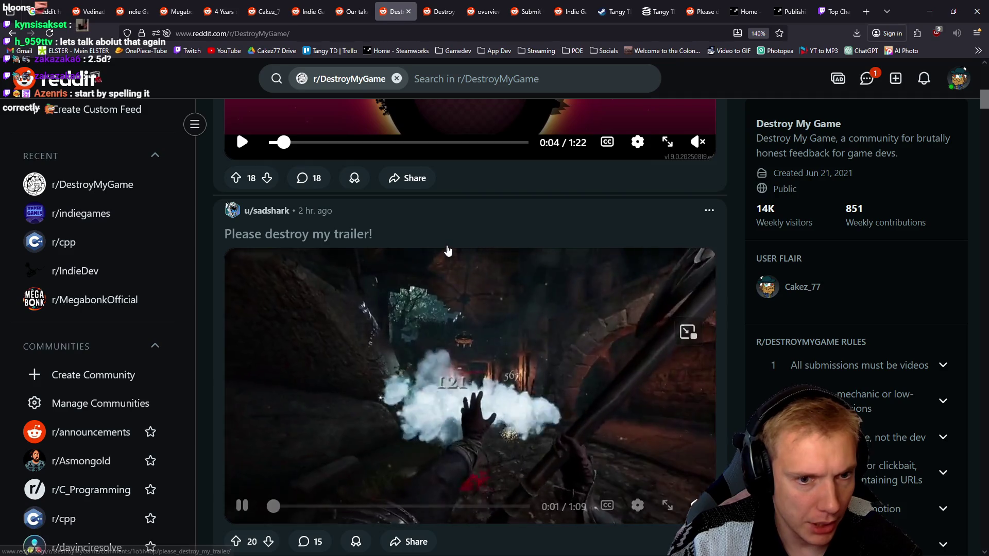
pyautogui.scroll(-3, 381, 284)
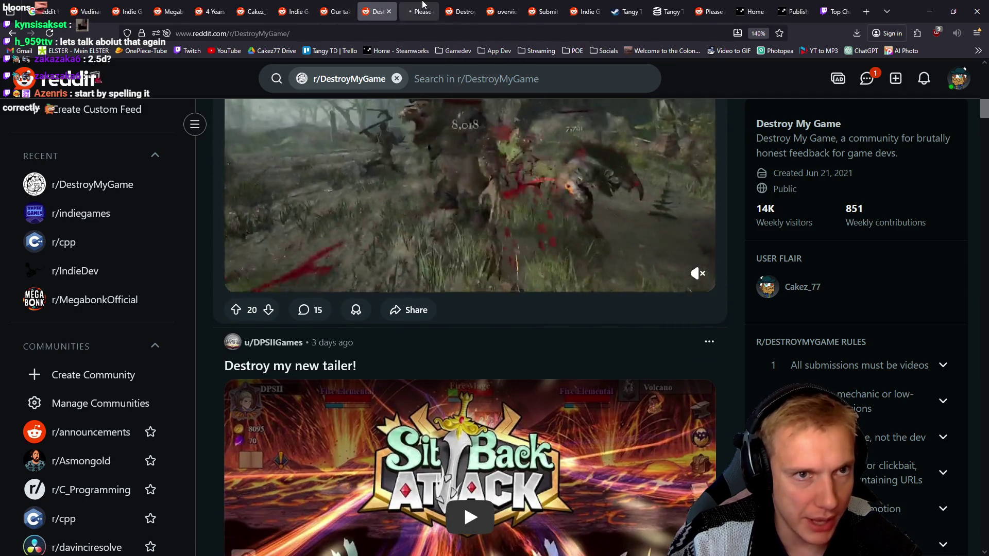
pyautogui.click(419, 11)
pyautogui.scroll(-6, 460, 237)
pyautogui.scroll(-20, 502, 243)
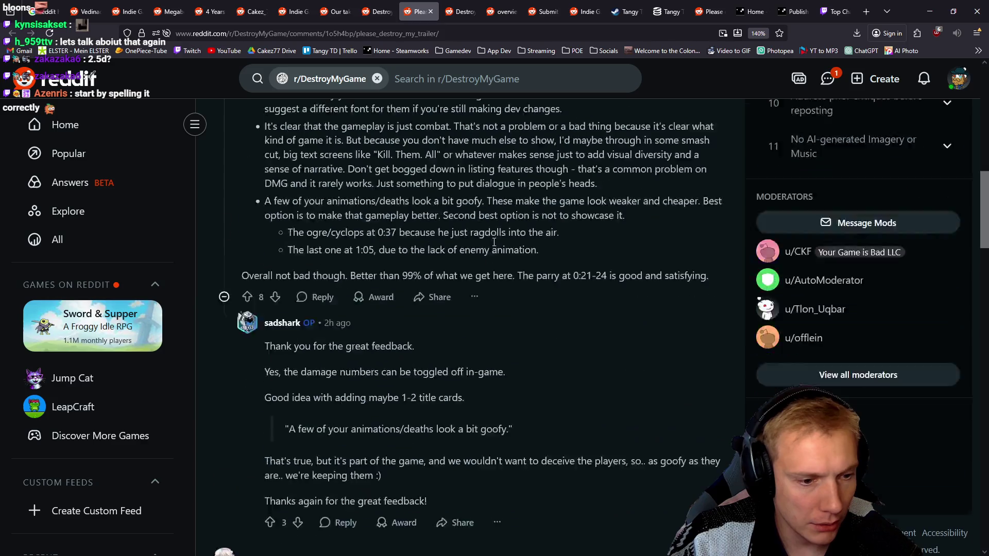
pyautogui.scroll(-5, 493, 239)
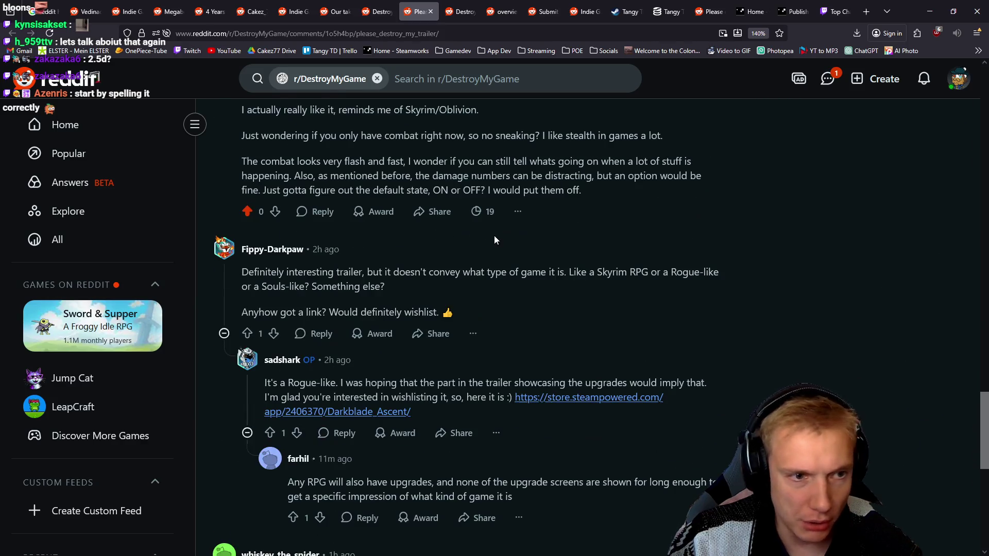
pyautogui.scroll(-4, 493, 239)
pyautogui.scroll(-4, 508, 268)
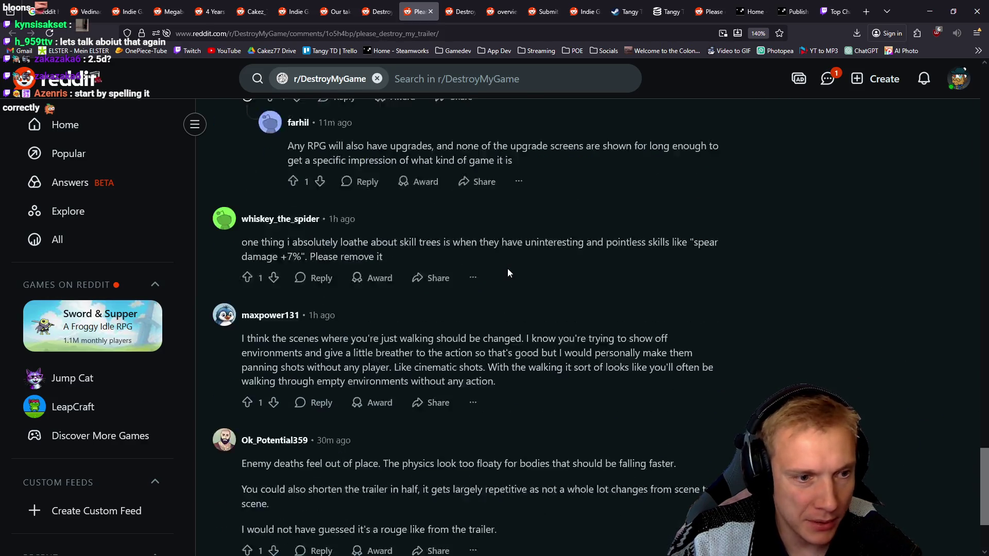
pyautogui.scroll(10, 509, 272)
pyautogui.scroll(10, 509, 272)
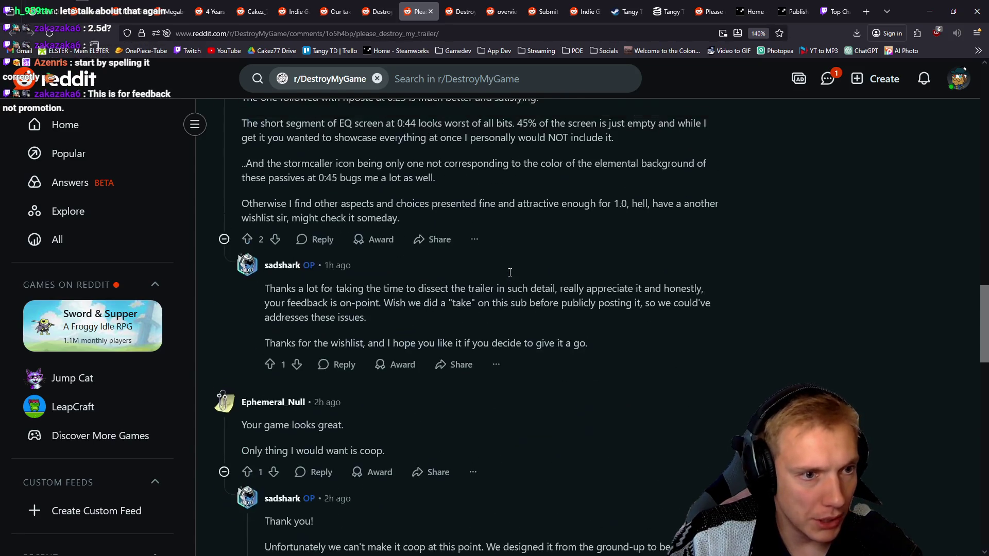
pyautogui.scroll(10, 510, 273)
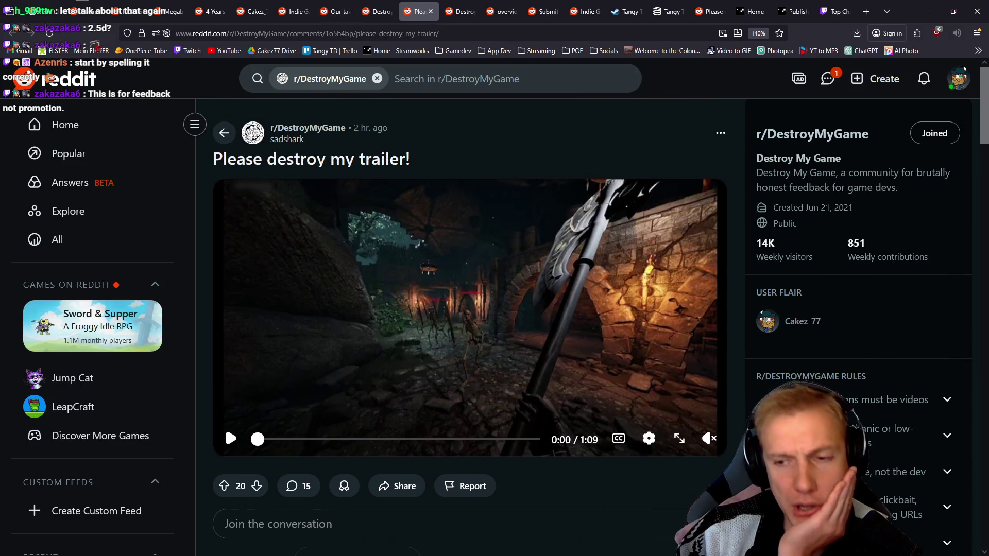
# Keep reading the comments on the 'Please destroy my trailer!' post.
pyautogui.click(375, 9)
pyautogui.click(418, 10)
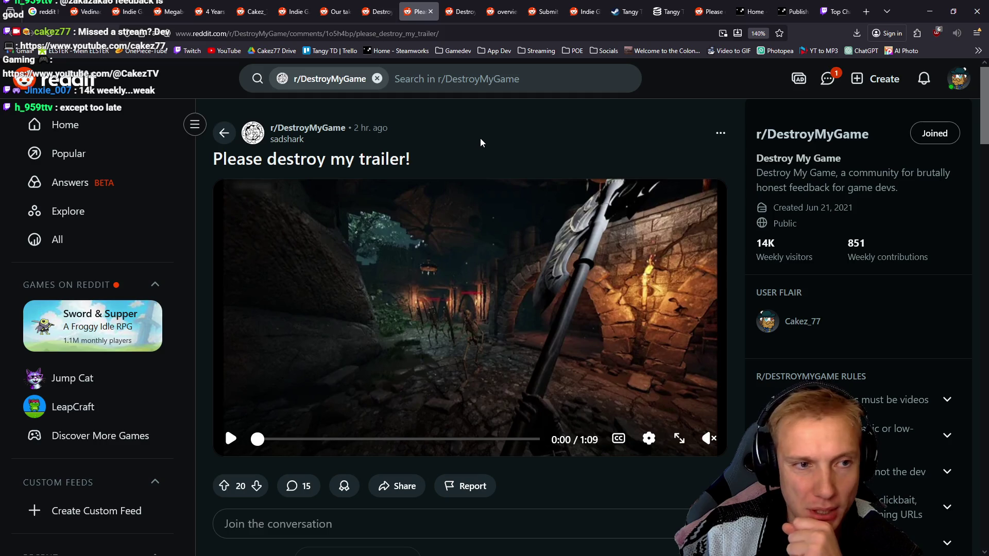
pyautogui.scroll(-10, 448, 150)
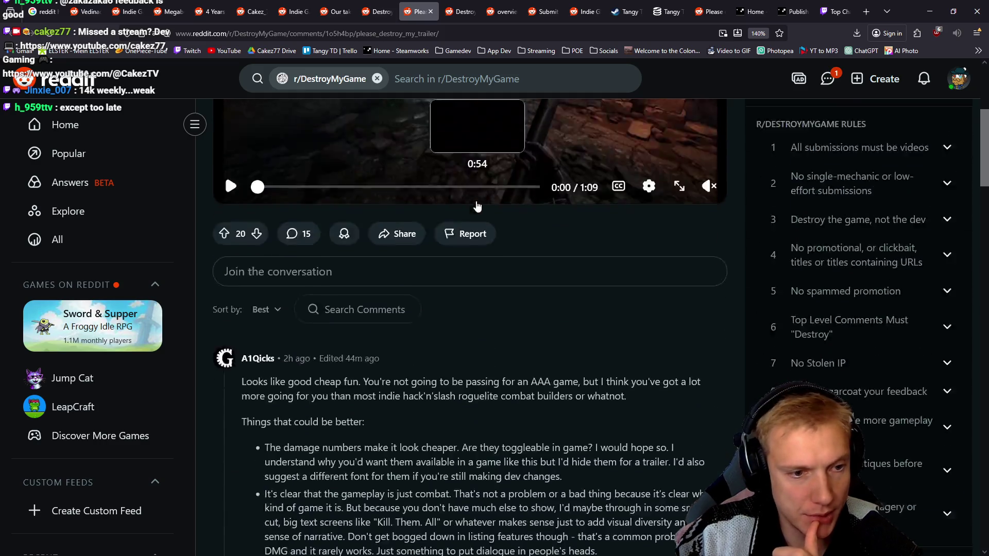
pyautogui.scroll(-3, 494, 236)
pyautogui.scroll(15, 464, 247)
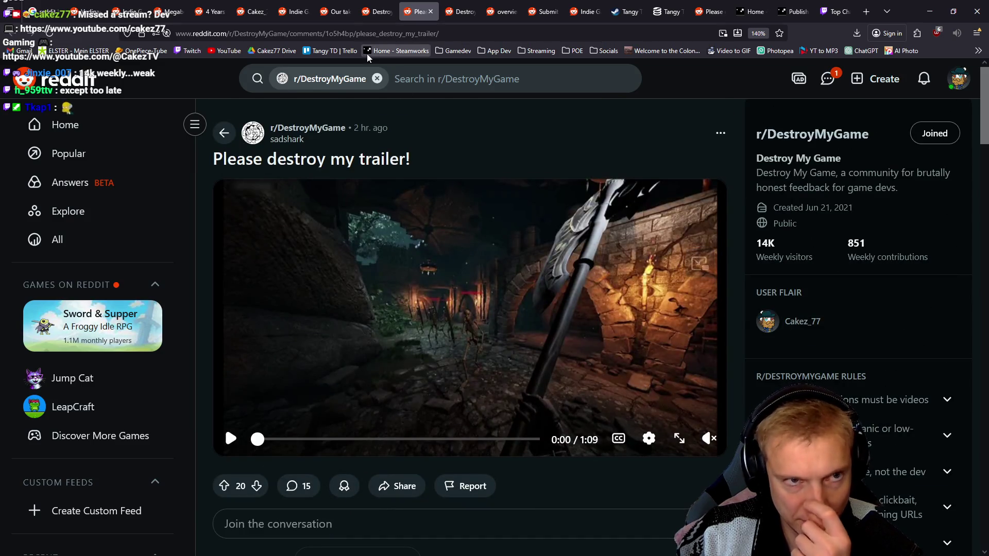
# Scroll the r/DestroyMyGame feed down past the roguelite tower defense demo post and back up.
pyautogui.click(379, 11)
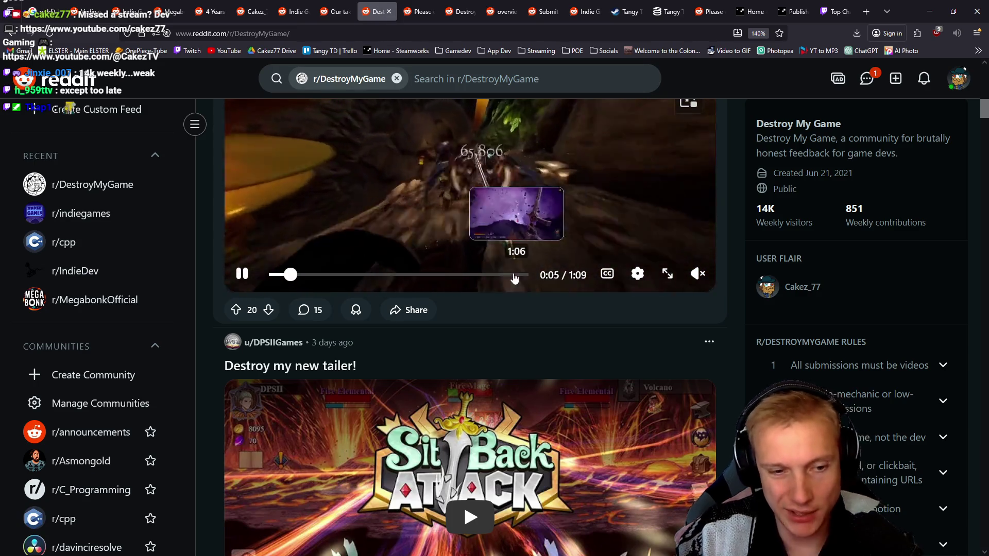
pyautogui.scroll(-10, 520, 252)
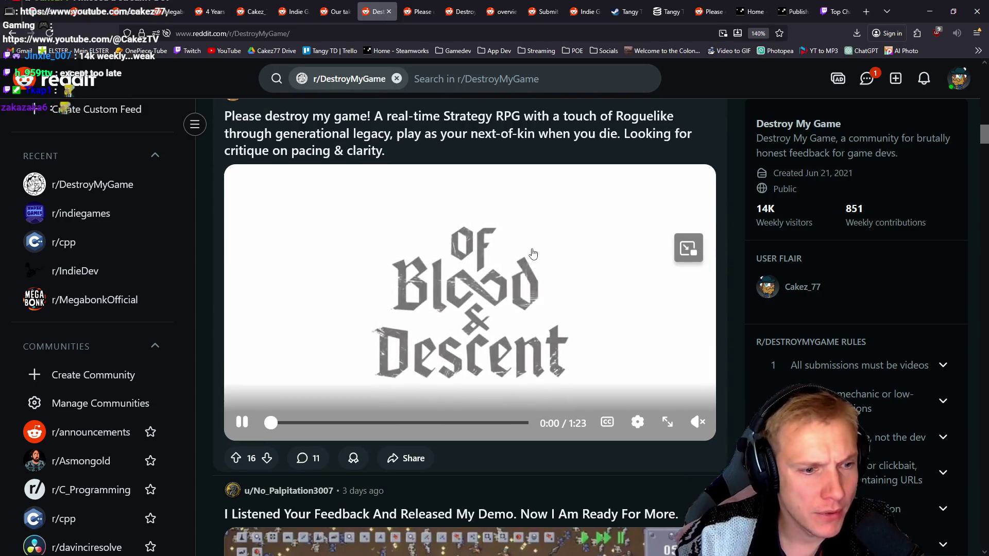
pyautogui.scroll(-10, 533, 253)
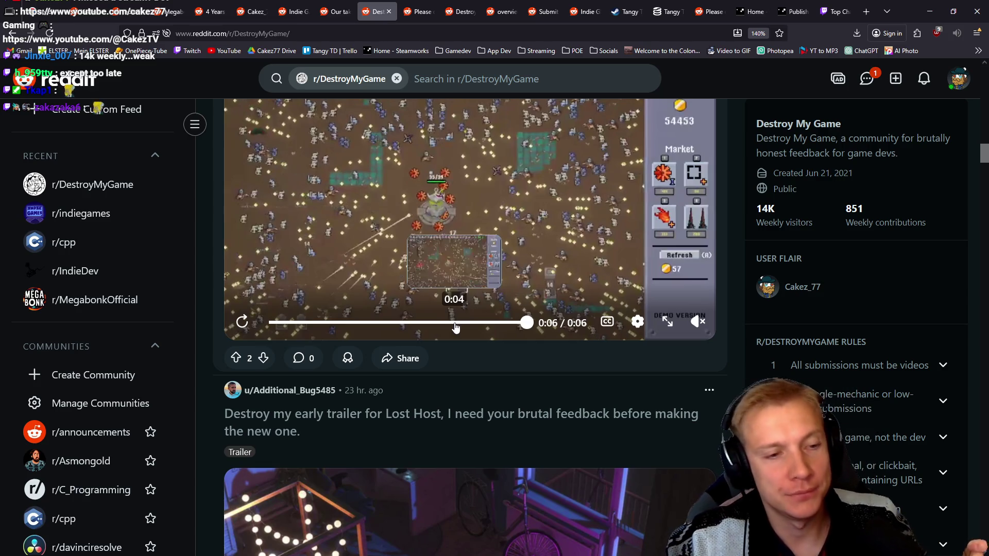
pyautogui.scroll(-5, 517, 265)
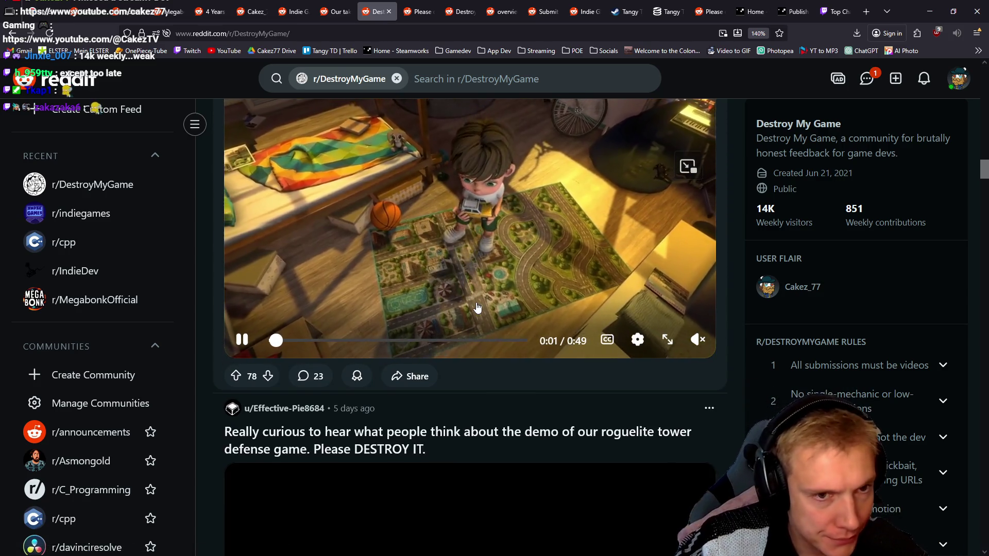
pyautogui.scroll(-5, 477, 307)
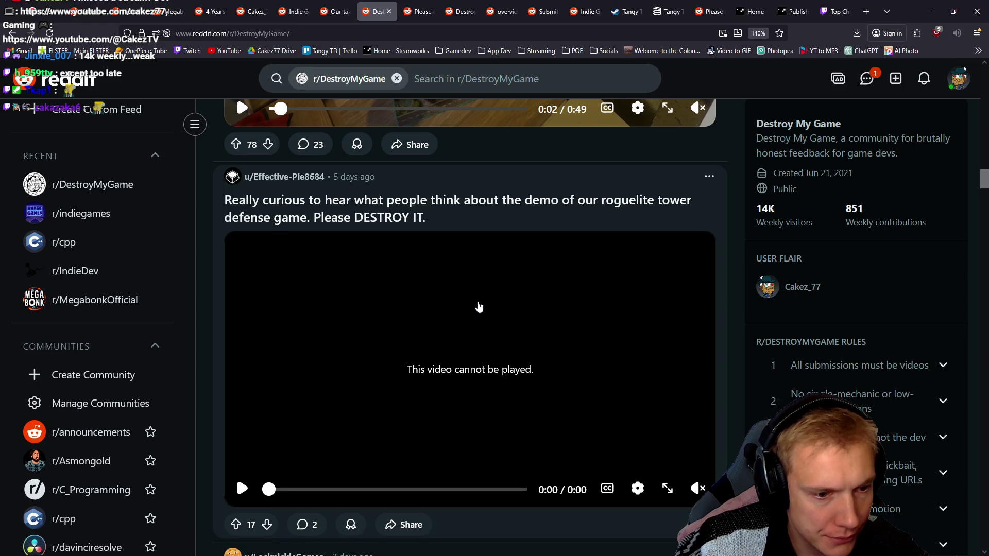
pyautogui.scroll(-5, 480, 305)
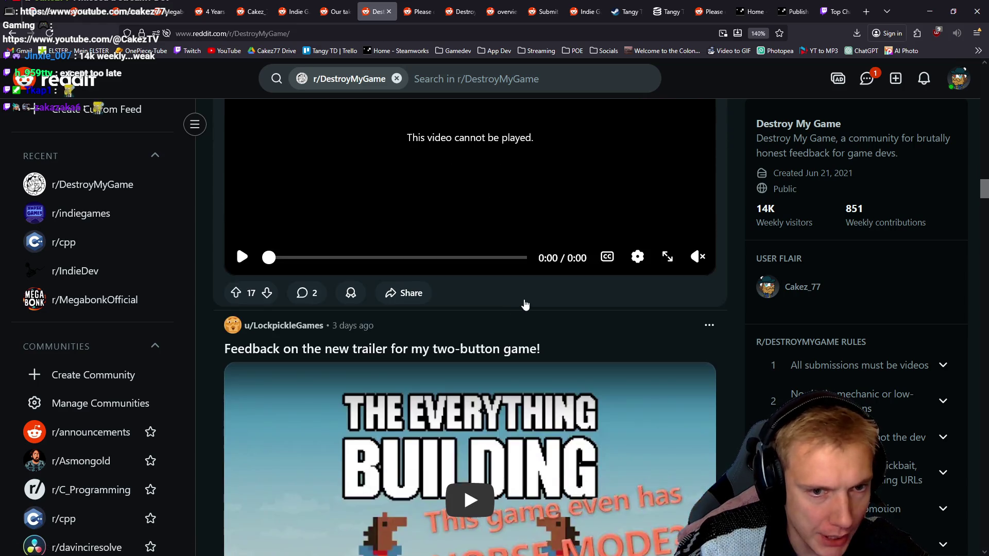
pyautogui.scroll(11, 526, 305)
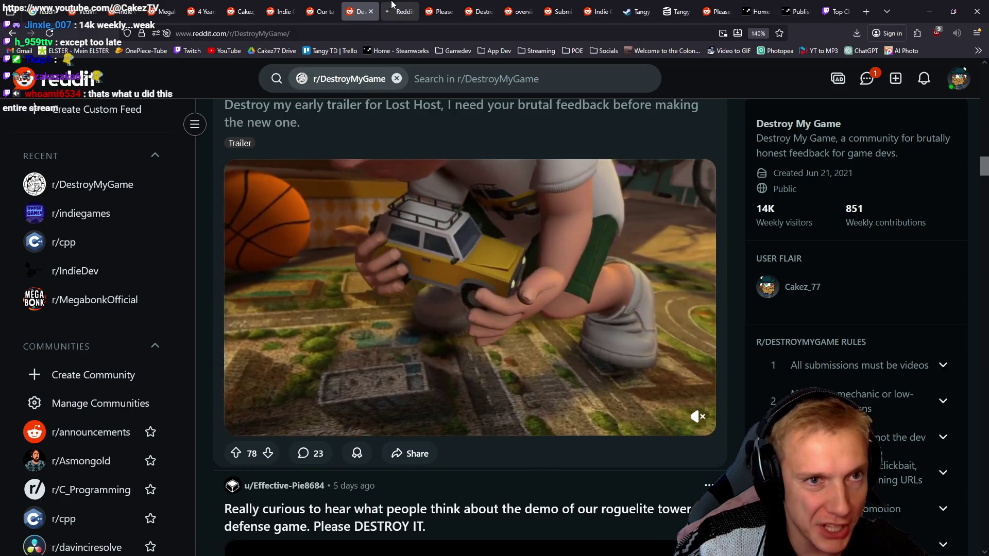
# Open the 'Destroy my early trailer for Lost Host' post and scroll through its comments and back up.
pyautogui.click(443, 125)
pyautogui.scroll(-8, 546, 317)
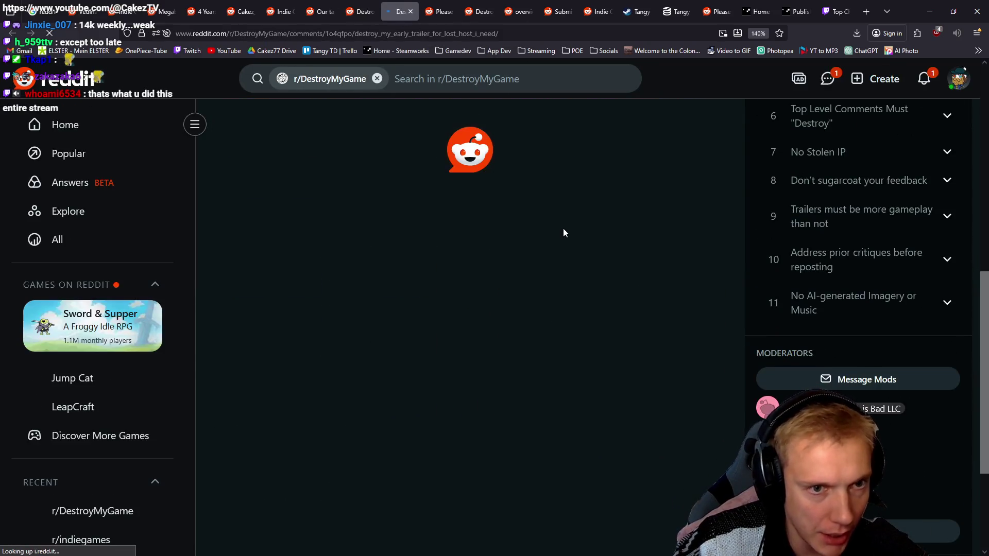
pyautogui.scroll(-20, 585, 258)
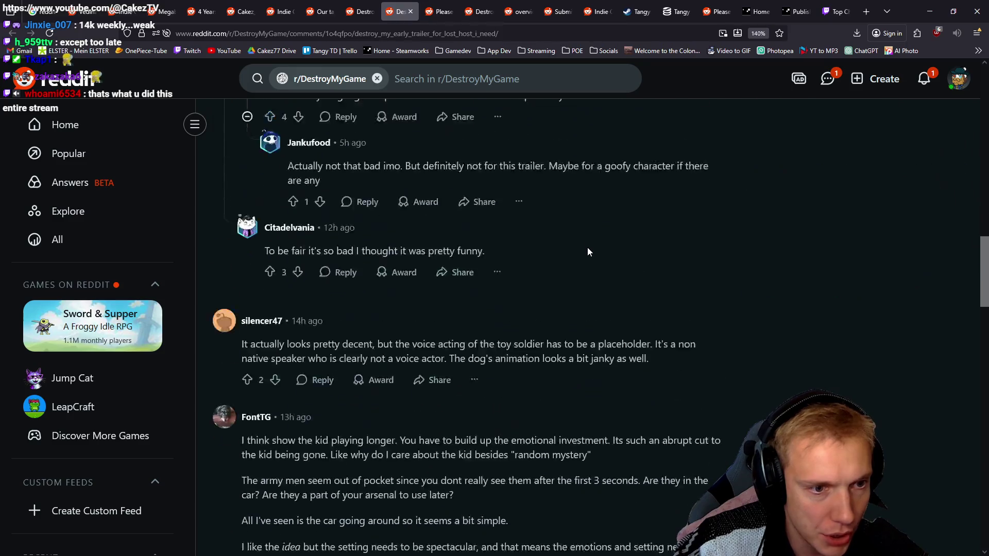
pyautogui.scroll(-15, 587, 242)
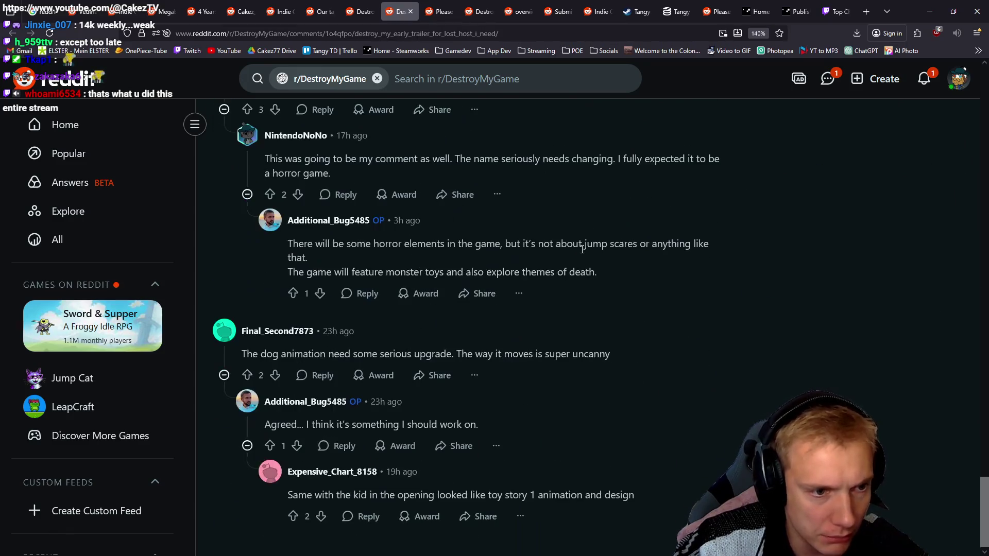
pyautogui.scroll(20, 510, 303)
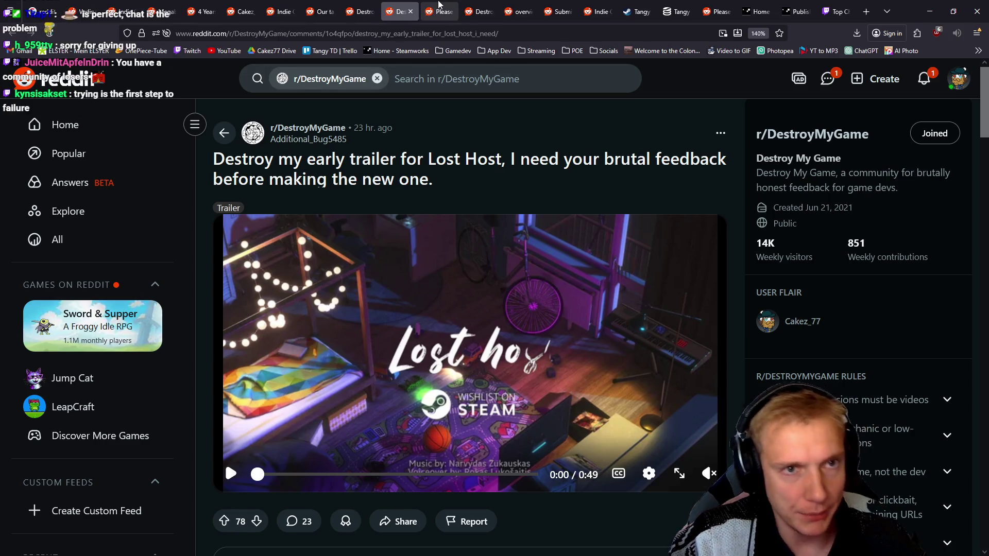
# Close the leftover tabs: the Indie feed, gothic 2.5D city, strategic 4X and other old posts.
pyautogui.click(439, 11)
pyautogui.click(479, 10)
pyautogui.click(317, 11)
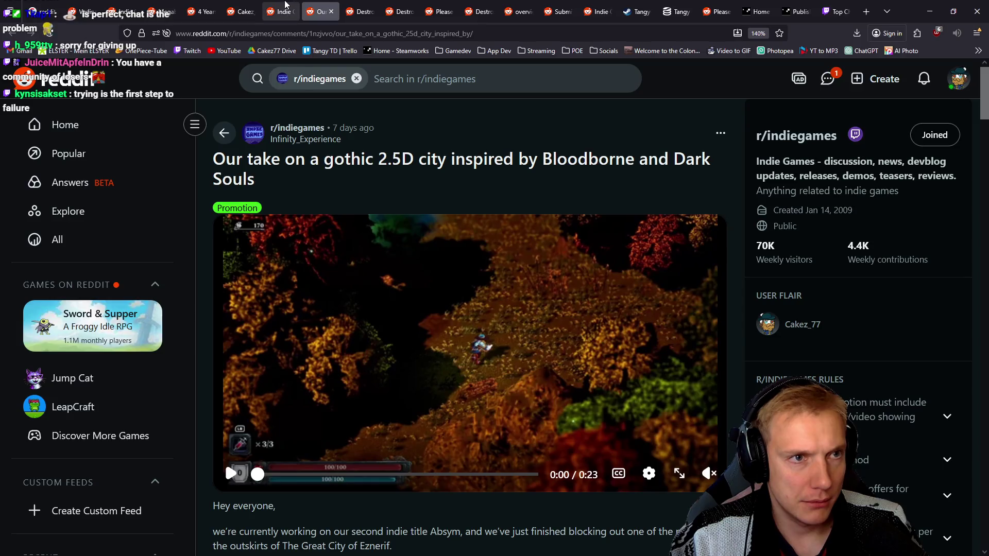
pyautogui.click(286, 4)
pyautogui.click(242, 4)
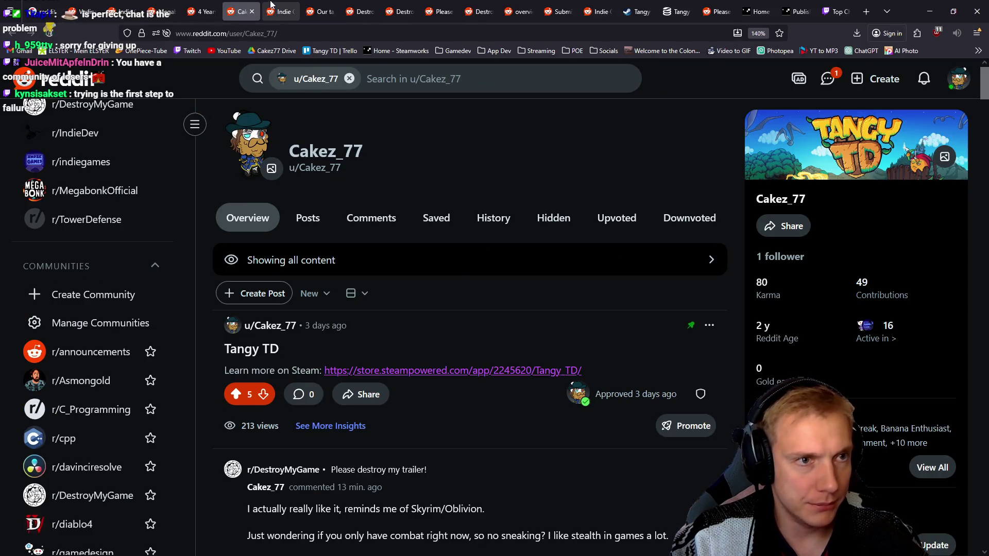
pyautogui.click(281, 4)
pyautogui.middleClick(284, 4)
pyautogui.middleClick(288, 4)
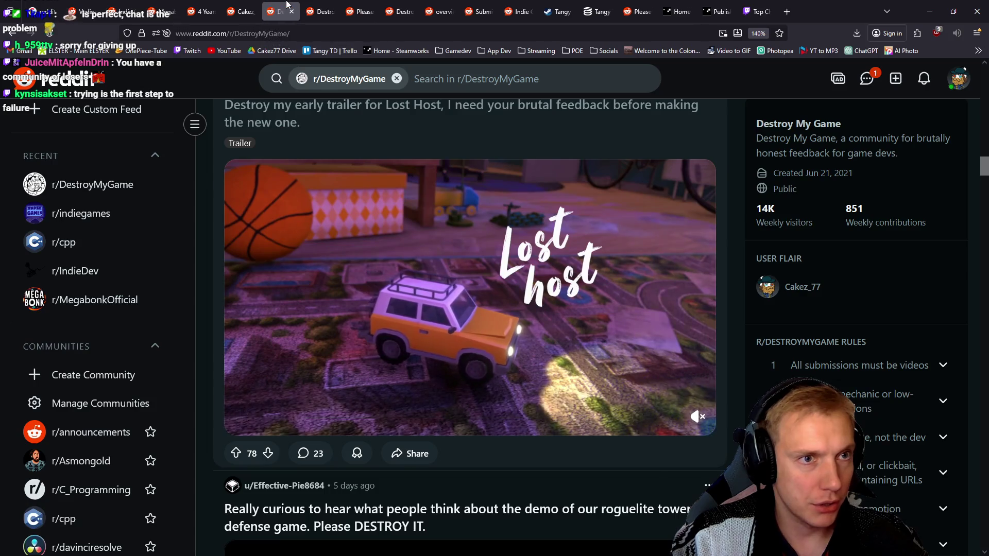
pyautogui.middleClick(286, 4)
pyautogui.middleClick(283, 4)
pyautogui.middleClick(282, 4)
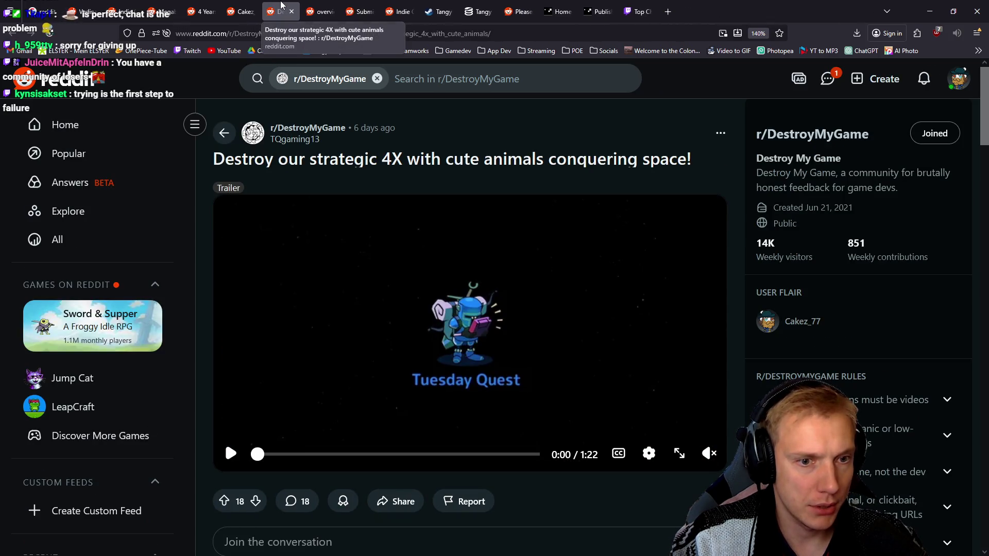
pyautogui.middleClick(281, 4)
# From the Cakez_77 profile's communities sidebar, open r/DestroyMyGame in a new tab.
pyautogui.click(321, 4)
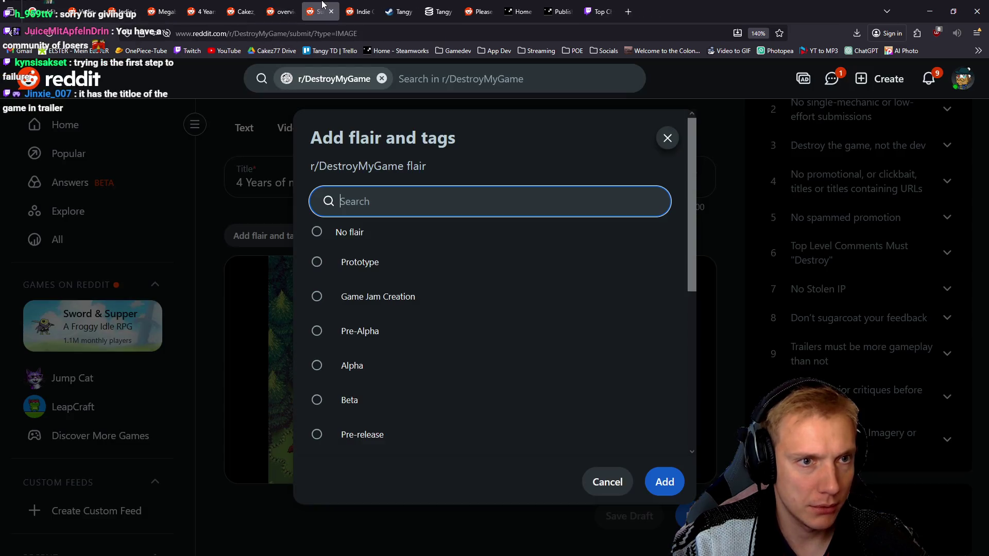
pyautogui.click(325, 7)
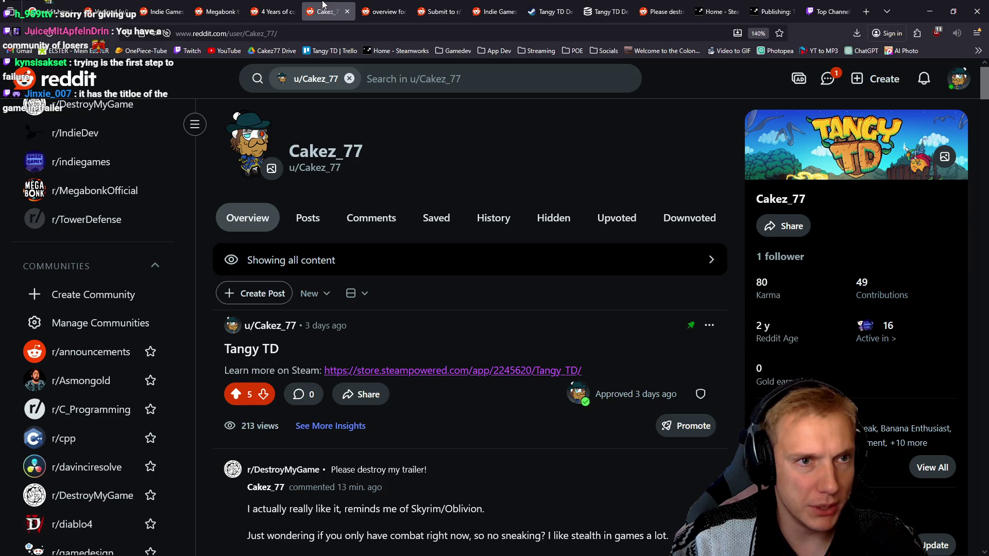
pyautogui.click(385, 4)
pyautogui.click(278, 5)
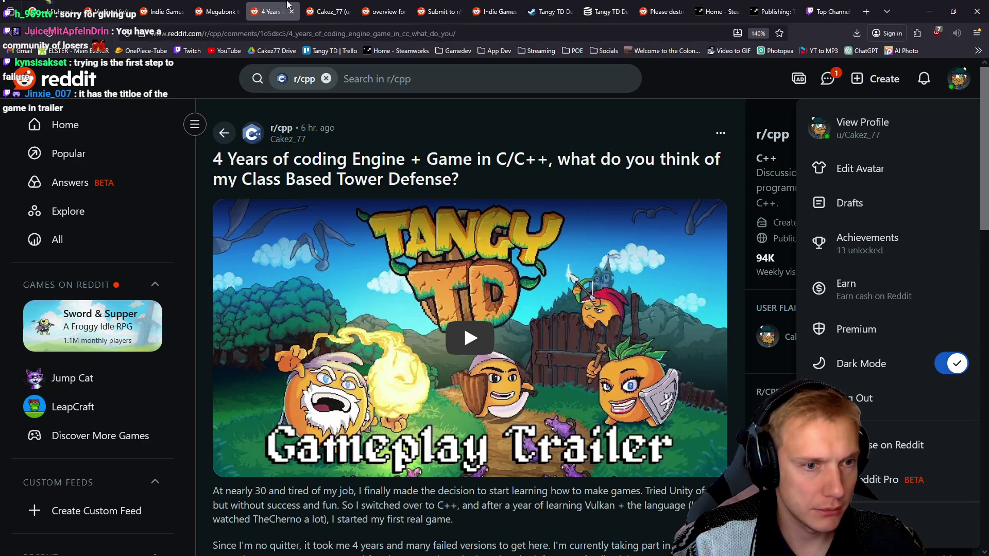
pyautogui.click(334, 4)
pyautogui.scroll(-10, 103, 345)
pyautogui.scroll(-5, 122, 334)
pyautogui.scroll(8, 122, 350)
pyautogui.scroll(2, 109, 265)
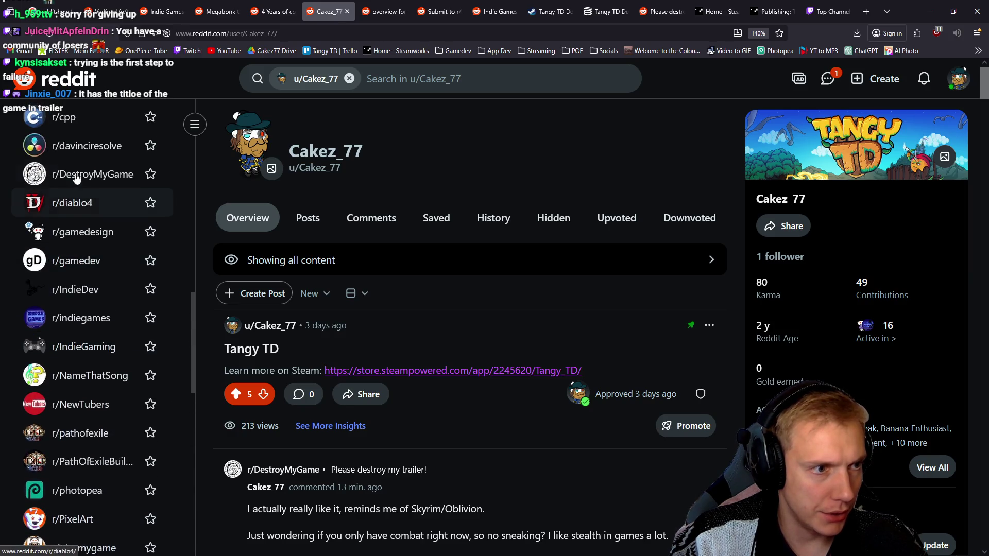
pyautogui.click(91, 174)
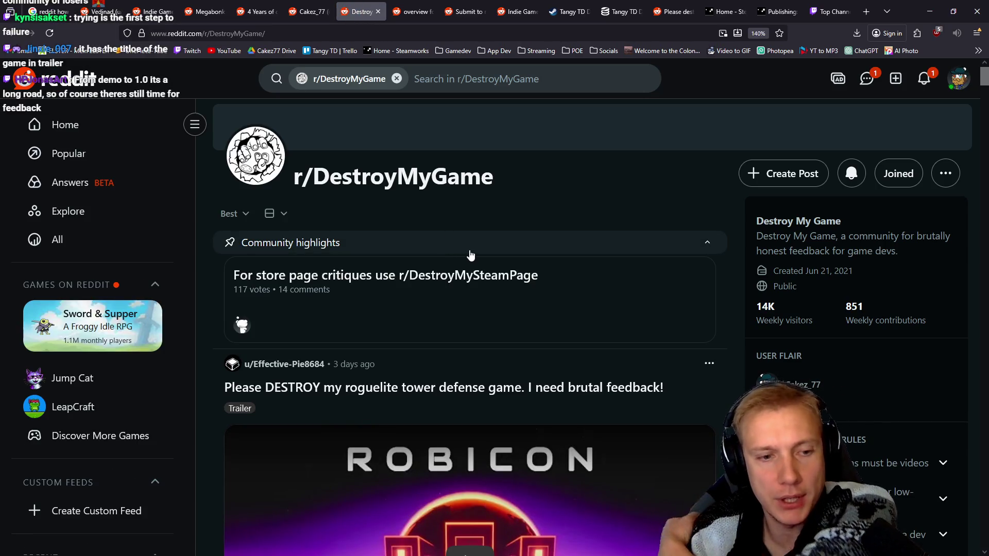
# Scroll through the r/DestroyMyGame feed and back up.
pyautogui.scroll(-2, 530, 155)
pyautogui.scroll(-1, 540, 263)
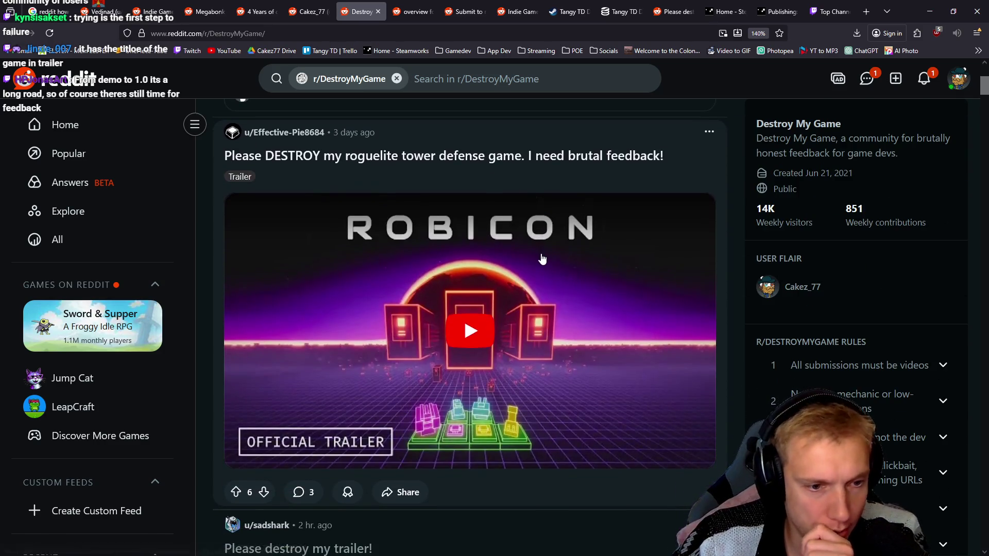
pyautogui.scroll(-3, 543, 257)
pyautogui.scroll(-3, 530, 311)
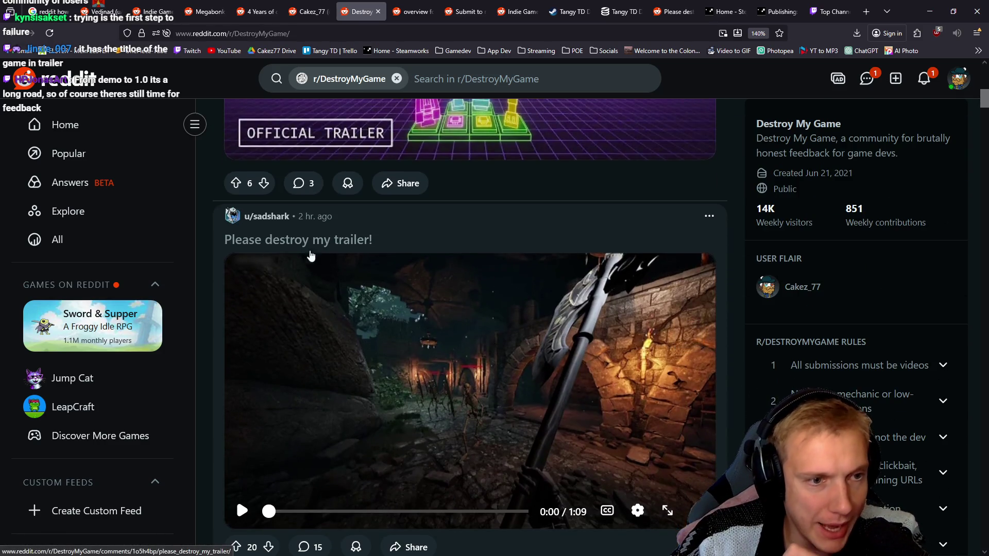
pyautogui.scroll(-4, 438, 309)
pyautogui.scroll(8, 453, 257)
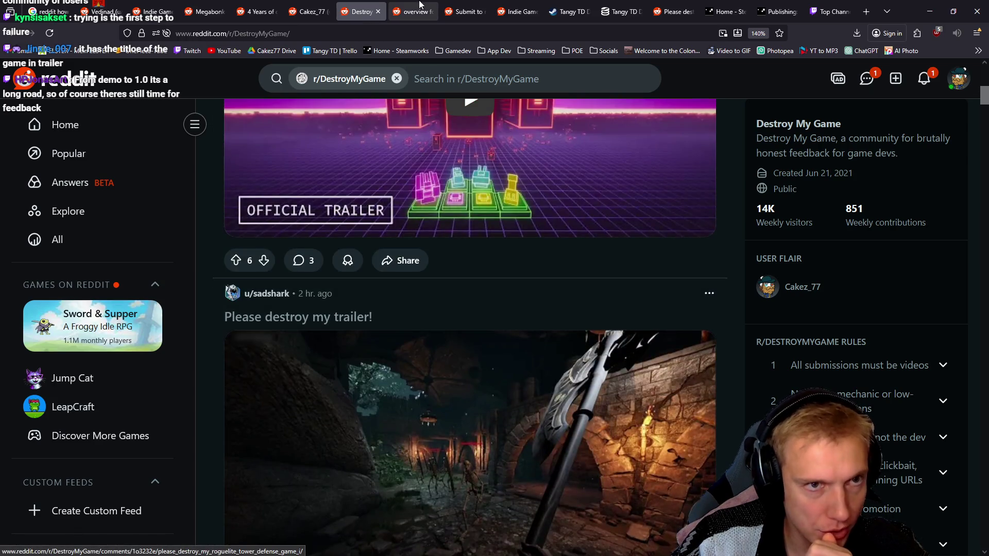
# Return to the post draft and close its Add flair and tags dialog.
pyautogui.click(414, 11)
pyautogui.click(465, 11)
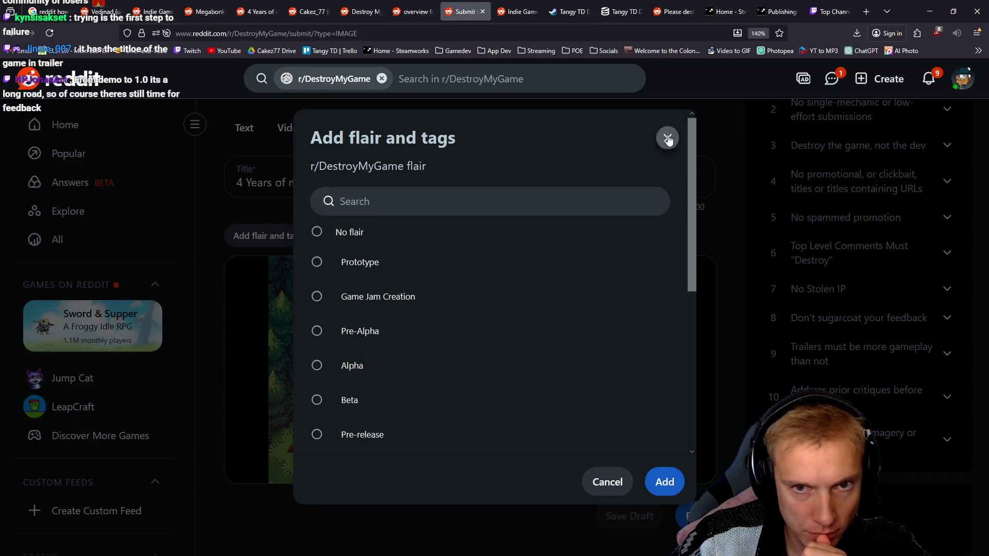
pyautogui.click(668, 139)
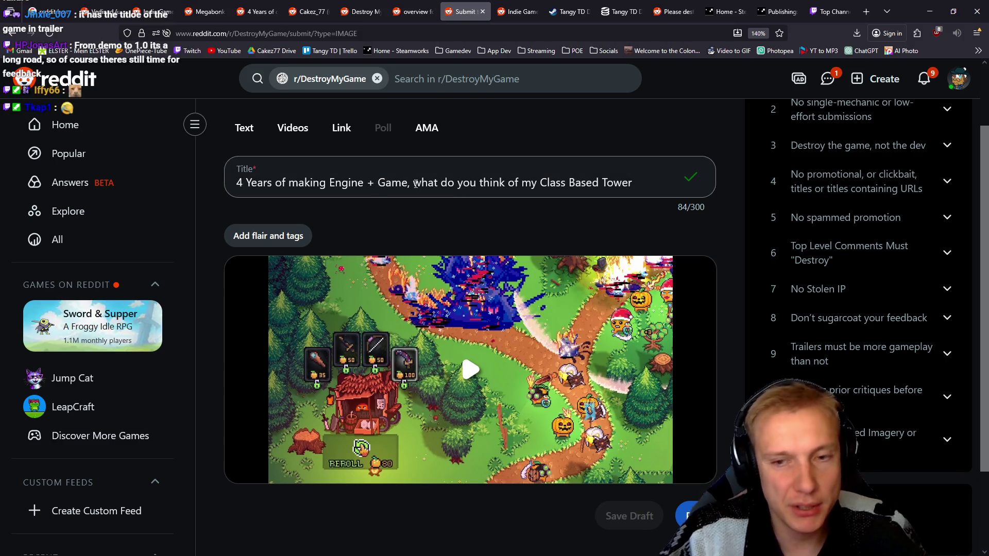
# Complete the draft title's 'I need' wording, then return to the r/DestroyMyGame feed.
pyautogui.click(639, 182)
pyautogui.write('Defense? I n')
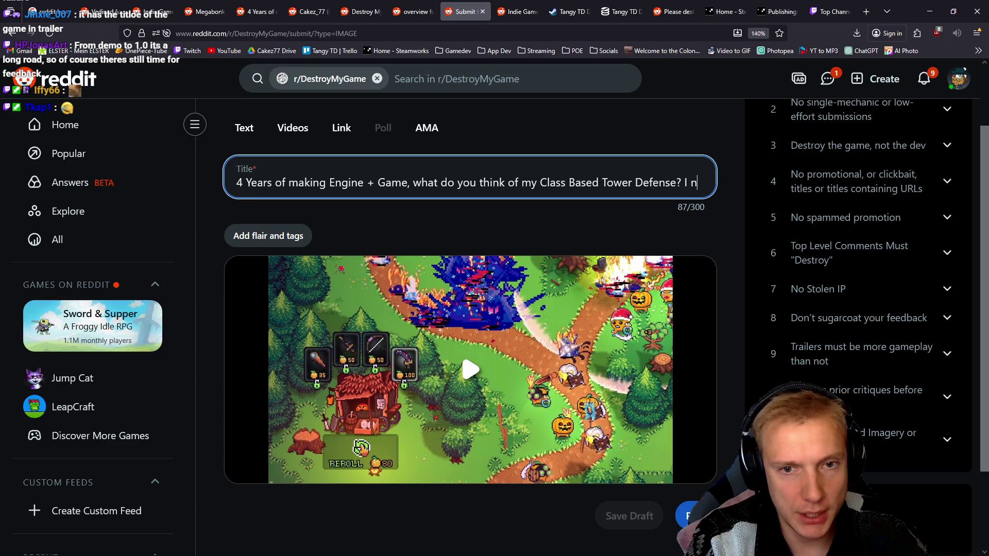
pyautogui.write('eed some')
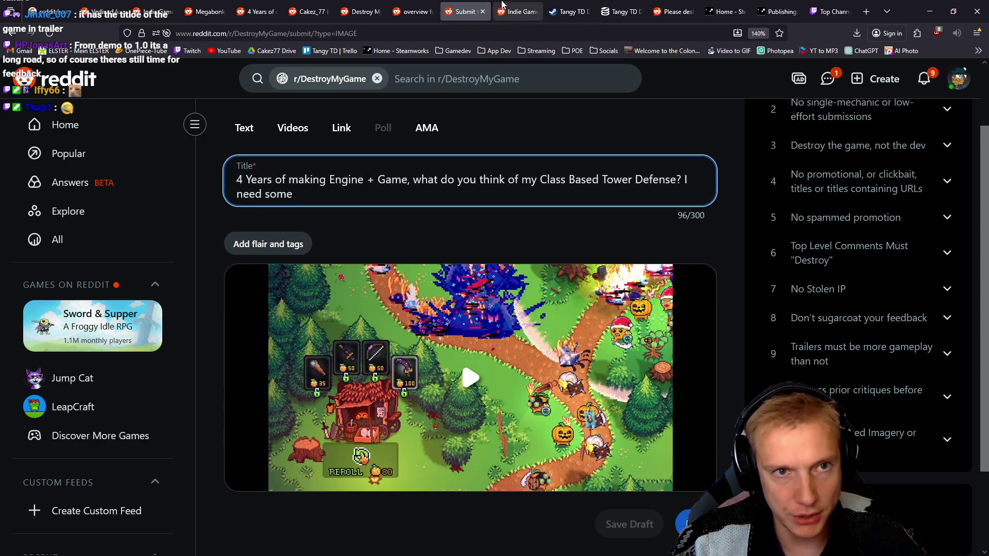
pyautogui.click(312, 9)
pyautogui.click(360, 5)
pyautogui.scroll(8, 489, 242)
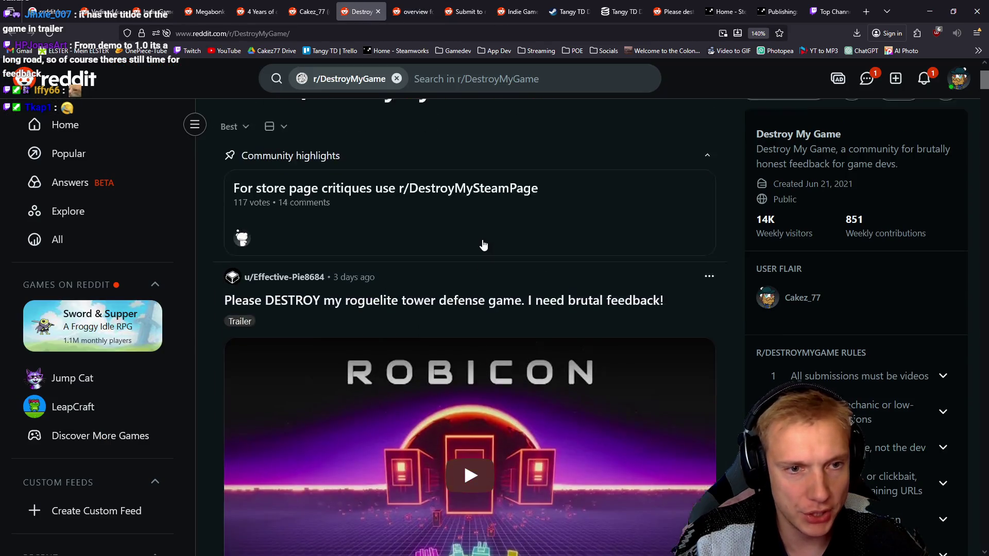
# Open the Lost Host early-trailer post and select its whole title for copying.
pyautogui.scroll(-10, 547, 256)
pyautogui.scroll(-15, 547, 256)
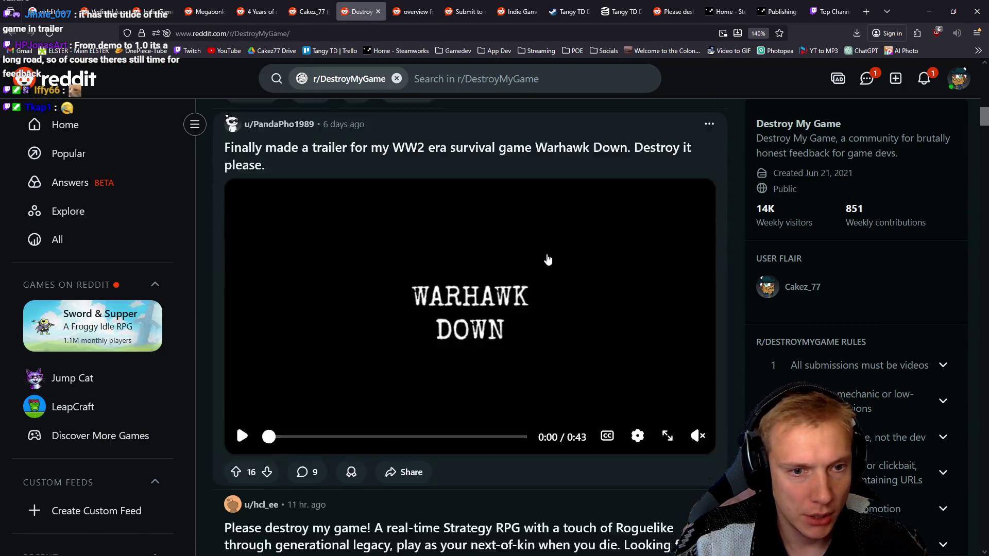
pyautogui.scroll(-15, 549, 259)
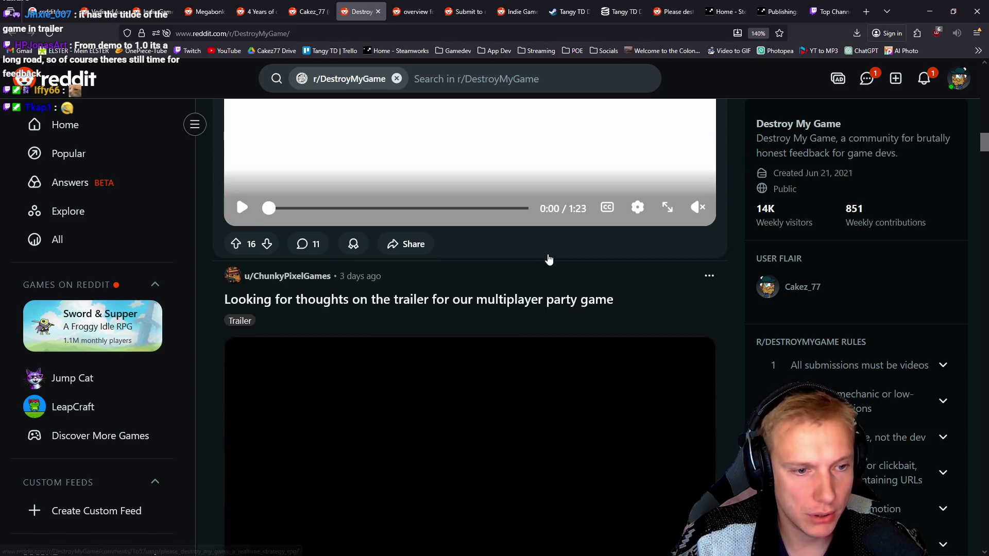
pyautogui.scroll(2, 340, 240)
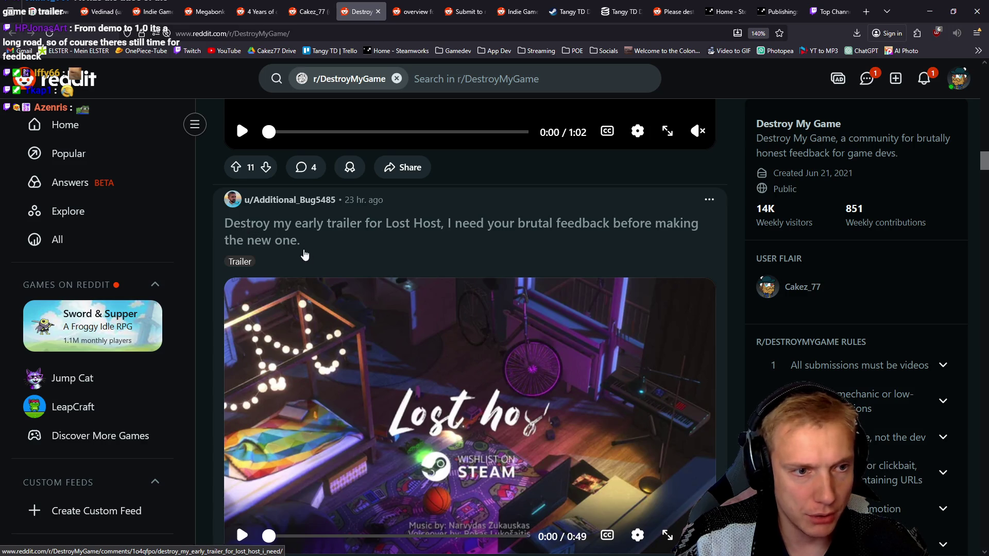
pyautogui.click(330, 234)
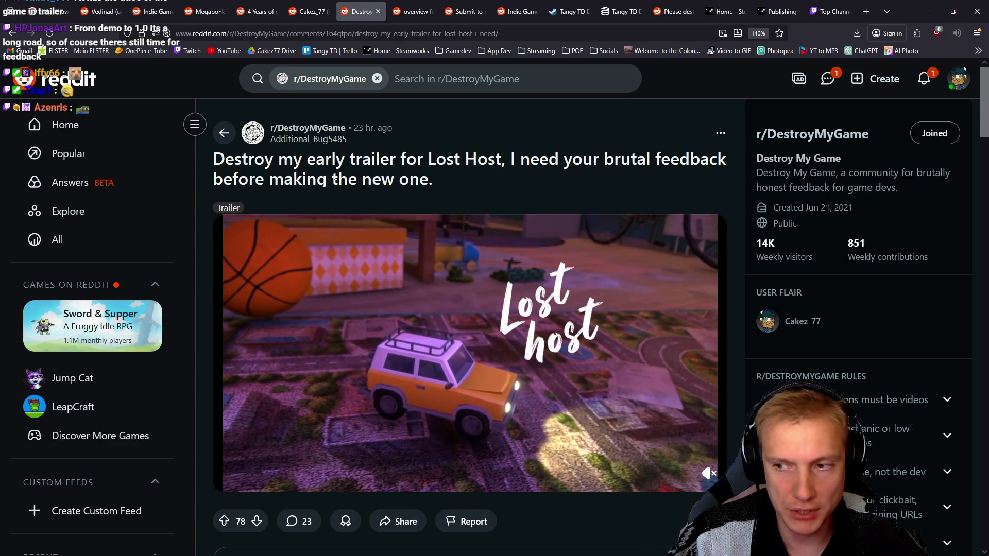
pyautogui.moveTo(445, 181)
pyautogui.mouseDown()
pyautogui.moveTo(294, 180)
pyautogui.moveTo(214, 157)
pyautogui.mouseUp()
pyautogui.hotkey('ctrl', 'c')
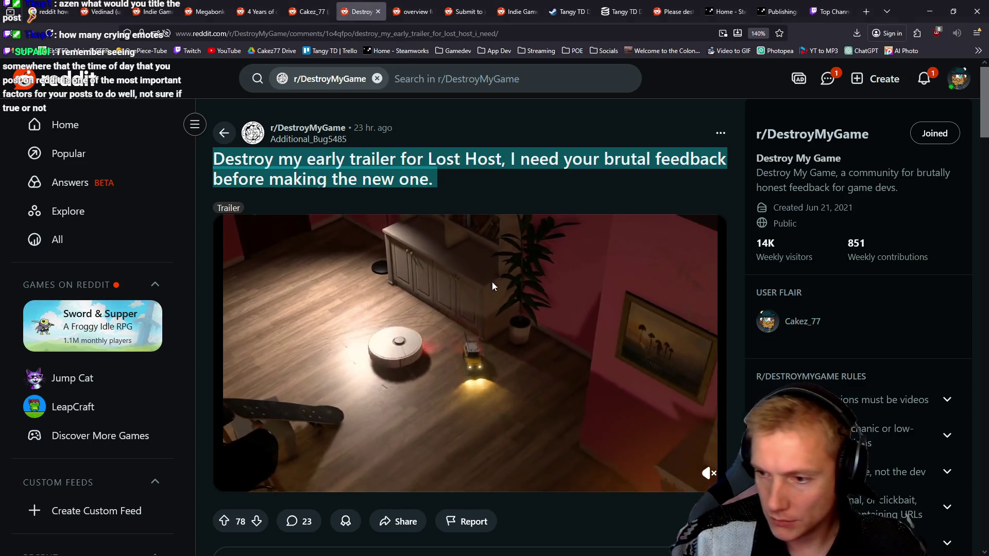
pyautogui.hotkey('alt', 'Tab')
pyautogui.hotkey('alt', 'Tab')
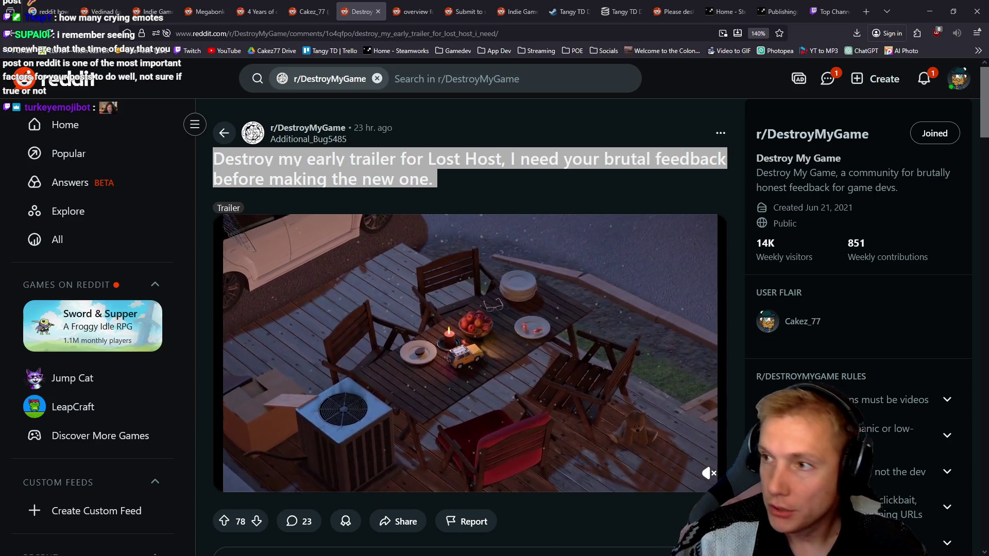
# Paste the Lost Host title and the draft post title as separate lines in Notepad++.
pyautogui.hotkey('alt', 'Tab')
pyautogui.hotkey('ctrl', 'v')
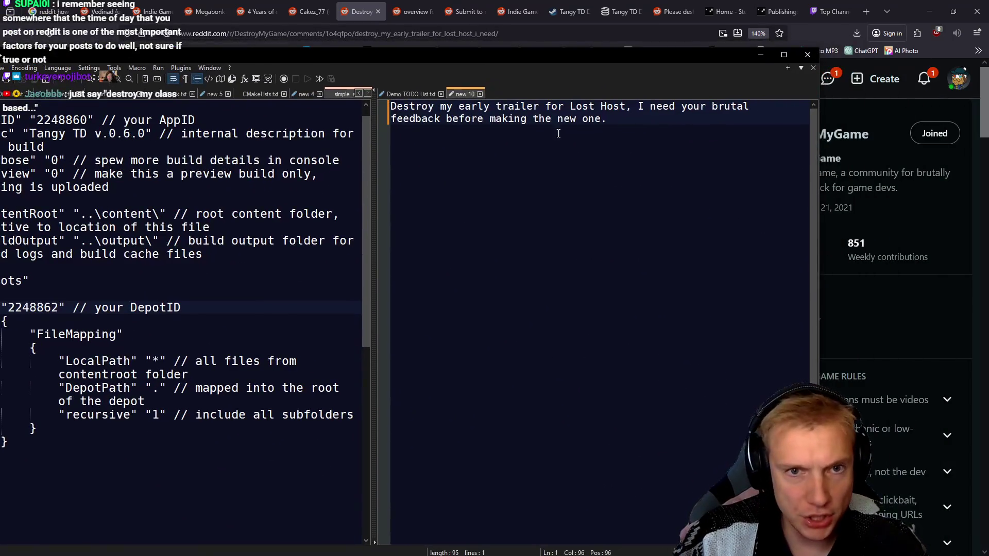
pyautogui.press('Return')
pyautogui.press('Return')
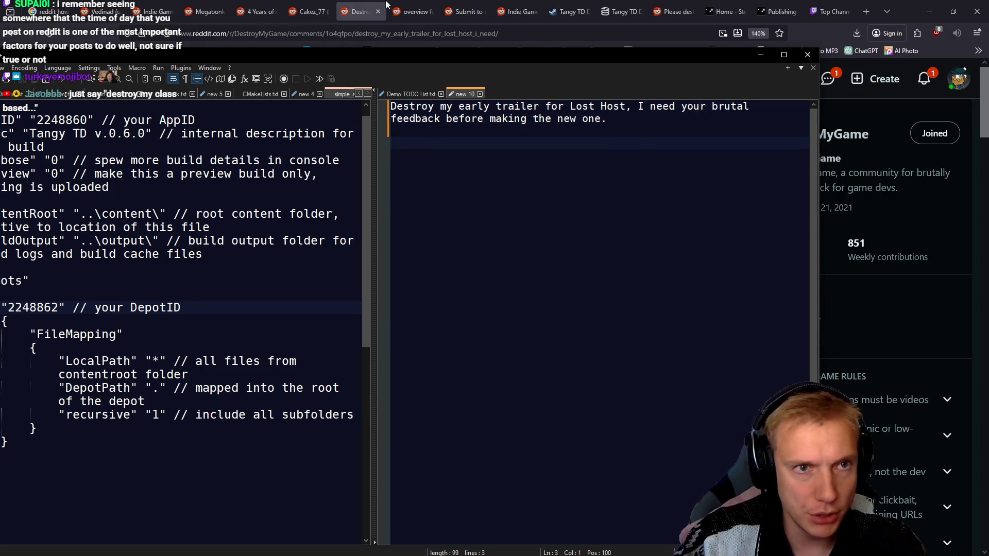
pyautogui.click(412, 10)
pyautogui.click(468, 8)
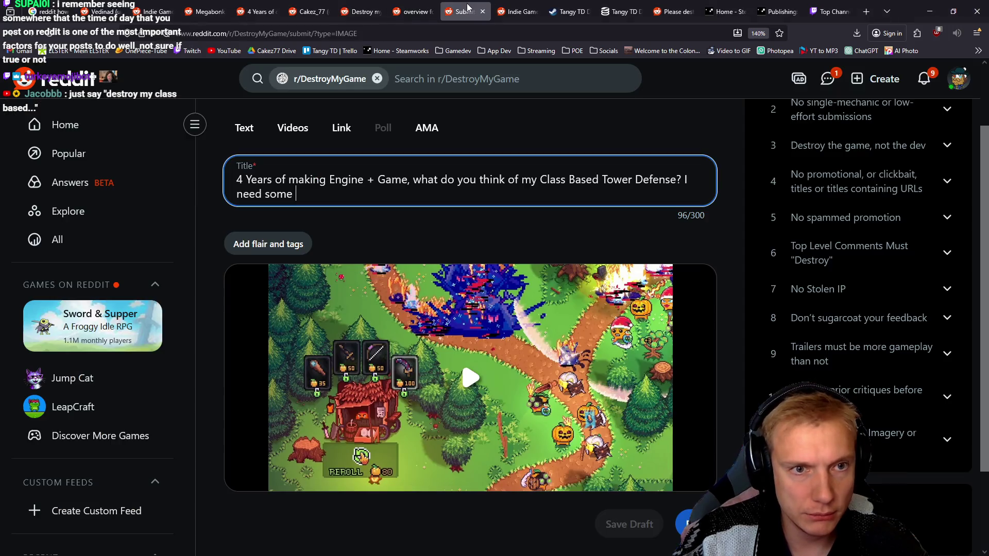
pyautogui.tripleClick(327, 191)
pyautogui.hotkey('ctrl', 'c')
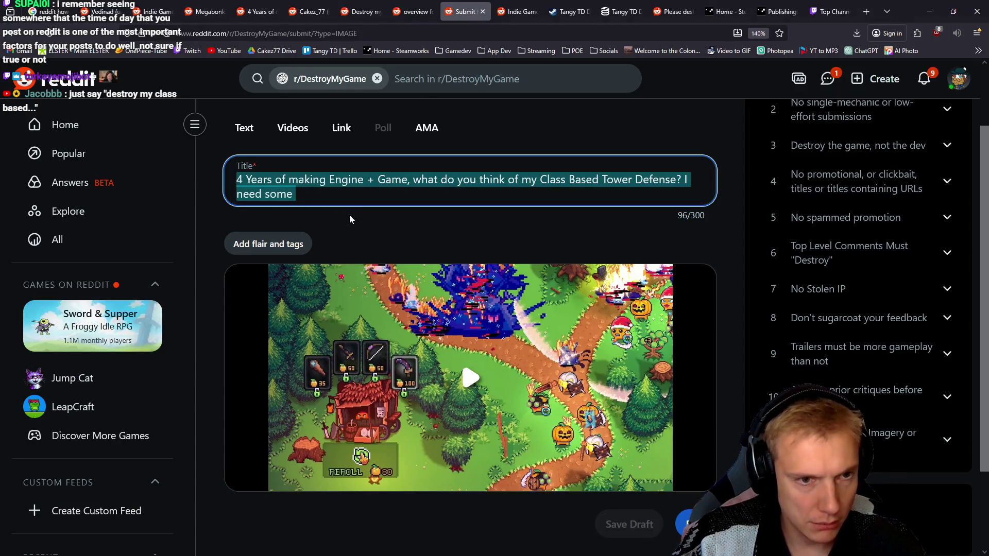
pyautogui.hotkey('alt', 'Tab')
pyautogui.hotkey('ctrl', 'v')
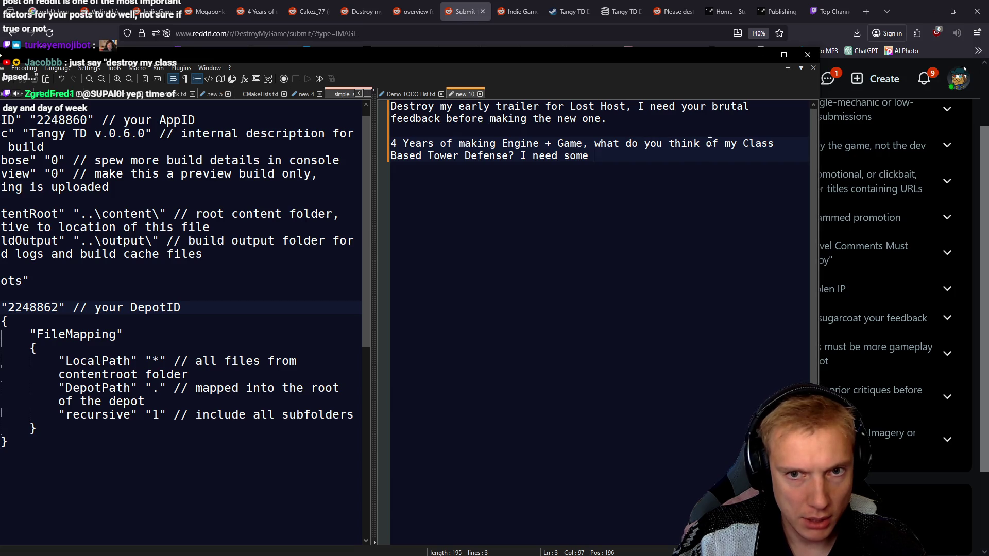
# Reword the draft to 'it's a Class Based Tower Defense. I need some brutal feedback please.' and copy it.
pyautogui.moveTo(712, 147); pyautogui.dragTo(597, 141)
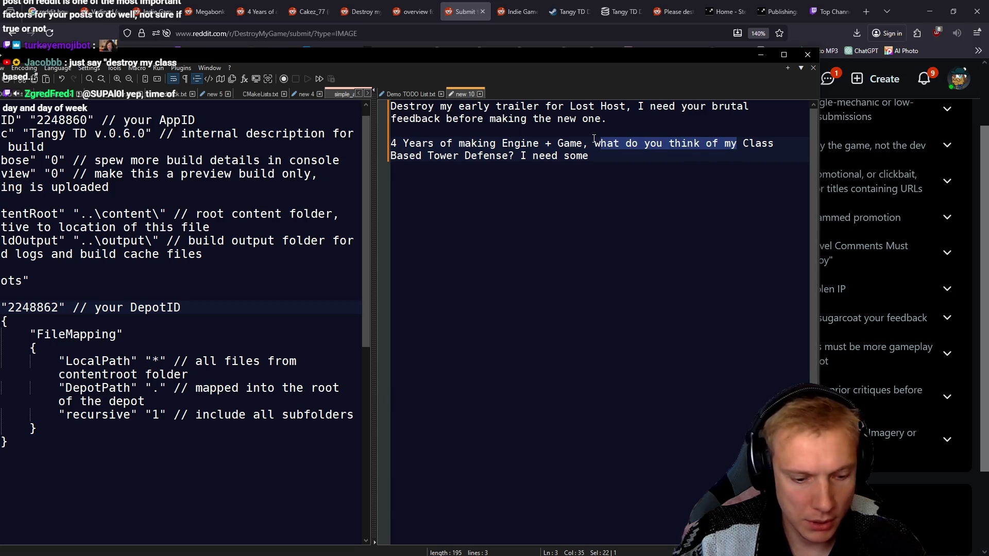
pyautogui.press('BackSpace')
pyautogui.press('BackSpace')
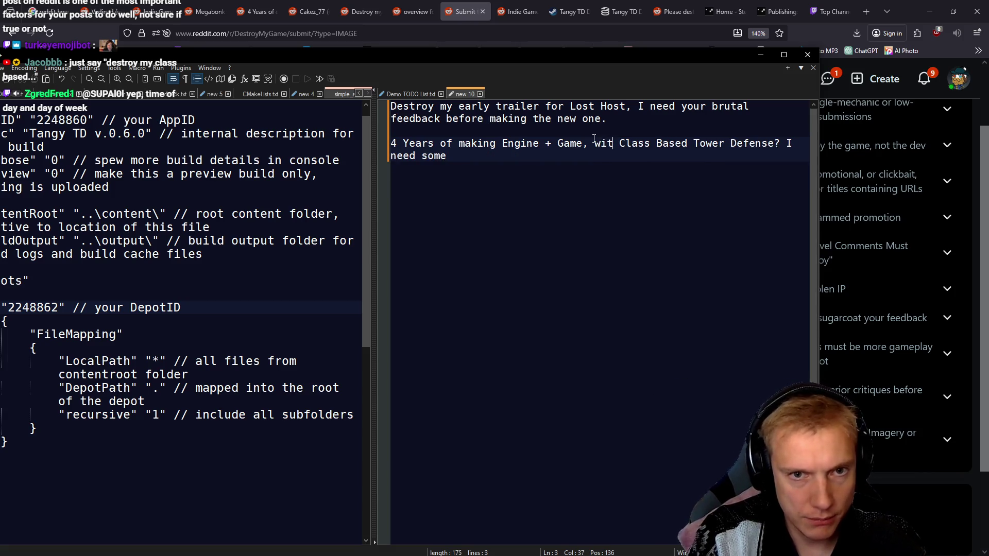
pyautogui.write("it's ")
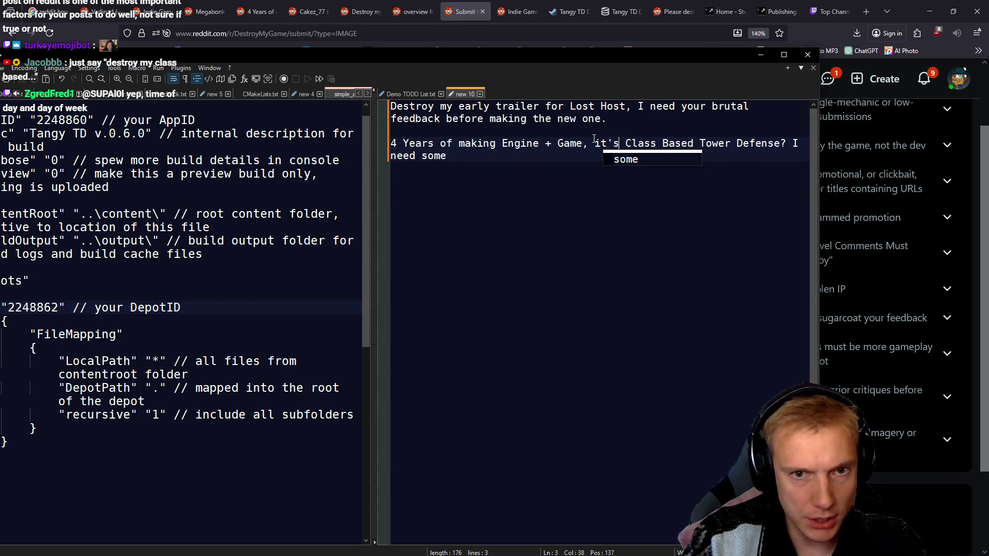
pyautogui.write('a')
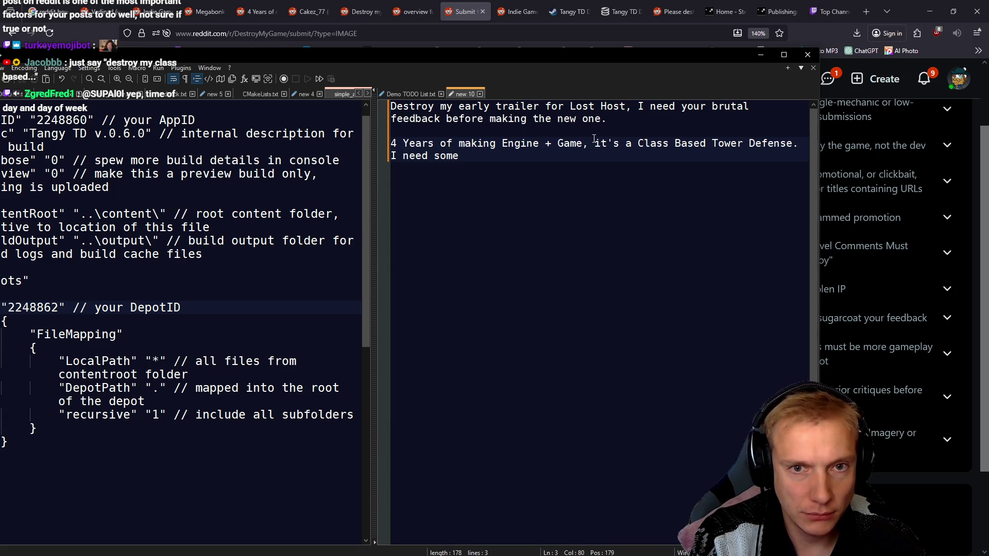
pyautogui.write('brutal f')
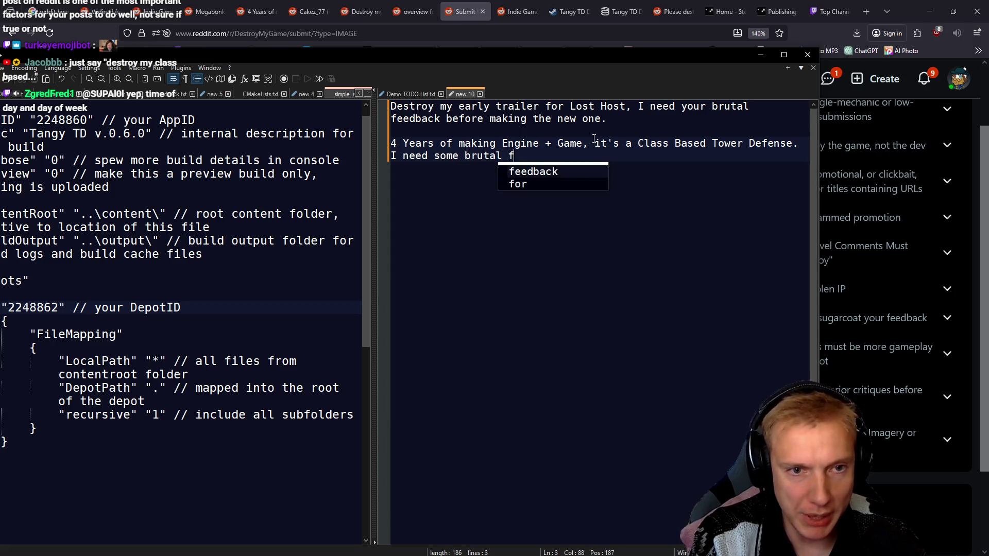
pyautogui.write('reeedback')
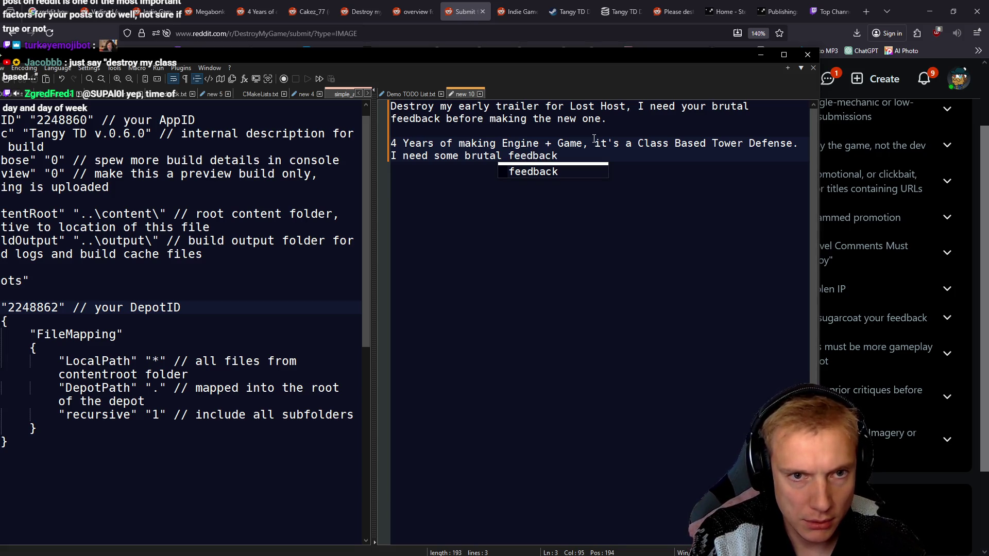
pyautogui.write(' please.')
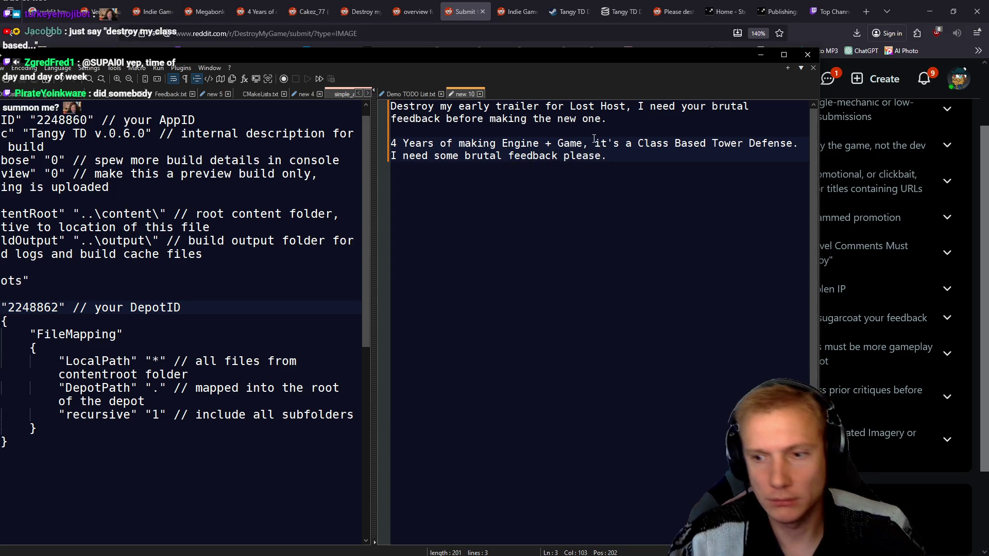
pyautogui.hotkey('shift', 'Home')
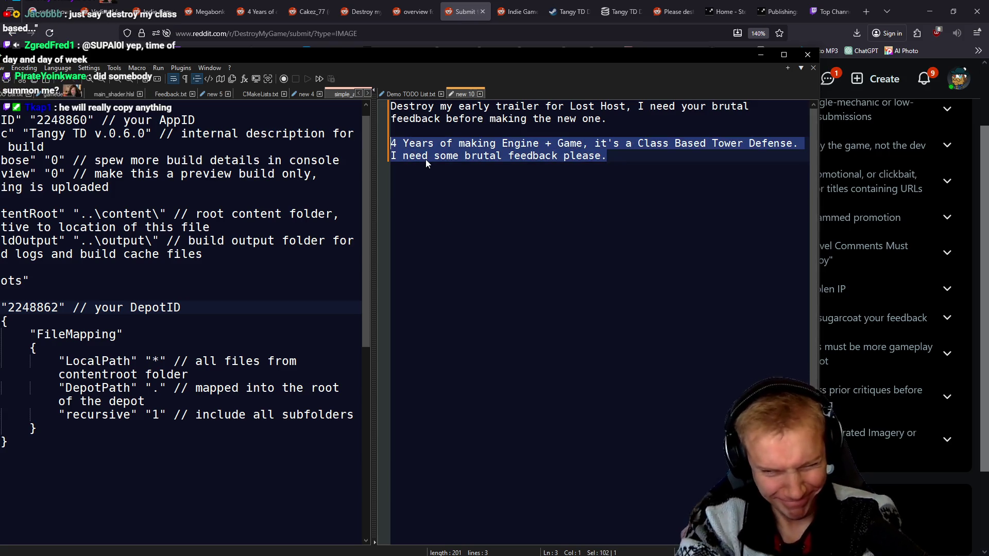
pyautogui.click(464, 14)
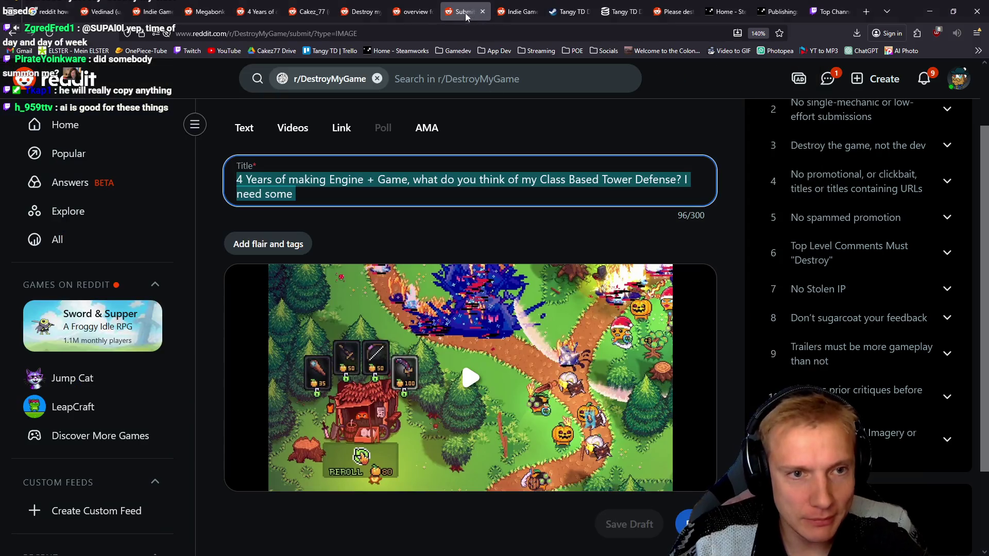
# Replace the Title field with the reworded title and publish the post to r/DestroyMyGame.
pyautogui.moveTo(330, 198); pyautogui.dragTo(153, 171)
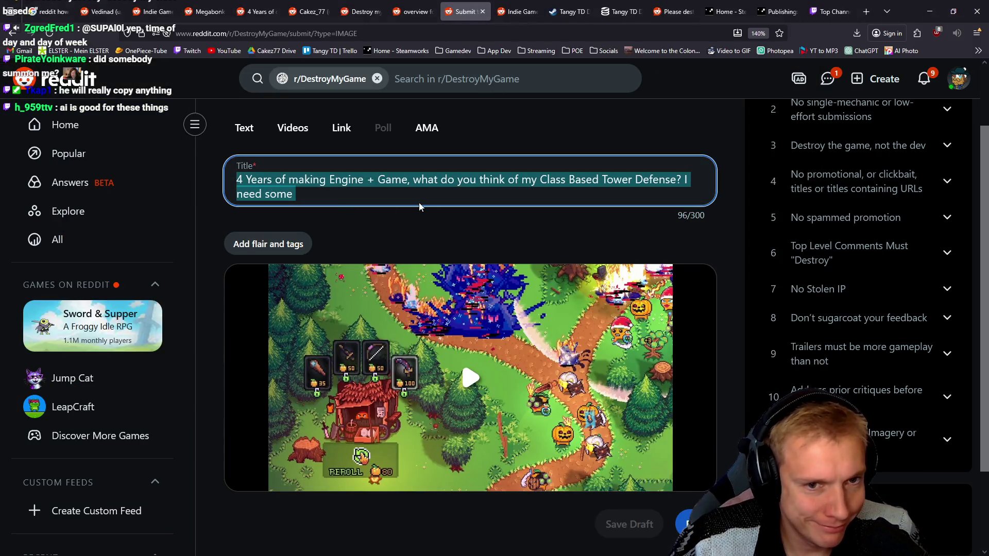
pyautogui.hotkey('ctrl', 'v')
pyautogui.scroll(-2, 464, 258)
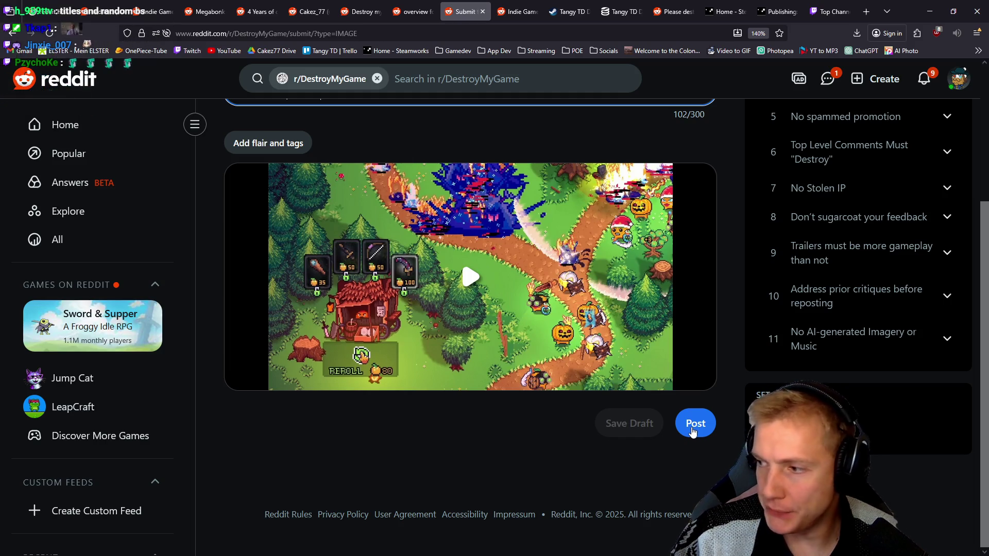
pyautogui.moveTo(413, 220)
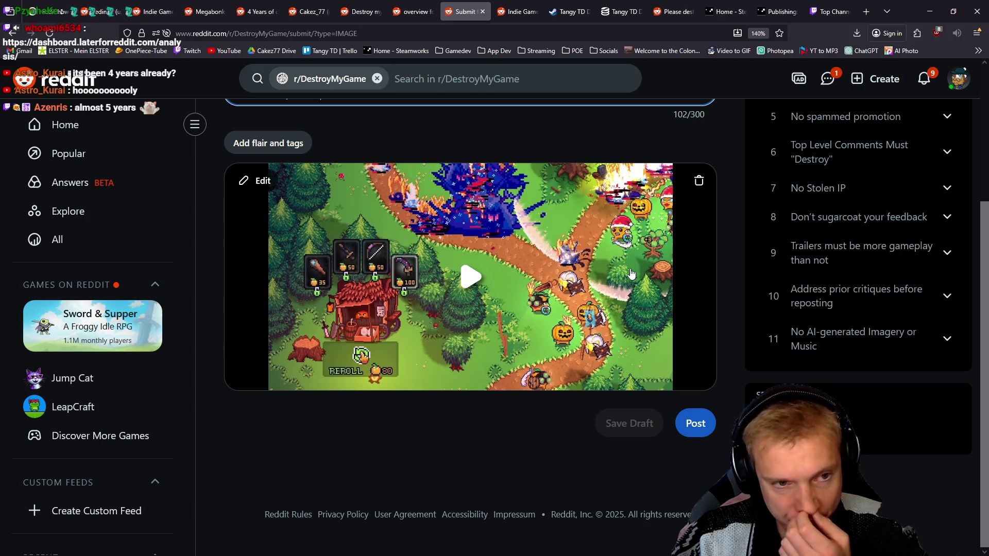
pyautogui.click(692, 433)
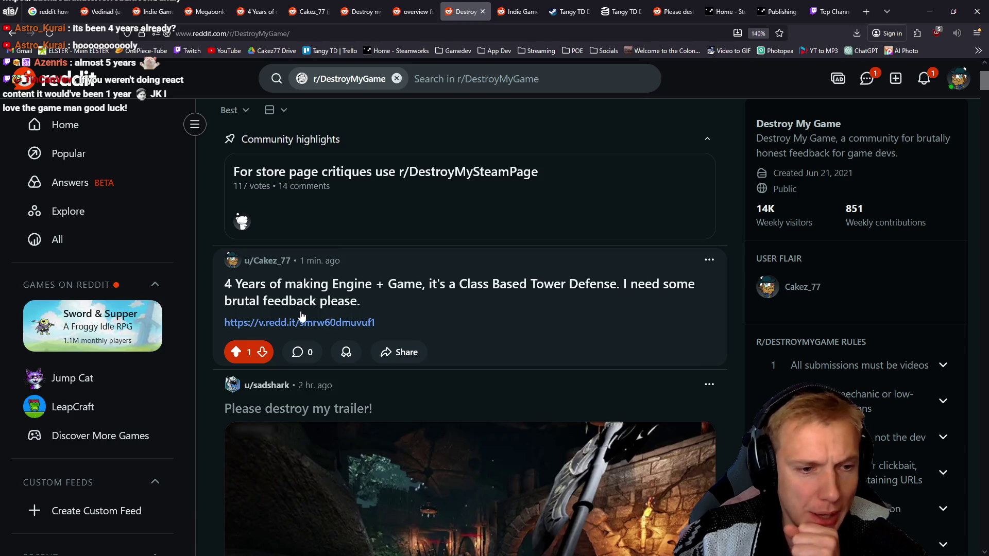
# Reload r/DestroyMyGame to confirm the new post is listed, then open the notifications inbox.
pyautogui.scroll(-4, 448, 361)
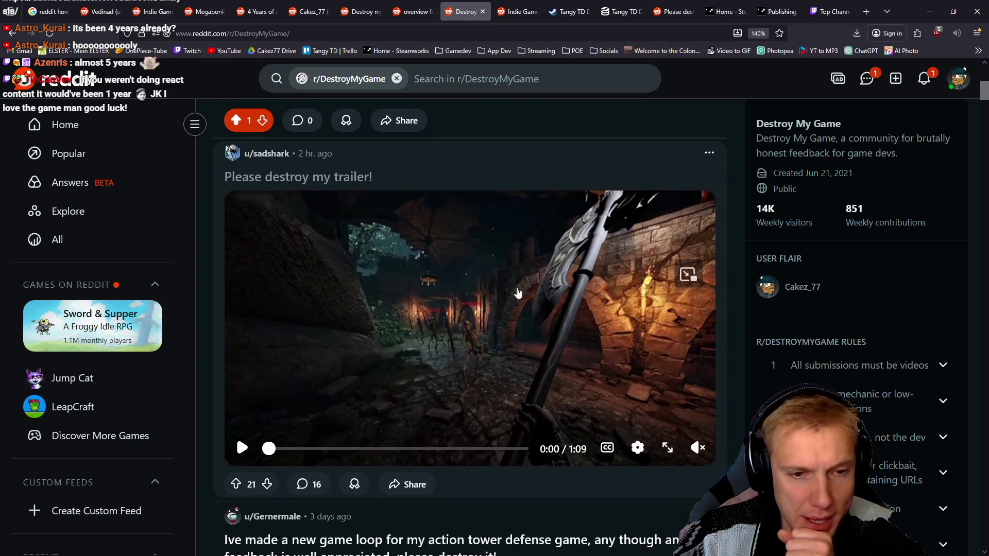
pyautogui.scroll(4, 531, 319)
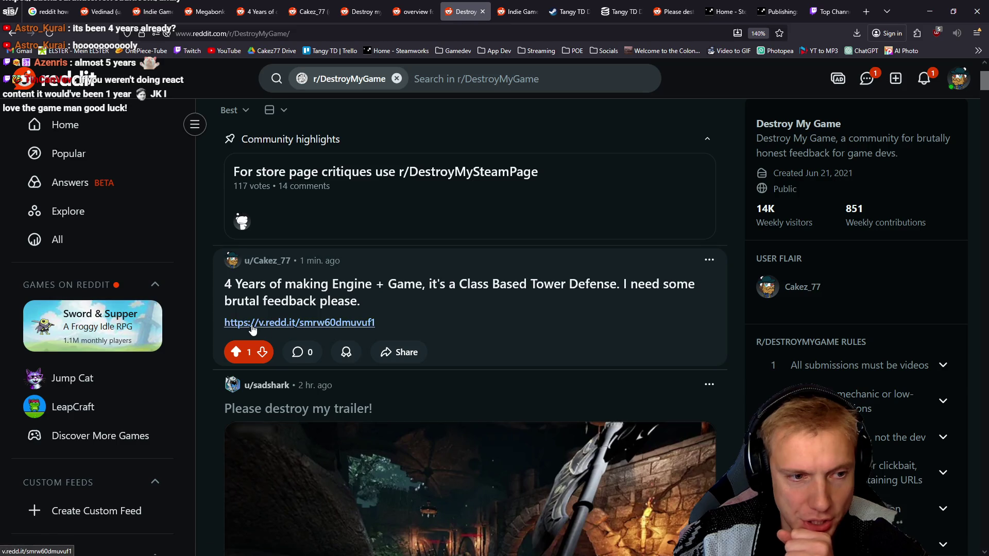
pyautogui.click(50, 33)
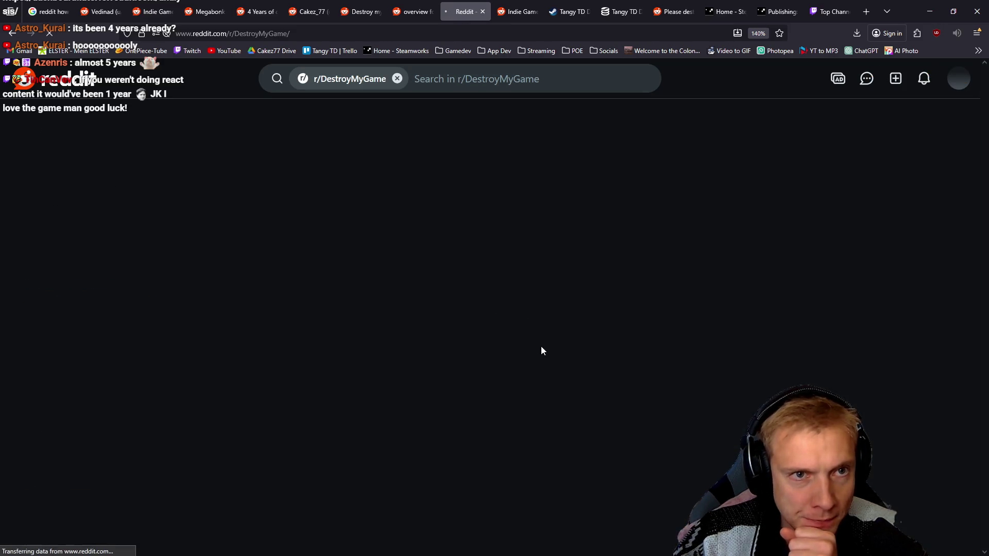
pyautogui.scroll(-10, 501, 299)
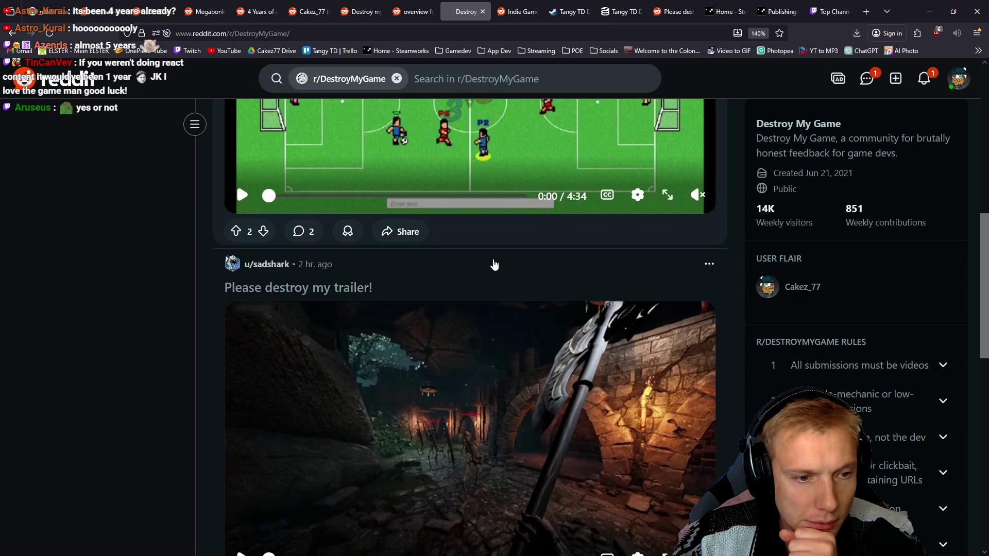
pyautogui.scroll(-20, 503, 267)
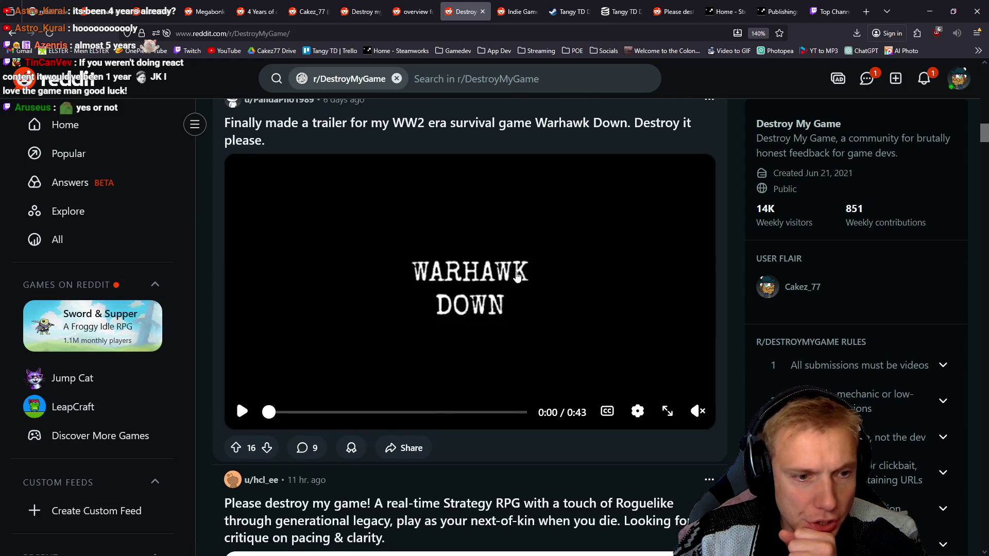
pyautogui.scroll(-10, 544, 283)
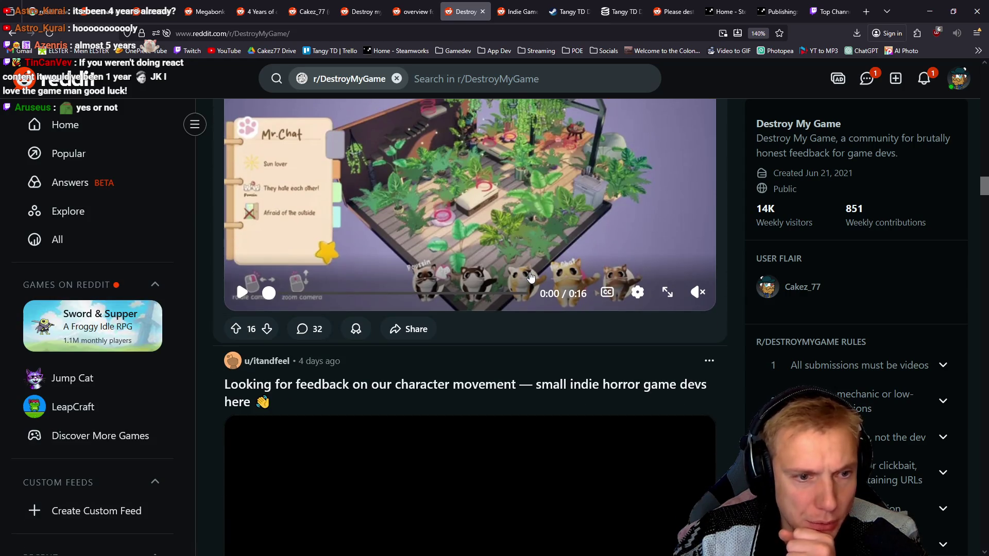
pyautogui.scroll(5, 742, 132)
pyautogui.click(924, 78)
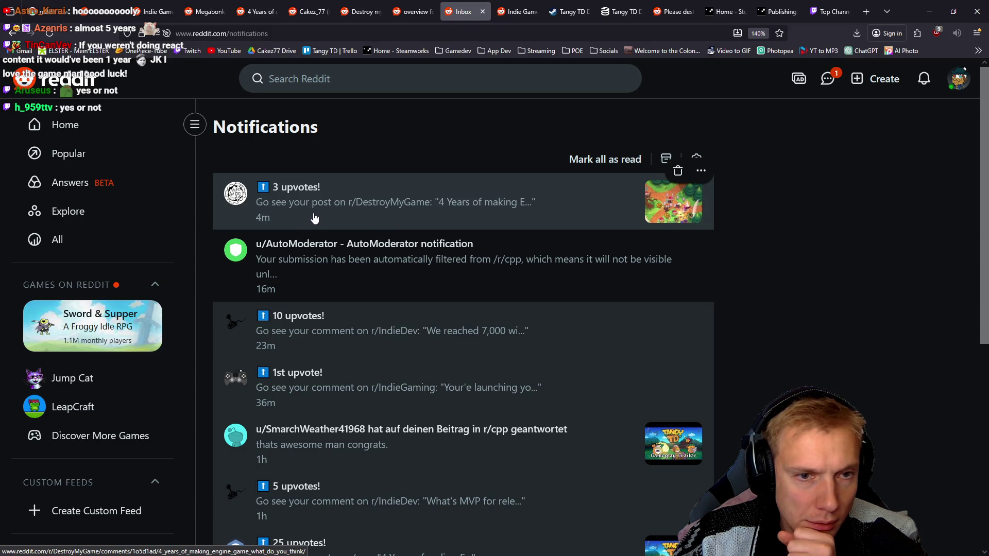
# Open the new post's upvote notification, then go to your own profile from the account menu.
pyautogui.click(316, 219)
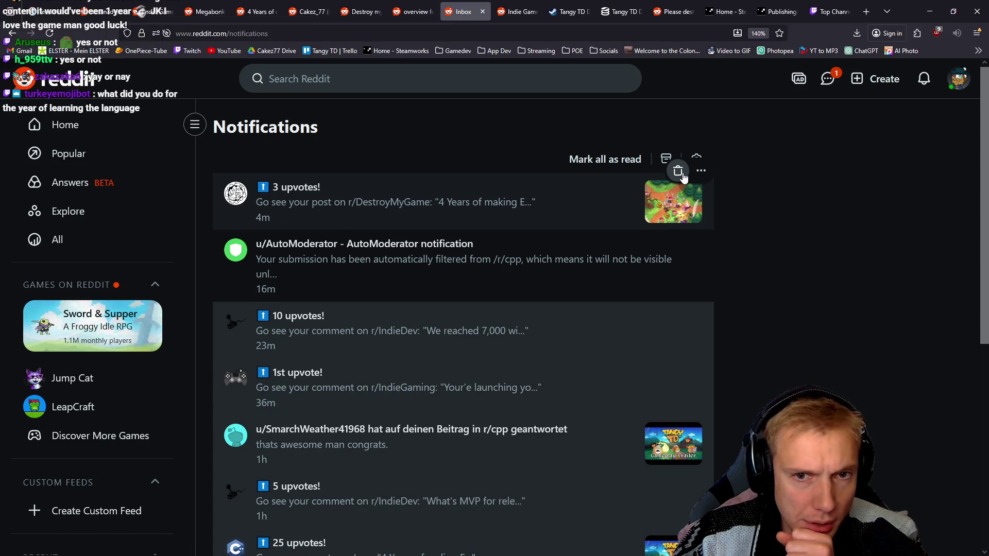
pyautogui.click(958, 78)
pyautogui.click(845, 128)
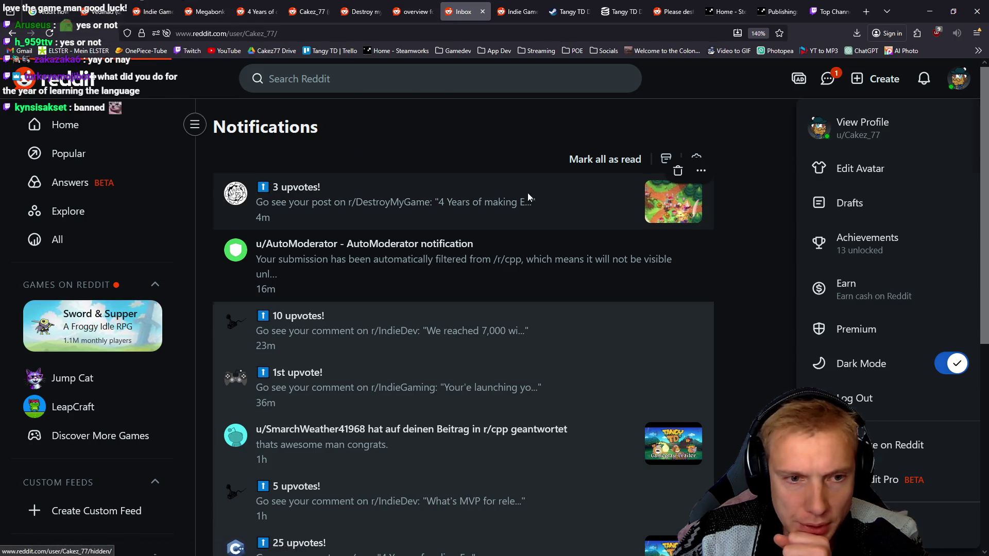
pyautogui.scroll(-3, 499, 226)
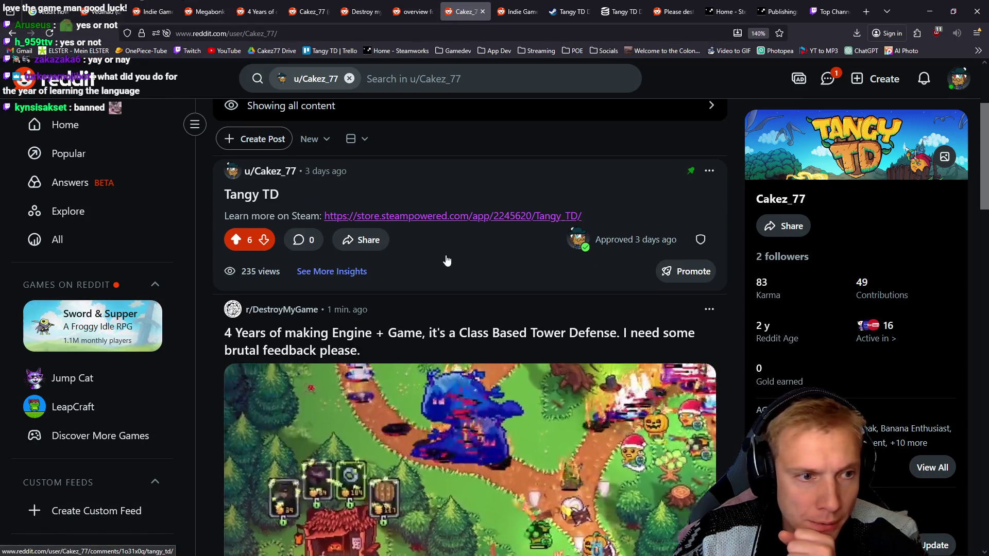
pyautogui.scroll(-3, 444, 251)
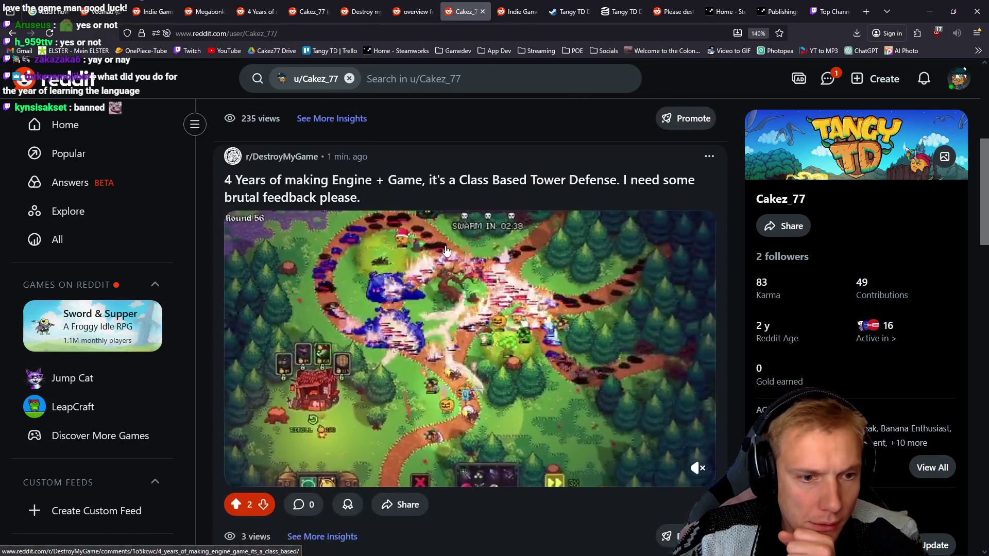
pyautogui.scroll(-3, 298, 331)
pyautogui.scroll(3, 297, 332)
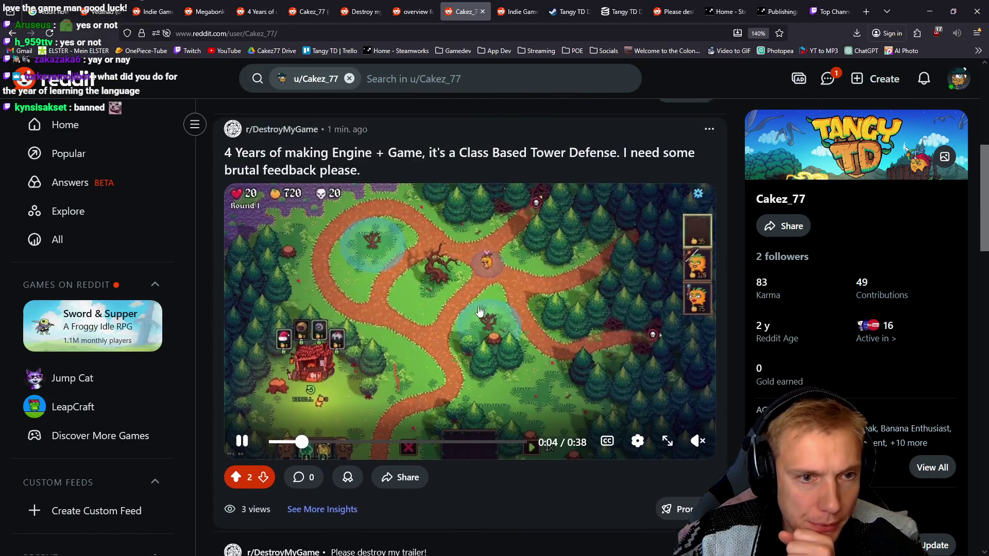
pyautogui.scroll(-1, 432, 255)
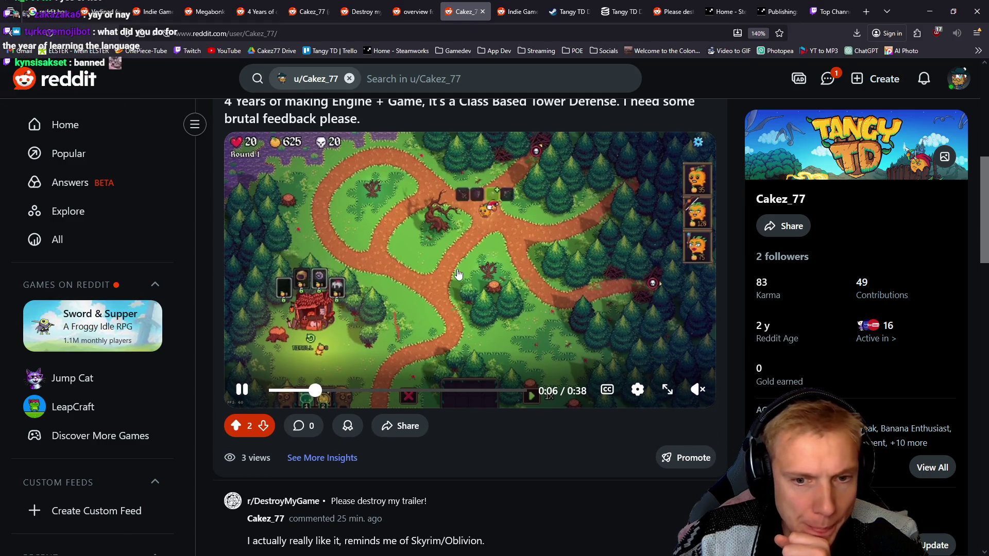
pyautogui.scroll(1, 463, 278)
pyautogui.scroll(-1, 491, 301)
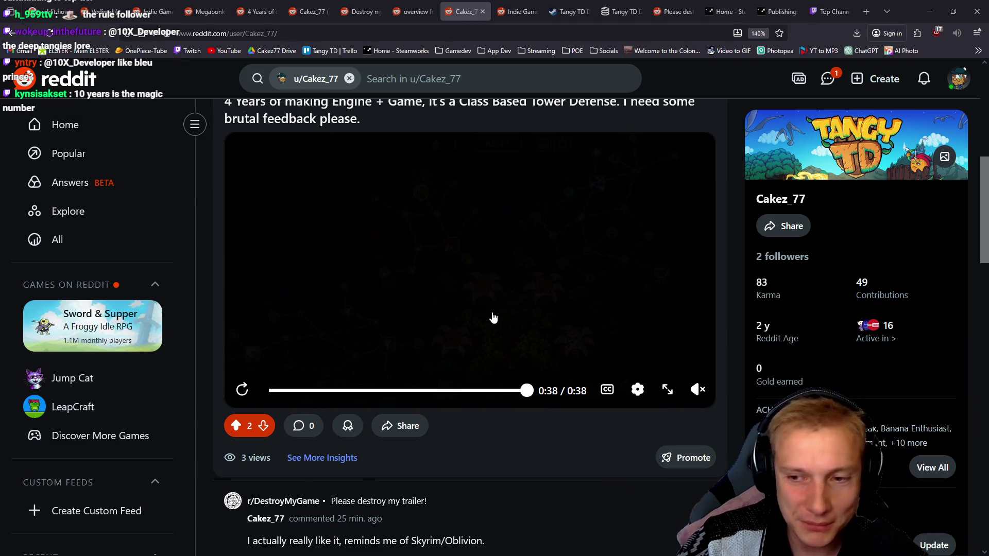
# Reload the profile for updated post stats, then open the new trailer post's discussion page.
pyautogui.scroll(1, 435, 343)
pyautogui.scroll(3, 435, 342)
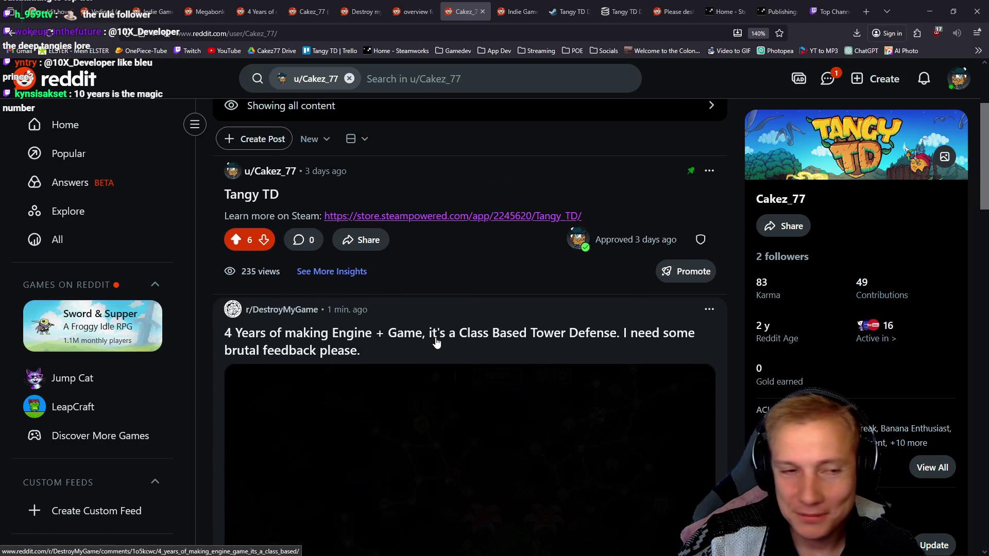
pyautogui.scroll(3, 452, 324)
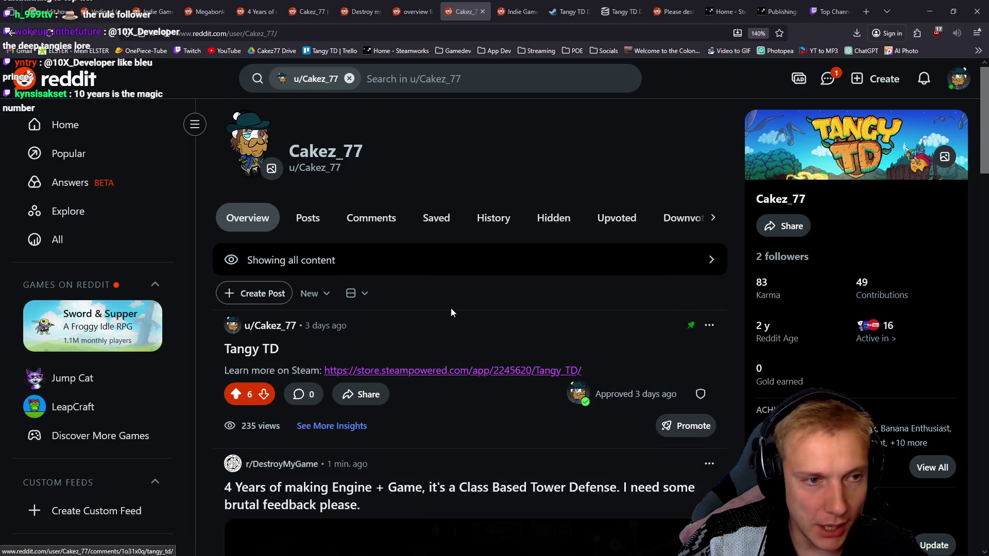
pyautogui.scroll(-3, 440, 289)
pyautogui.scroll(-3, 436, 288)
pyautogui.click(376, 206)
pyautogui.scroll(-10, 476, 301)
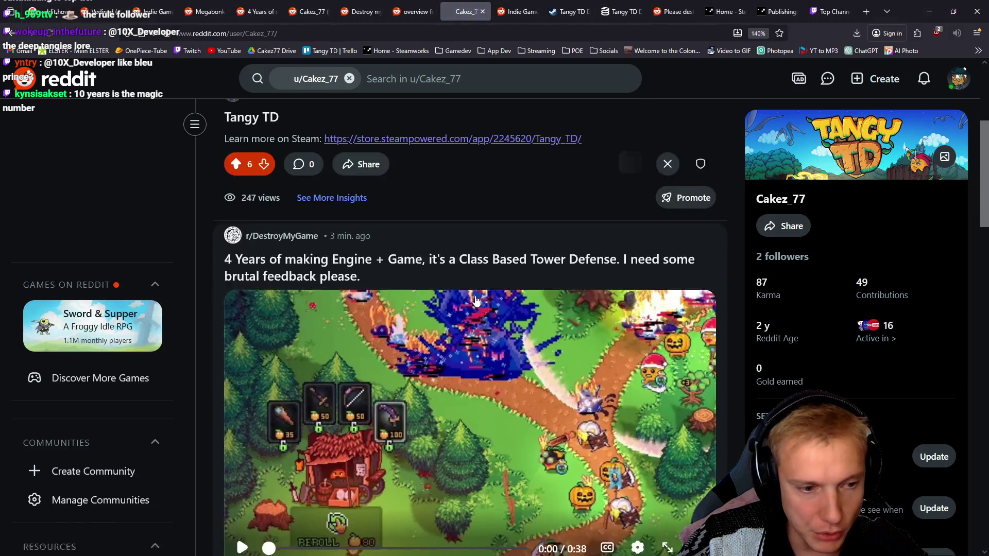
pyautogui.scroll(4, 477, 301)
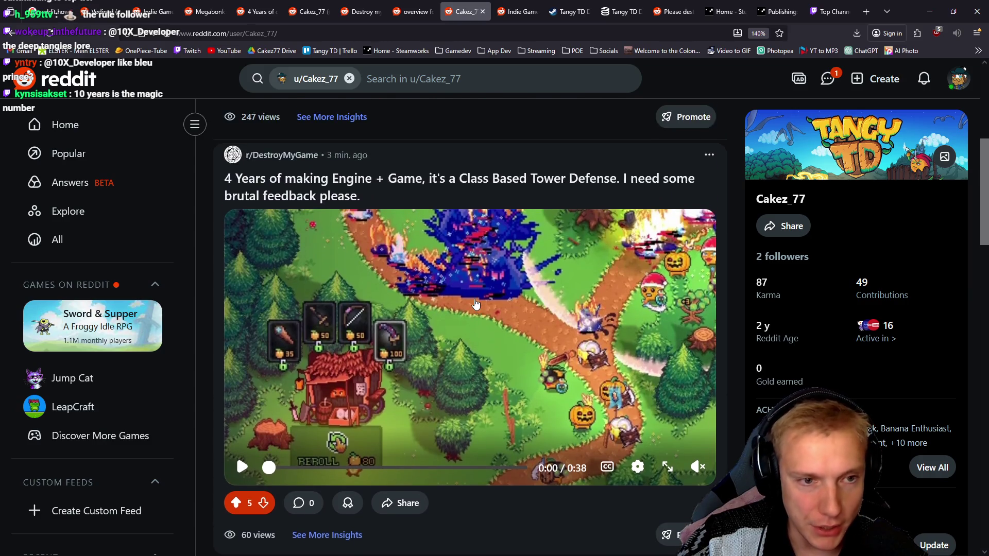
pyautogui.scroll(-4, 474, 306)
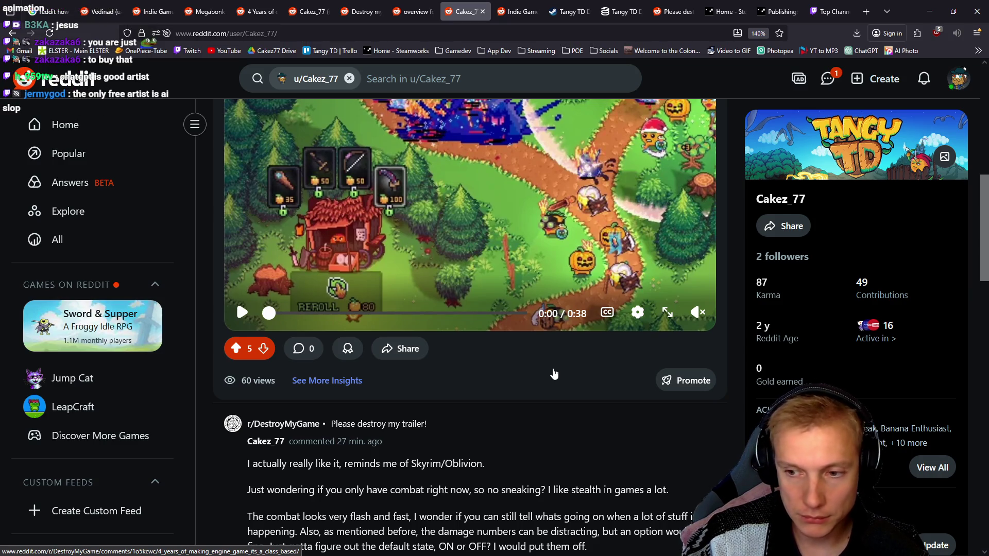
pyautogui.scroll(4, 551, 375)
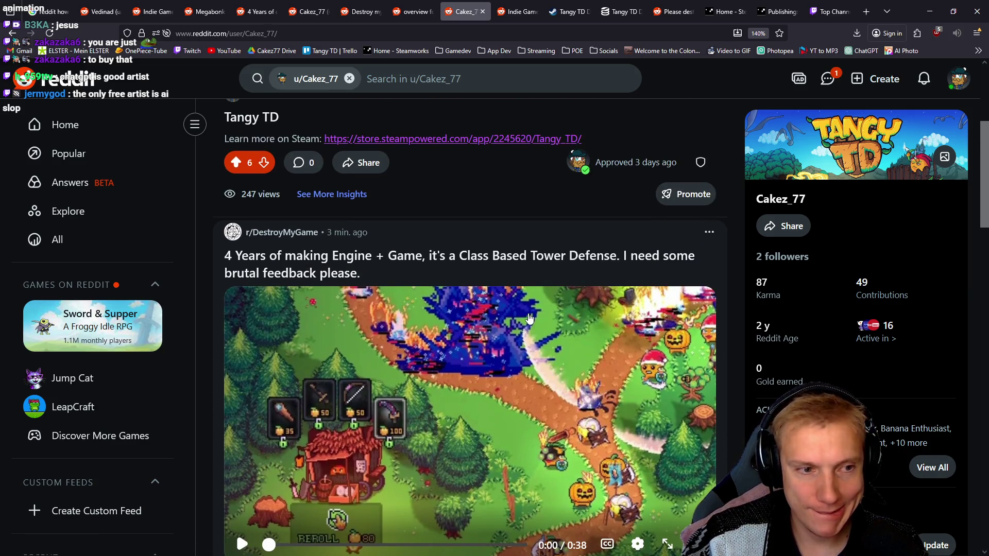
pyautogui.scroll(-4, 529, 319)
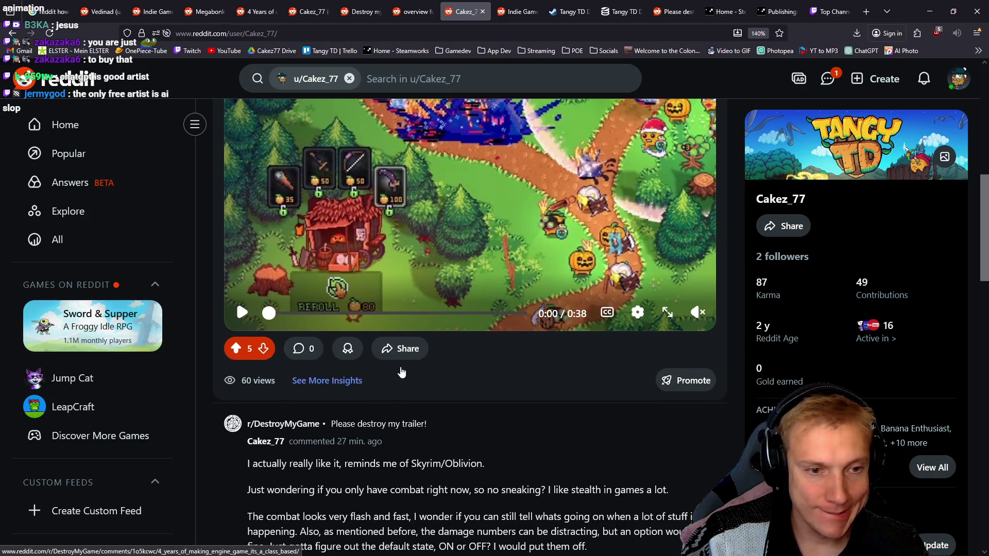
pyautogui.click(310, 352)
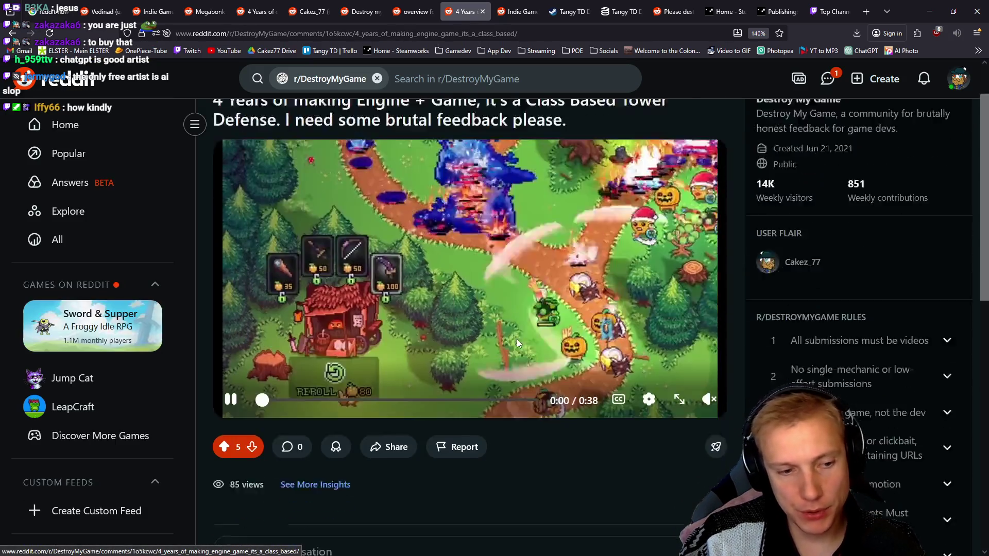
# Scroll down the Class Based Tower Defense post to confirm it has no comments yet.
pyautogui.scroll(-3, 410, 357)
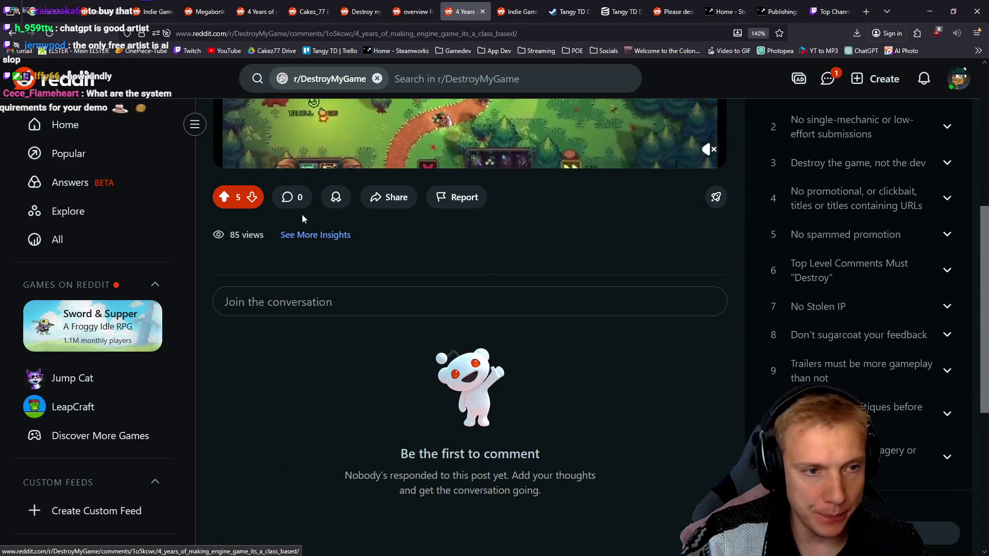
pyautogui.click(620, 7)
# Reload the Tangy TD Demo SteamDB charts and review history, then open its store page separately.
pyautogui.click(50, 33)
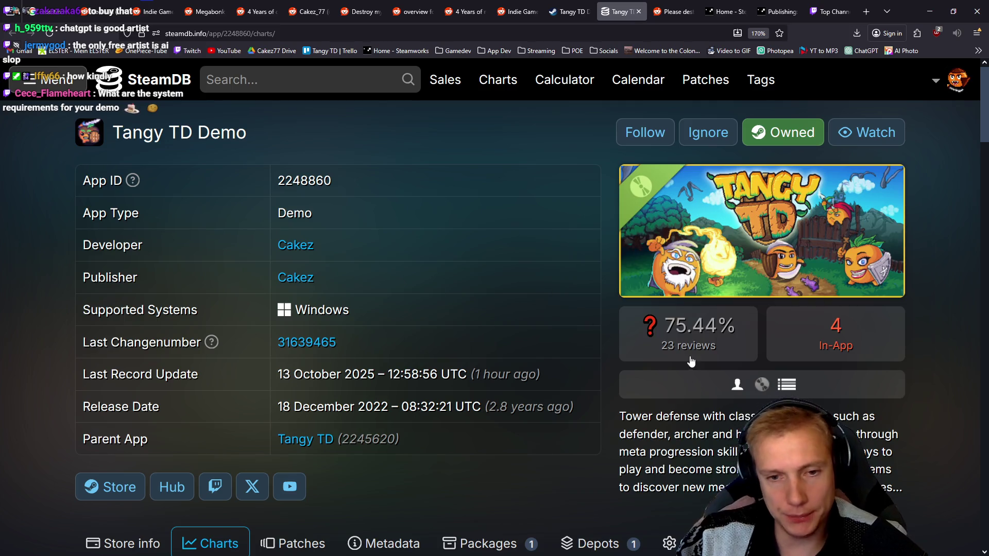
pyautogui.moveTo(715, 334)
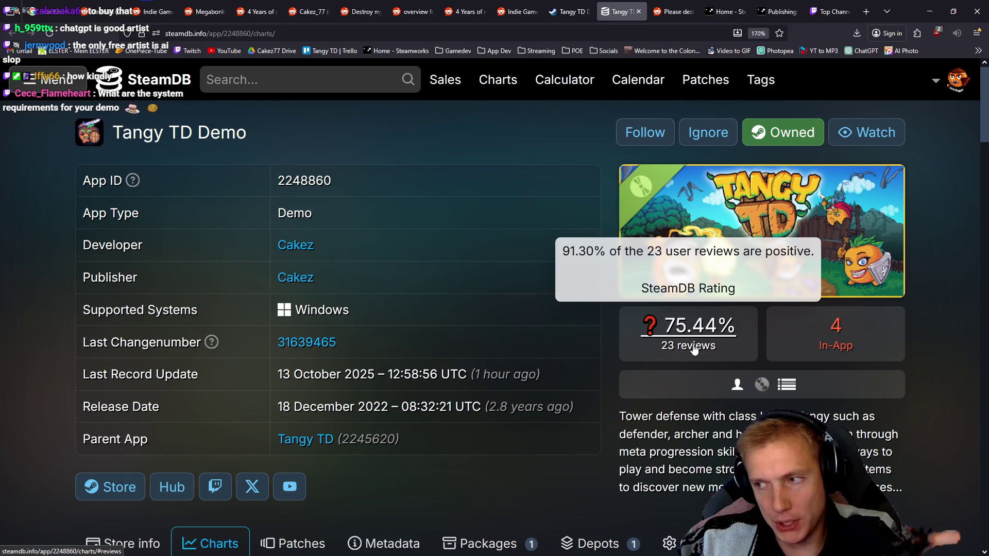
pyautogui.scroll(-8, 481, 412)
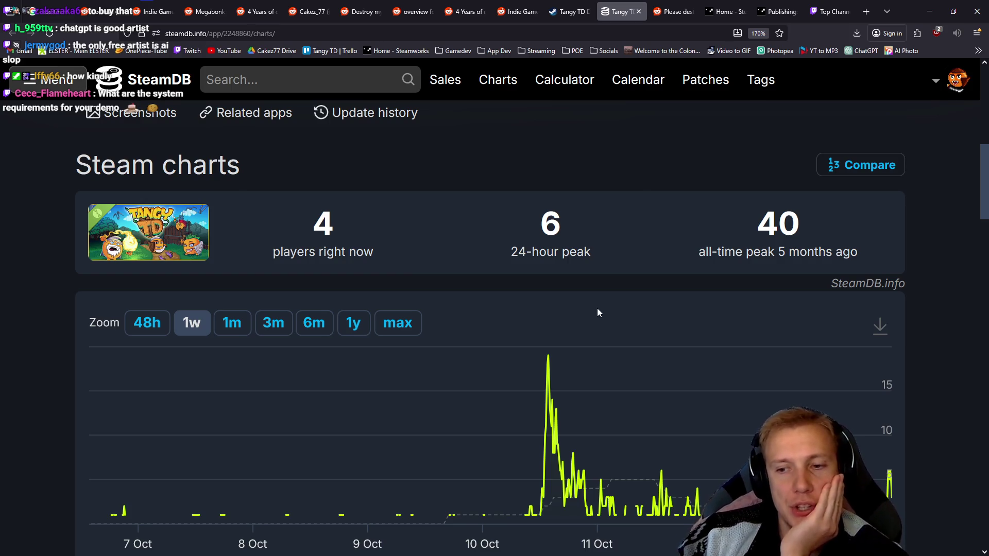
pyautogui.scroll(-15, 589, 289)
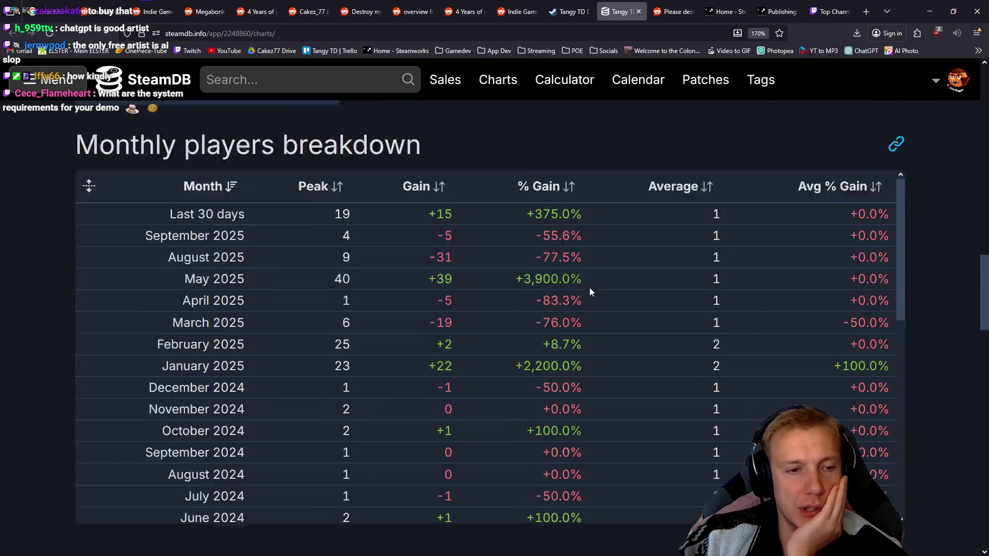
pyautogui.scroll(-10, 575, 284)
pyautogui.scroll(8, 571, 287)
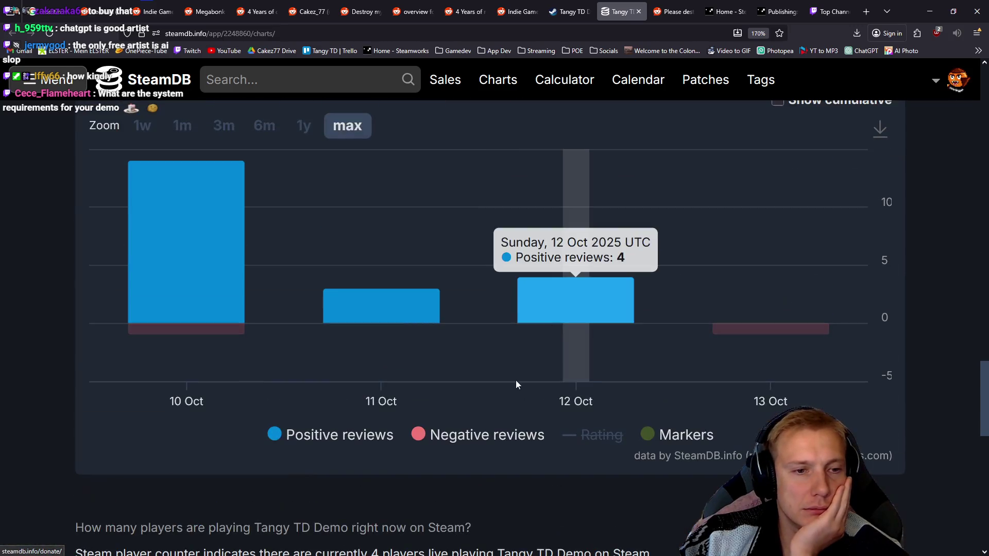
pyautogui.scroll(10, 488, 376)
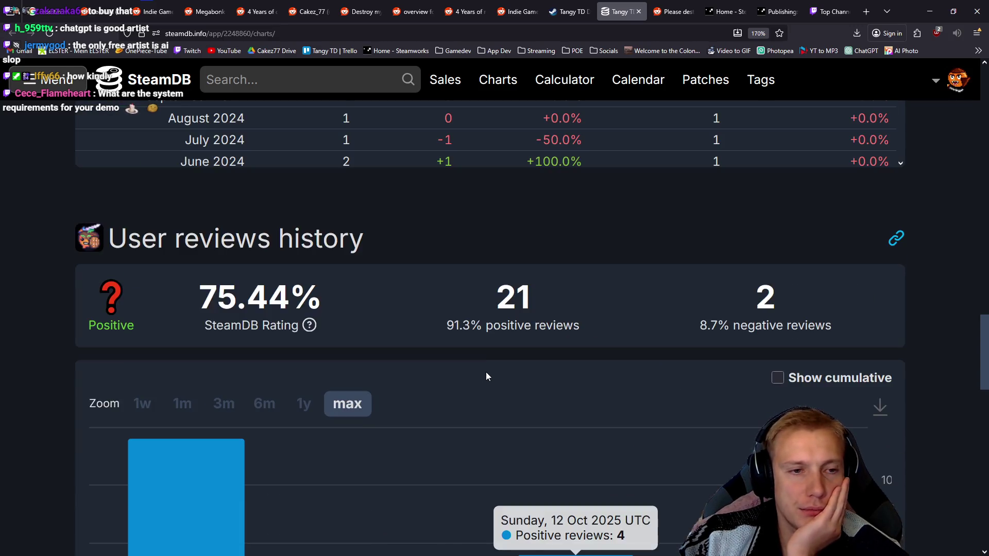
pyautogui.scroll(10, 485, 376)
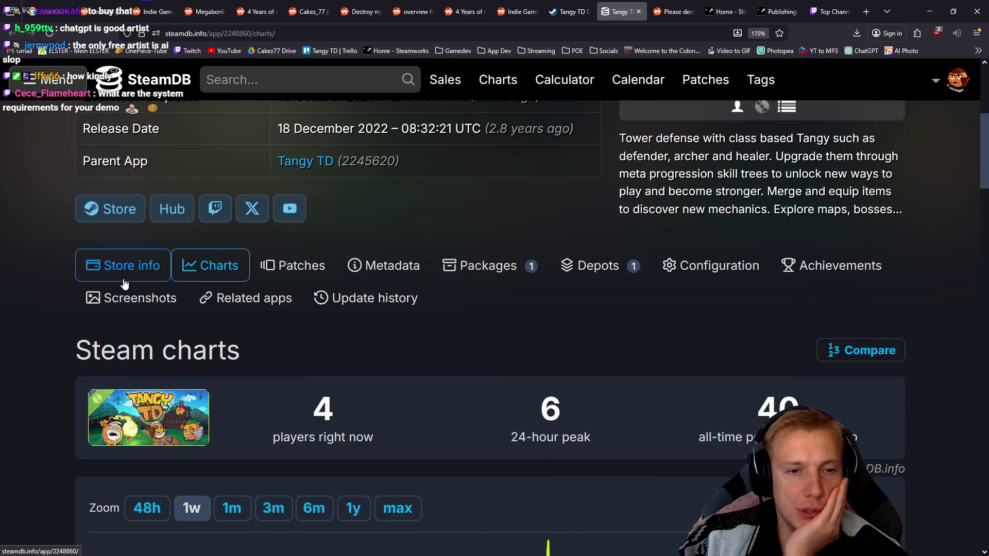
pyautogui.middleClick(111, 211)
# Review the Tangy TD Demo store page, rated Positive from 23 reviews, then return to Steamworks.
pyautogui.hotkey('ctrl', 'Tab')
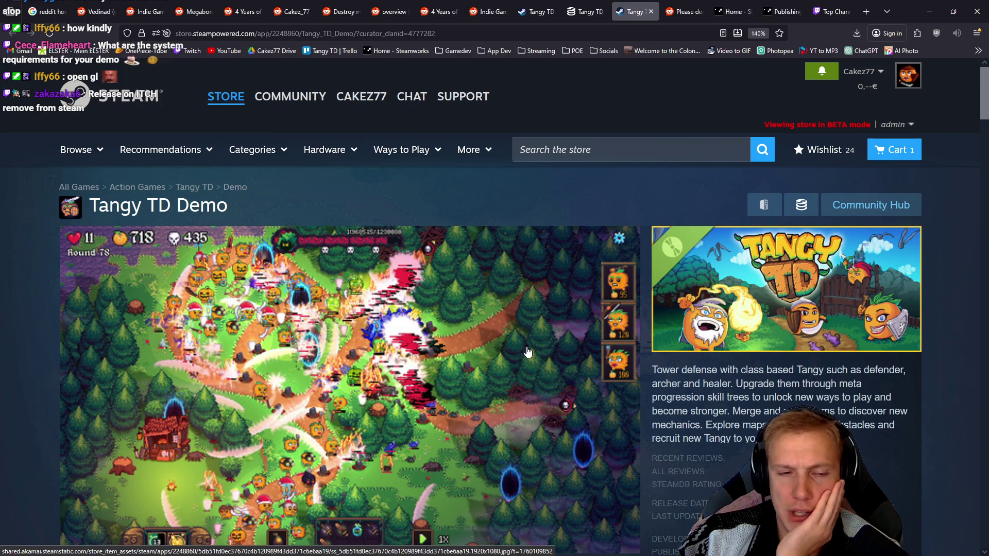
pyautogui.scroll(-10, 528, 352)
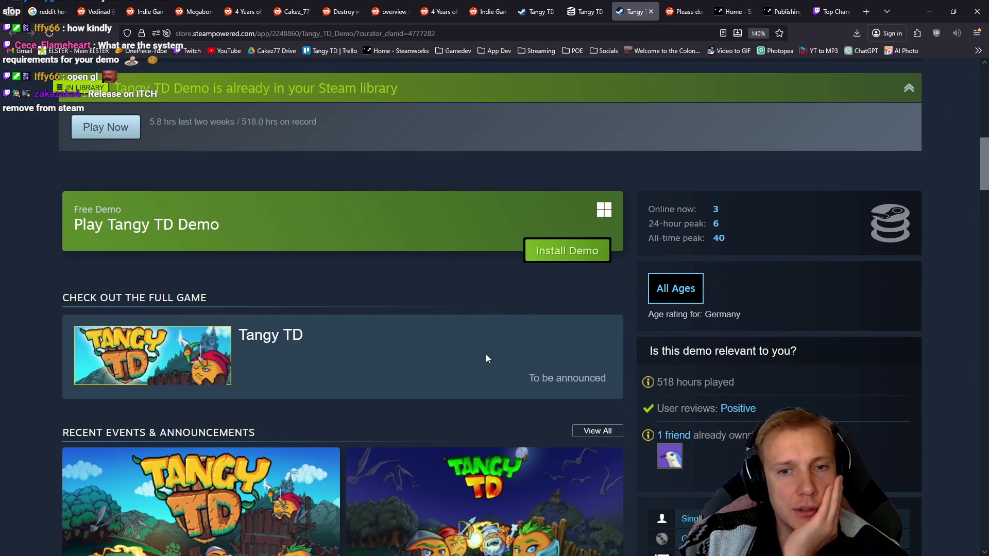
pyautogui.scroll(-4, 474, 325)
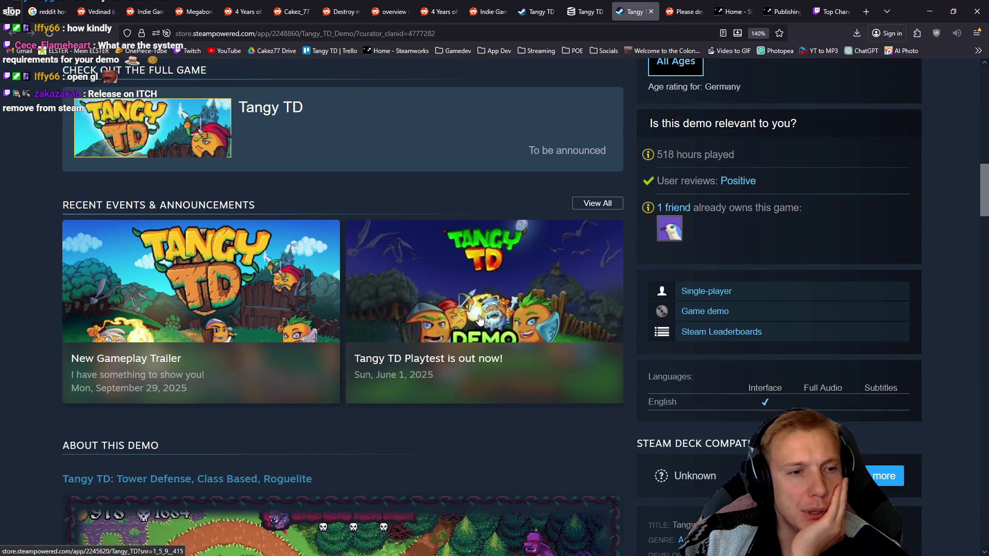
pyautogui.scroll(-3, 466, 361)
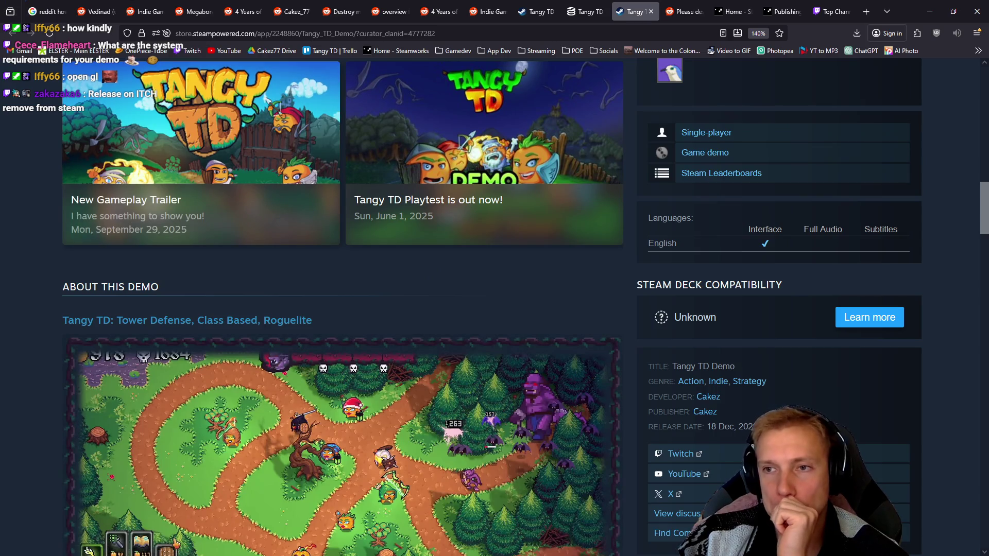
pyautogui.moveTo(299, 166)
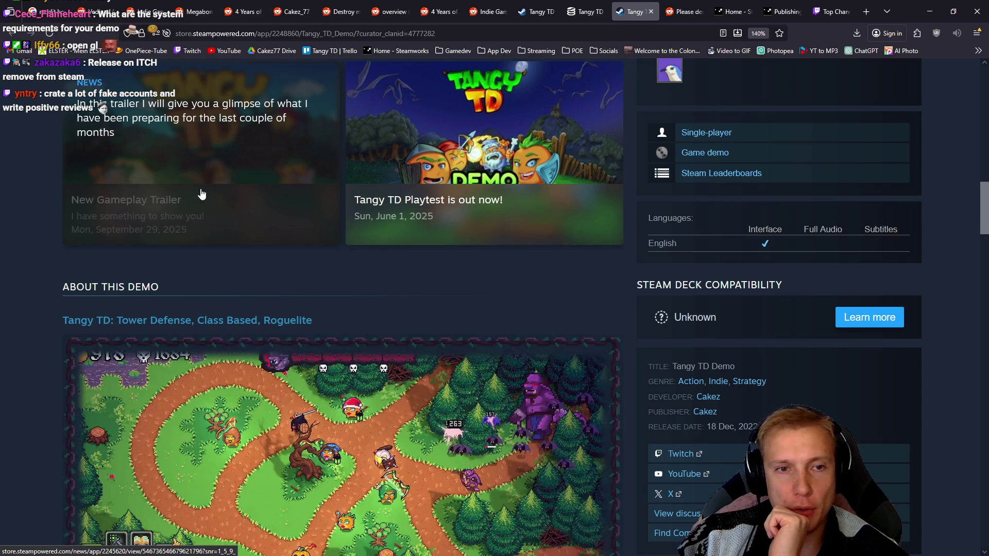
pyautogui.scroll(-5, 8, 274)
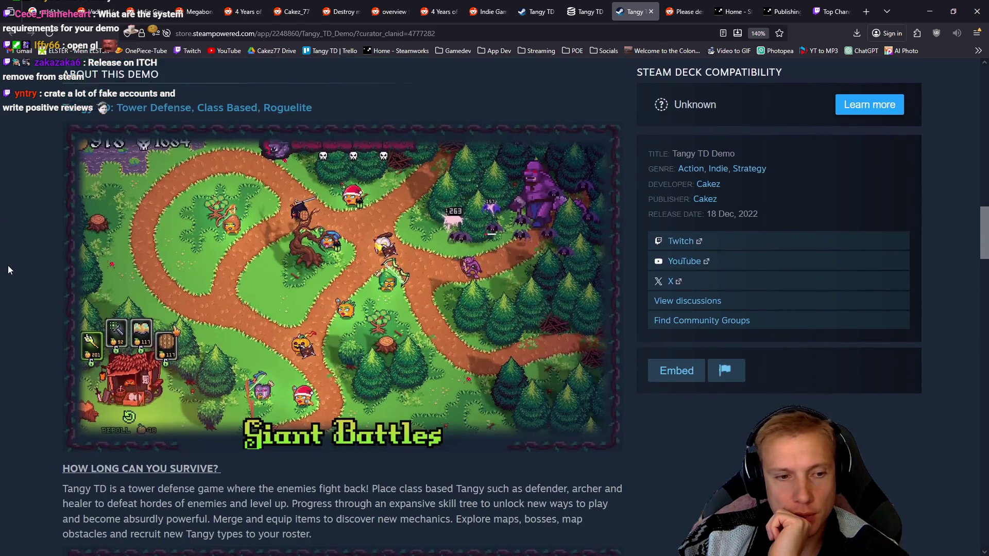
pyautogui.scroll(-5, 11, 270)
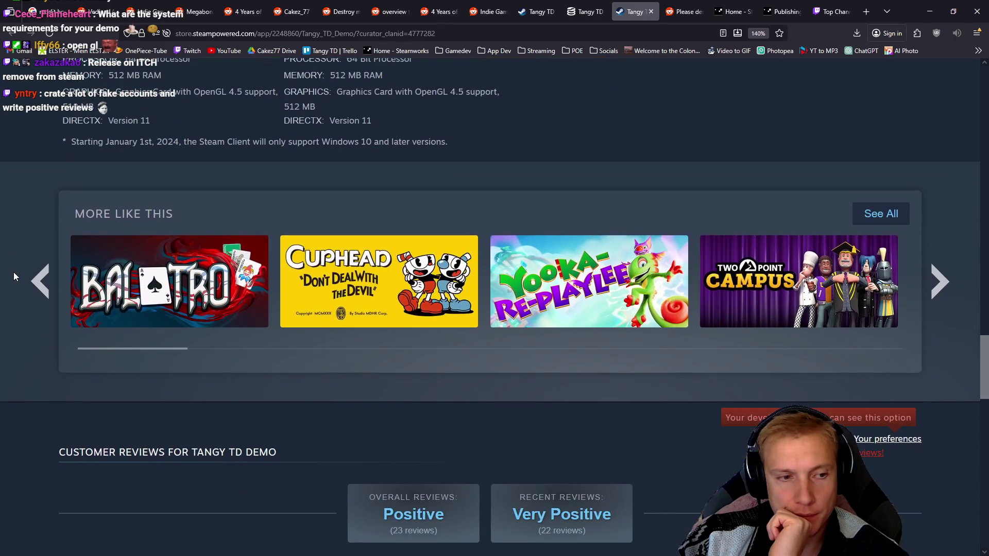
pyautogui.scroll(15, 14, 272)
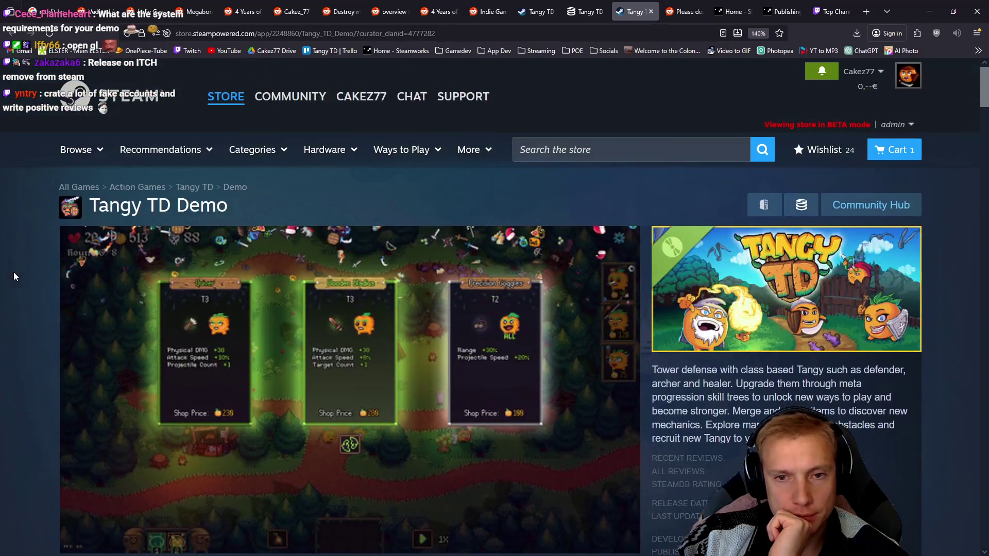
pyautogui.click(731, 12)
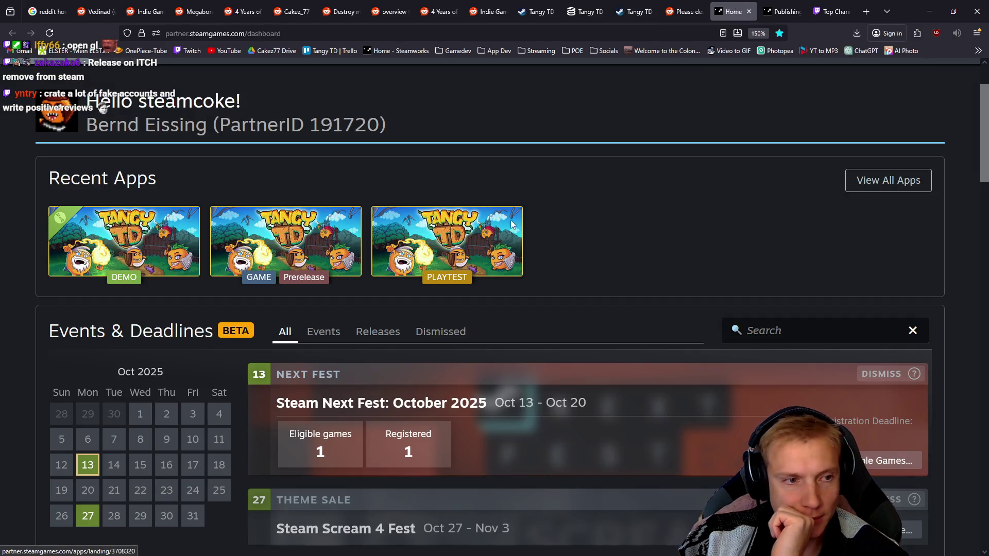
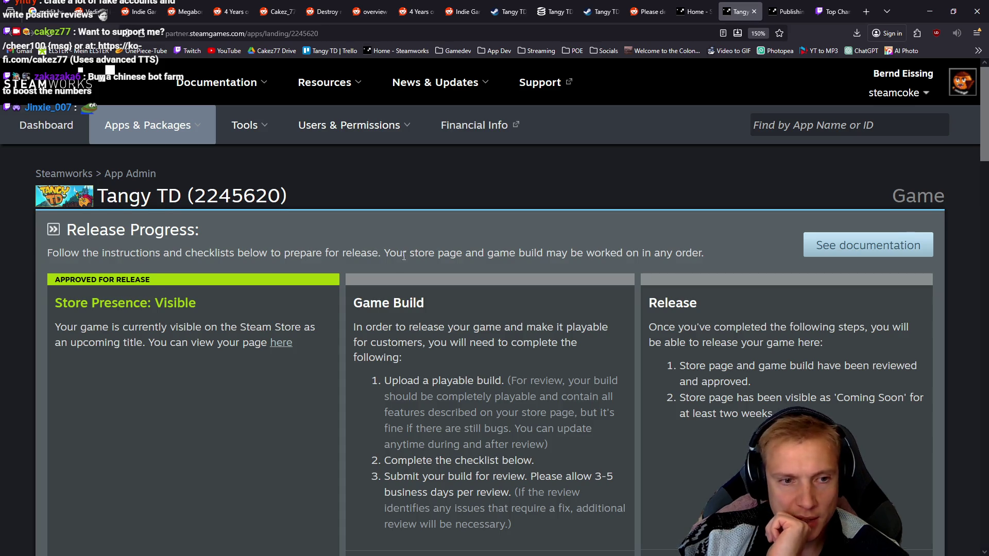
# Open Tangy TD's events and announcements dashboard on Steam Community.
pyautogui.scroll(-7, 410, 242)
pyautogui.scroll(-2, 420, 255)
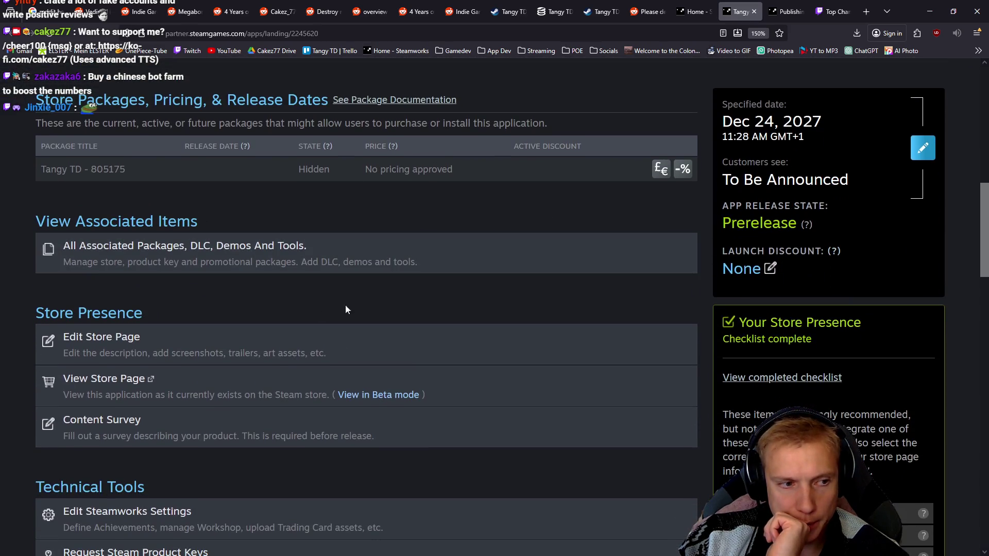
pyautogui.scroll(-3, 255, 373)
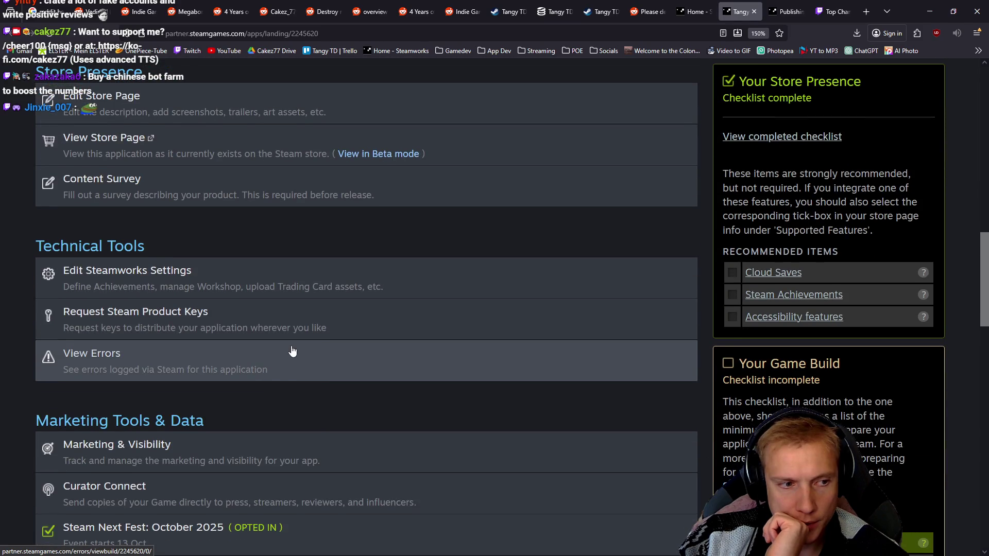
pyautogui.scroll(-2, 278, 350)
pyautogui.scroll(-6, 309, 330)
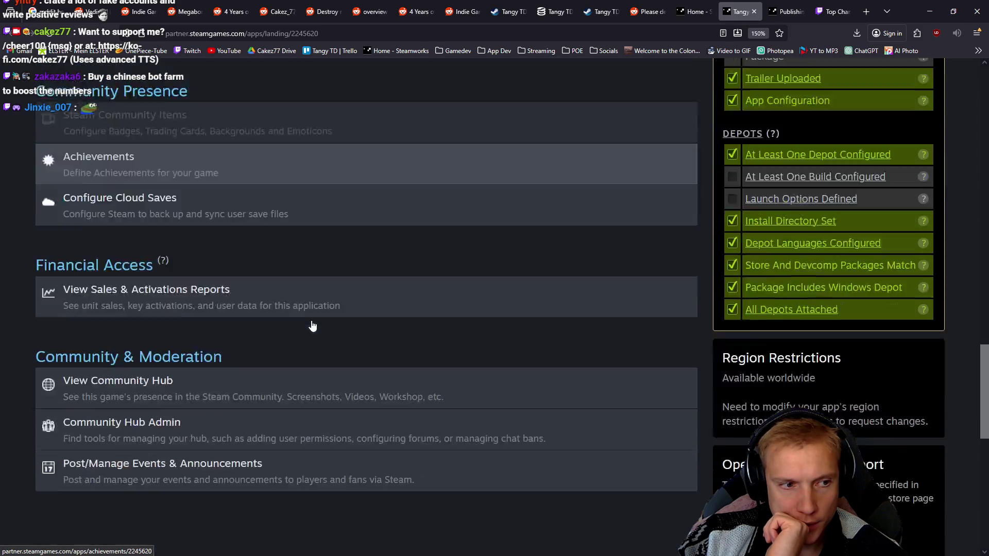
pyautogui.scroll(-5, 311, 324)
pyautogui.scroll(-5, 311, 324)
pyautogui.scroll(10, 311, 325)
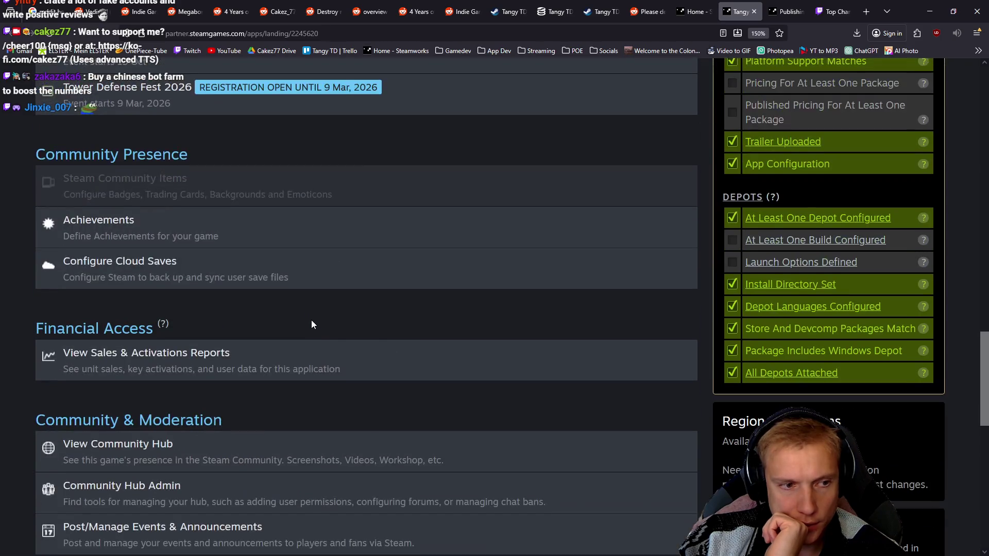
pyautogui.scroll(-2, 311, 325)
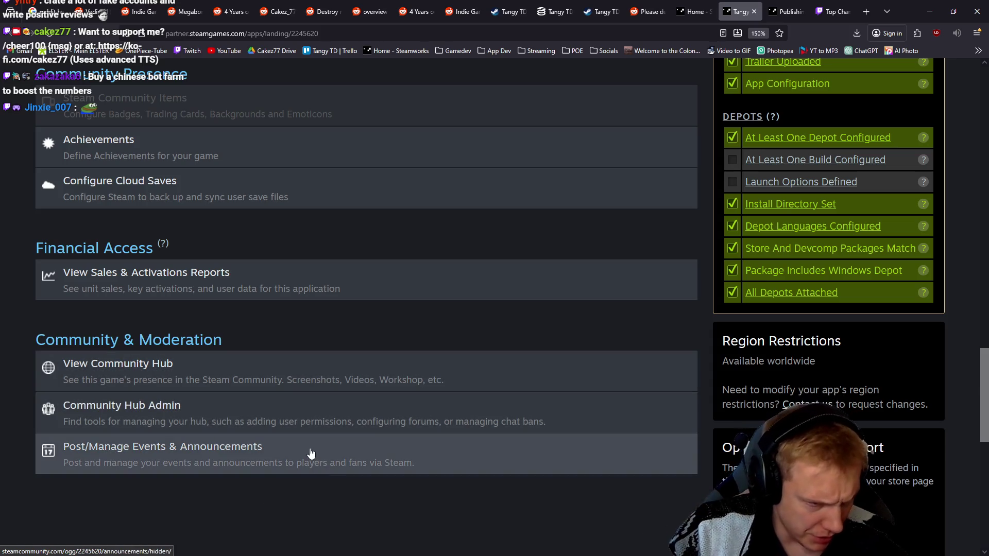
pyautogui.click(336, 461)
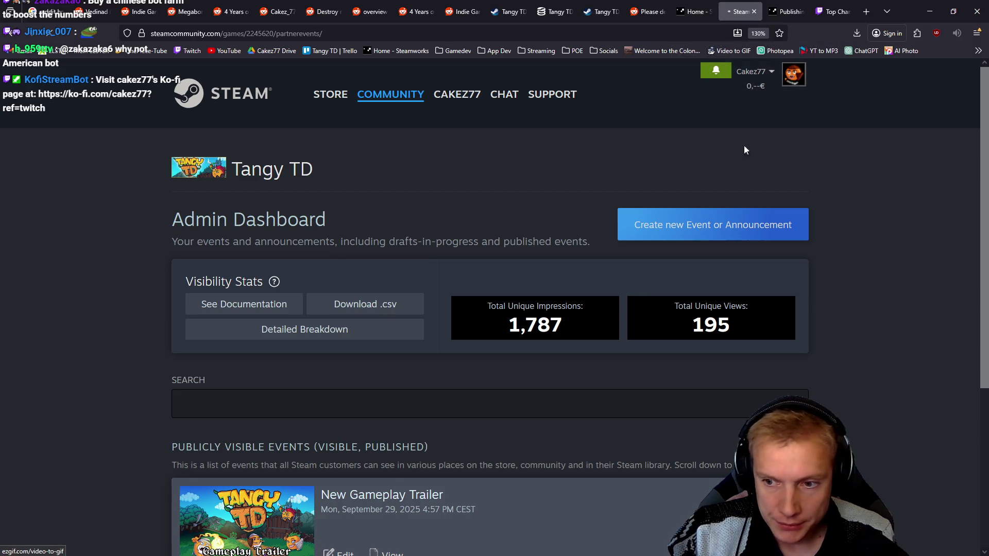
# Choose the Announcement / News category for the new event.
pyautogui.press('super+Down')
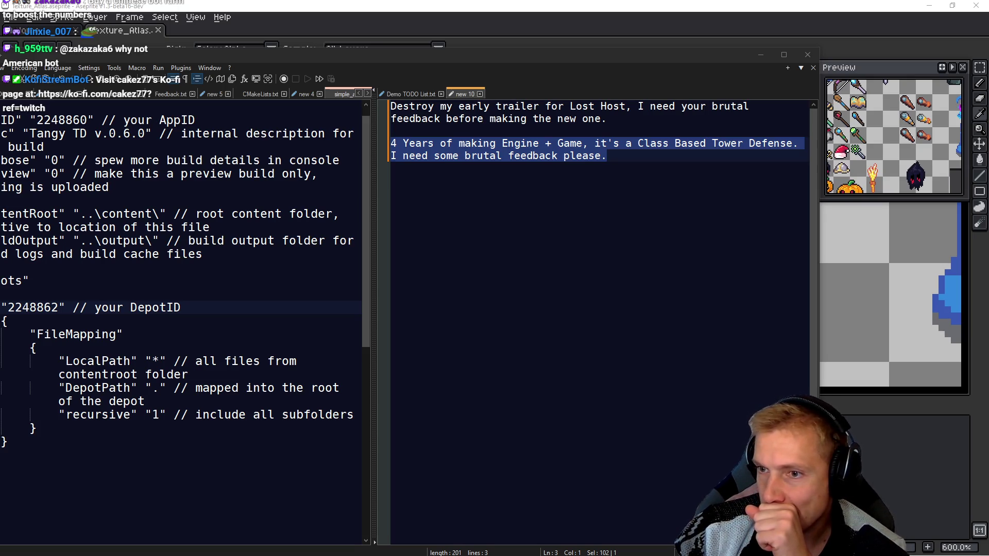
pyautogui.hotkey('alt', 'Tab')
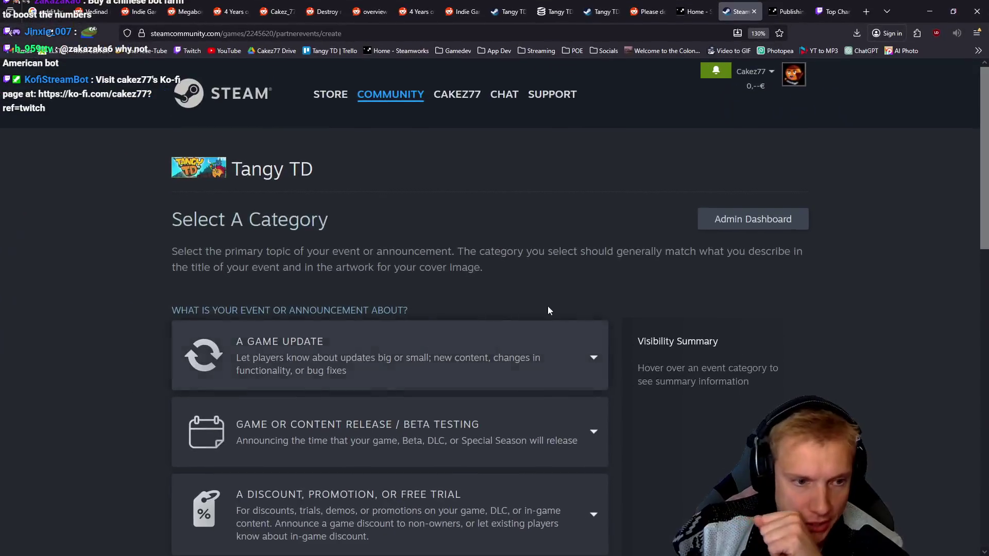
pyautogui.scroll(-5, 412, 340)
pyautogui.scroll(-4, 420, 343)
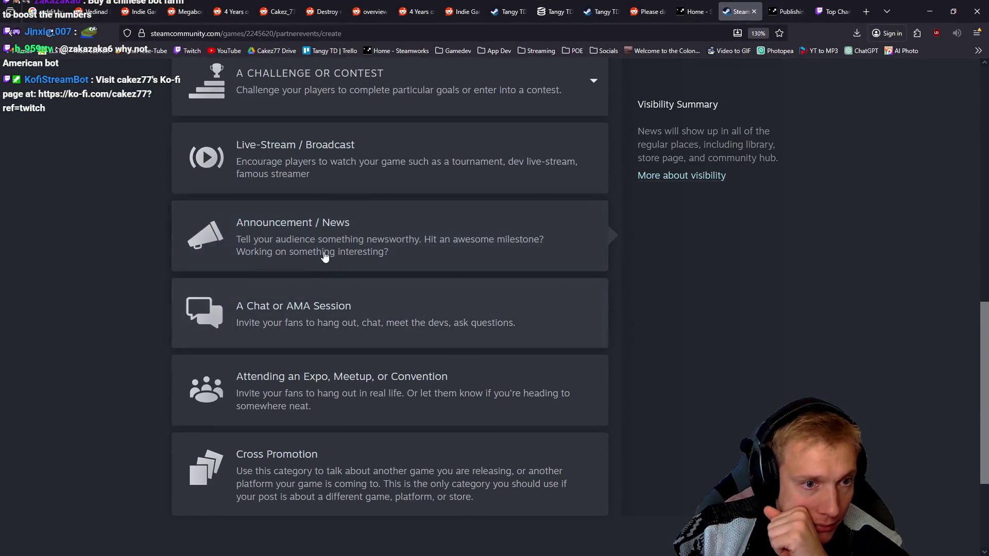
pyautogui.click(325, 255)
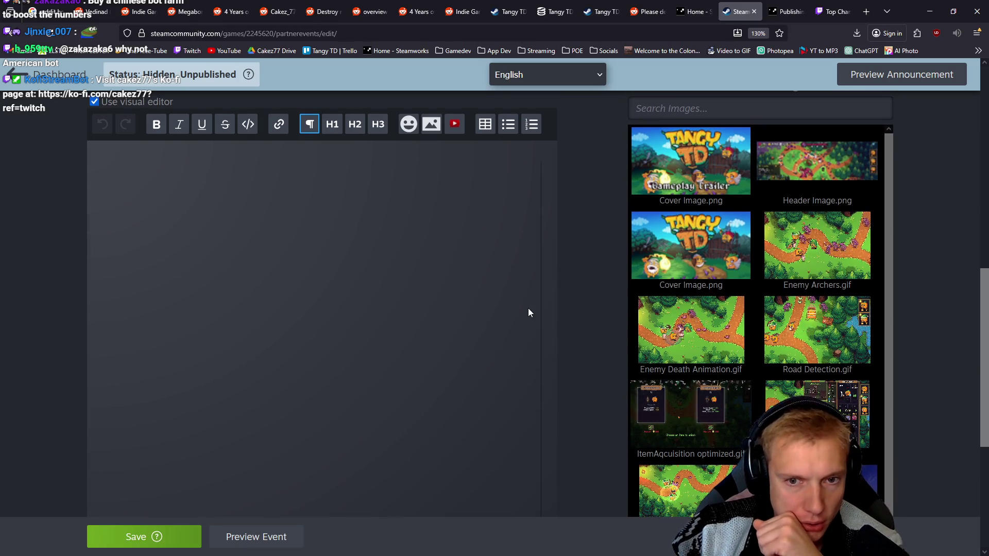
# Go to the Announcement Title field and close the accidentally opened task manager.
pyautogui.moveTo(680, 247)
pyautogui.moveTo(697, 176)
pyautogui.scroll(-3, 695, 206)
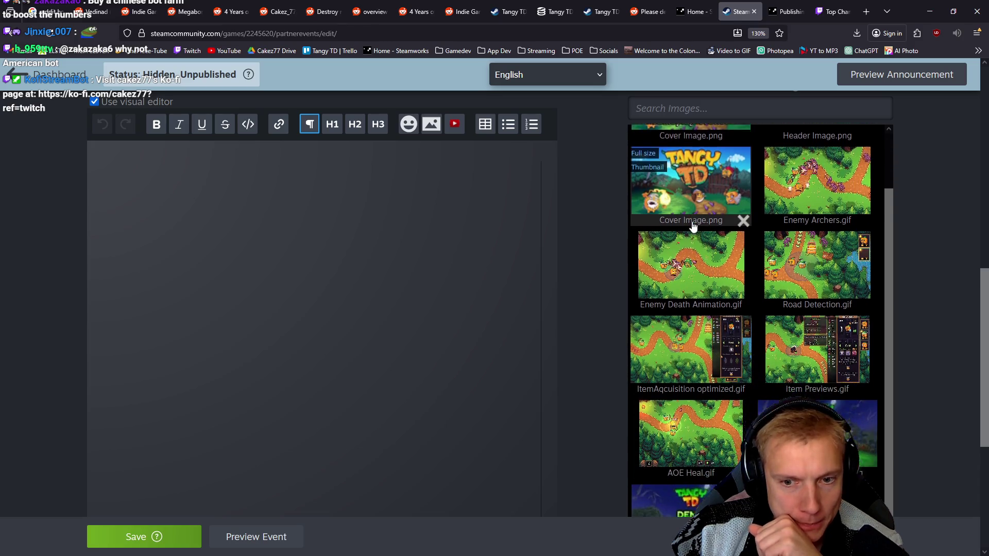
pyautogui.scroll(3, 577, 278)
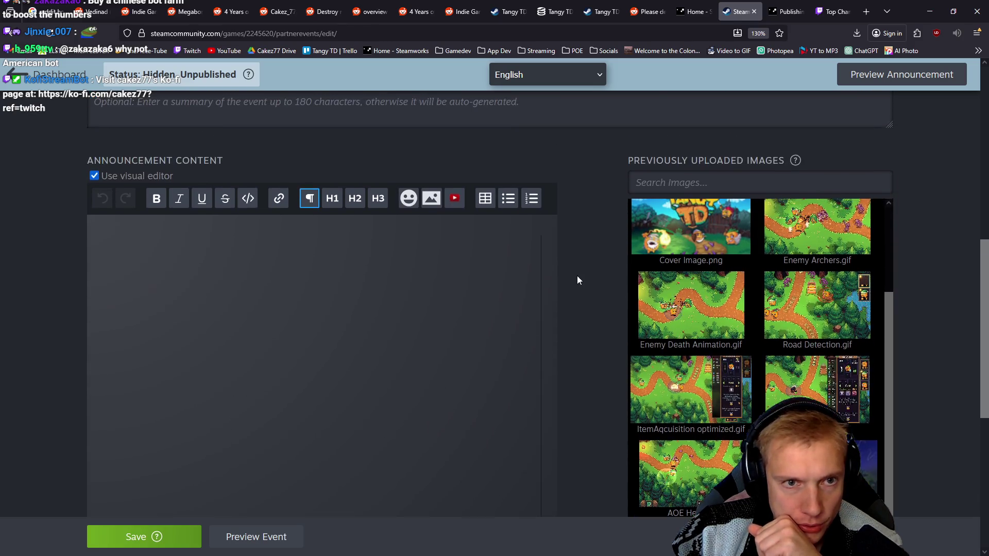
pyautogui.scroll(-5, 576, 278)
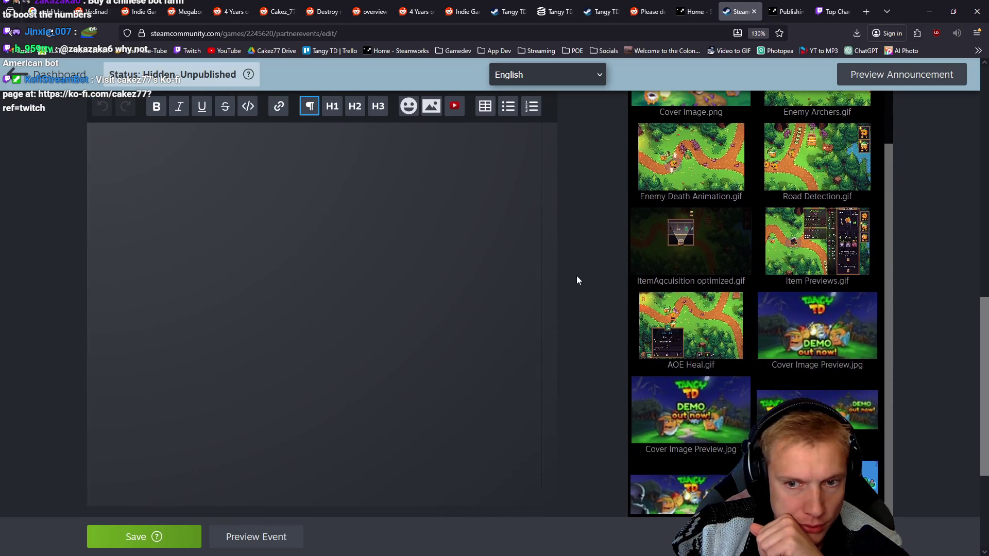
pyautogui.scroll(-5, 737, 206)
pyautogui.moveTo(737, 296)
pyautogui.scroll(3, 721, 289)
pyautogui.scroll(5, 589, 276)
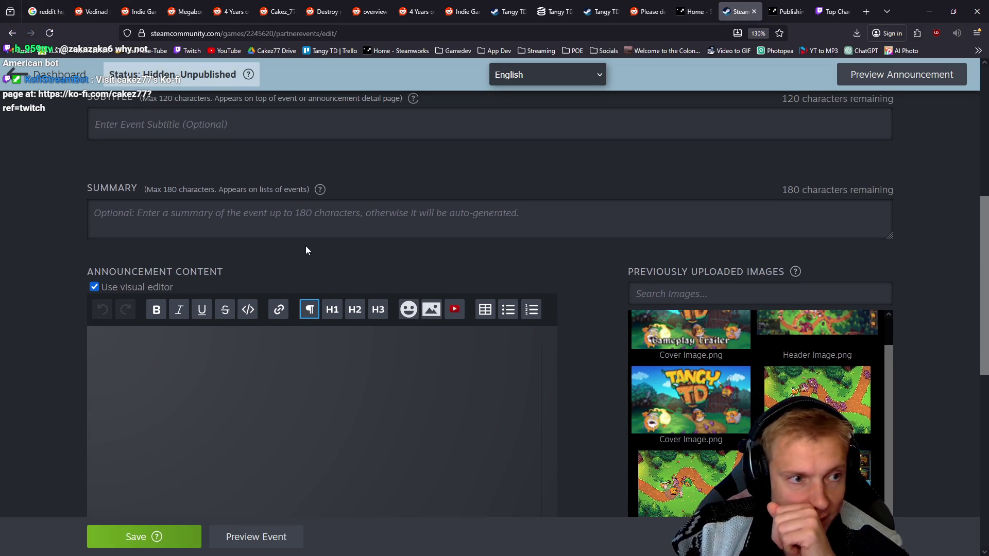
pyautogui.scroll(5, 299, 249)
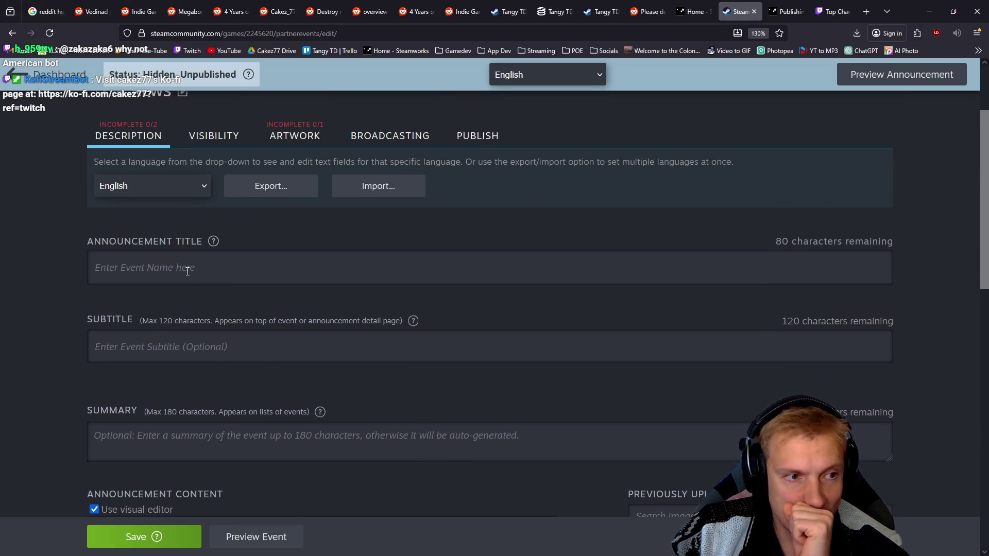
pyautogui.click(187, 271)
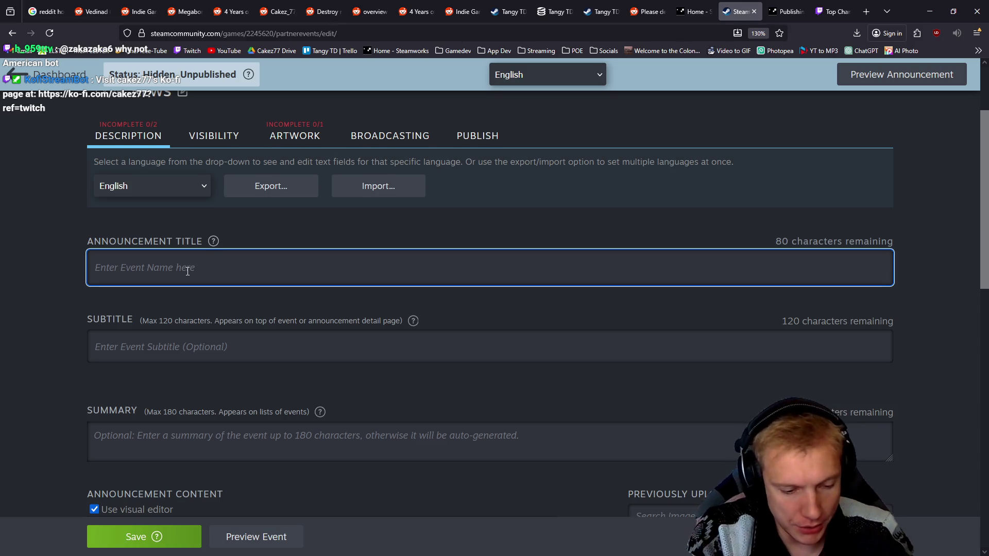
pyautogui.hotkey('shift', 'Escape')
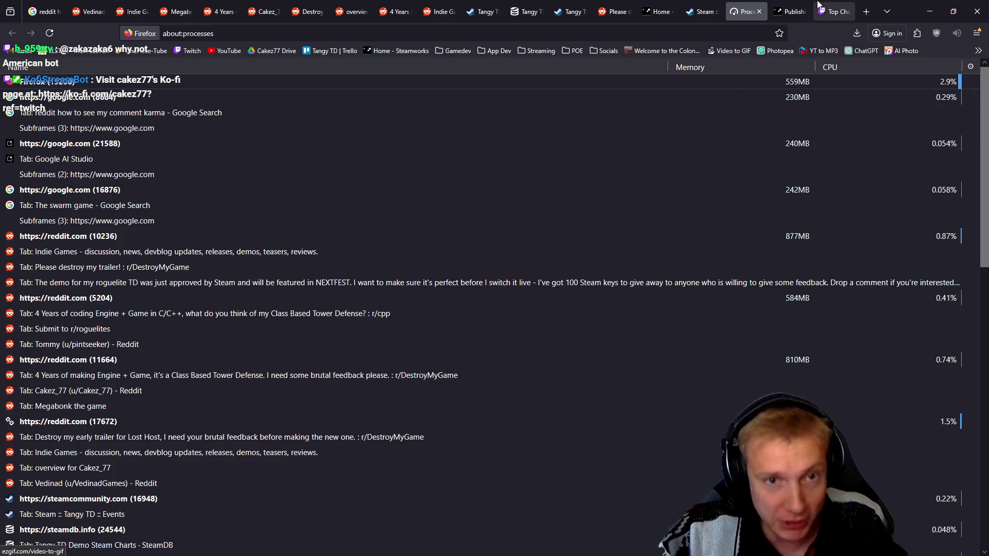
pyautogui.click(759, 11)
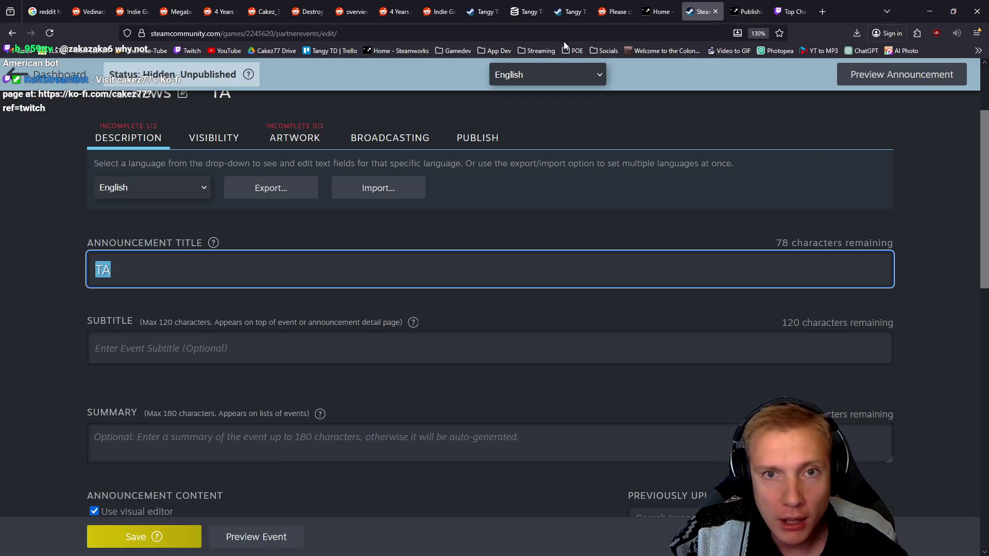
# Enter the title 'Tangy TD Demo Page NOW AVAILABLE!!'.
pyautogui.click(181, 265)
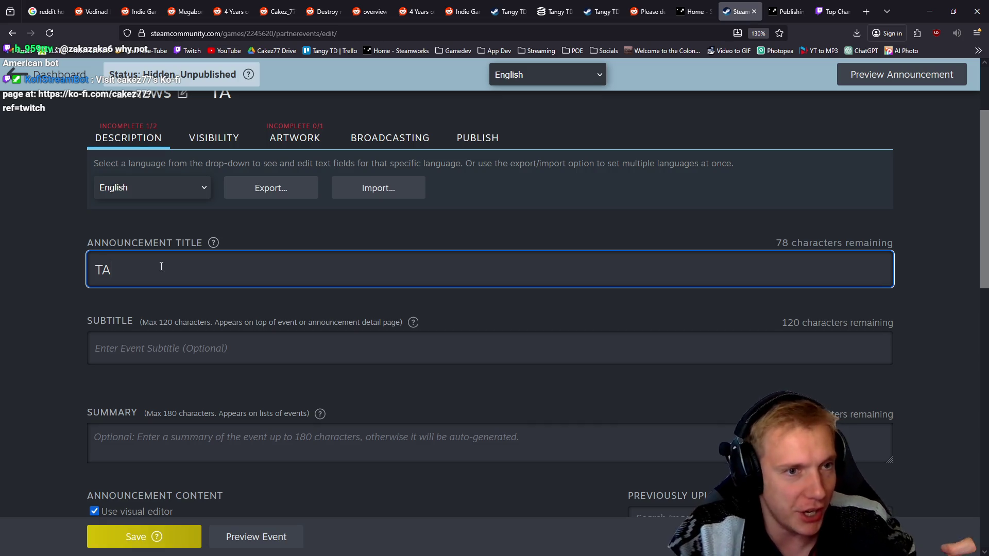
pyautogui.press('BackSpace')
pyautogui.write('angy TD DEMO Page ')
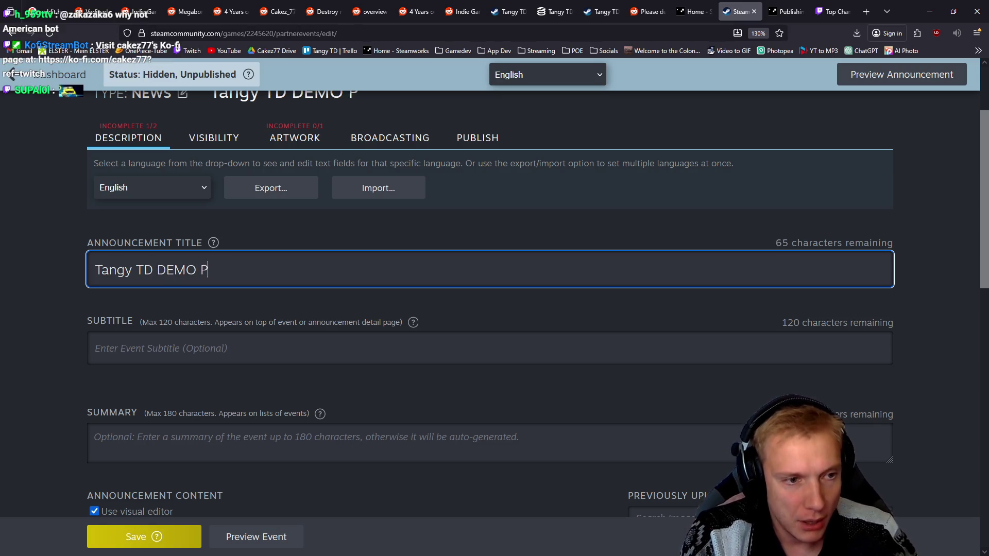
pyautogui.write('NO')
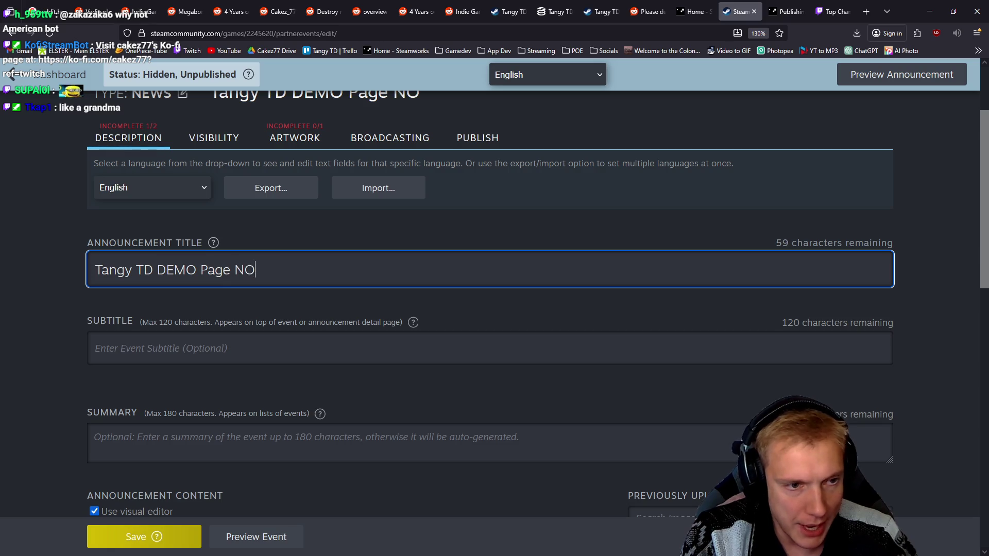
pyautogui.write('W AVAILABLE')
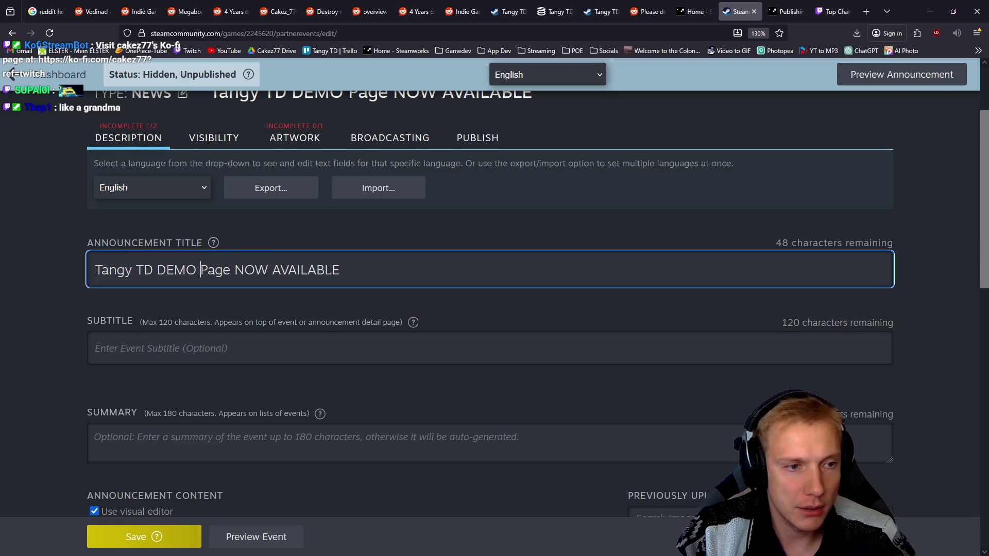
pyautogui.press('BackSpace')
pyautogui.press('BackSpace')
pyautogui.press('BackSpace')
pyautogui.write('Demo')
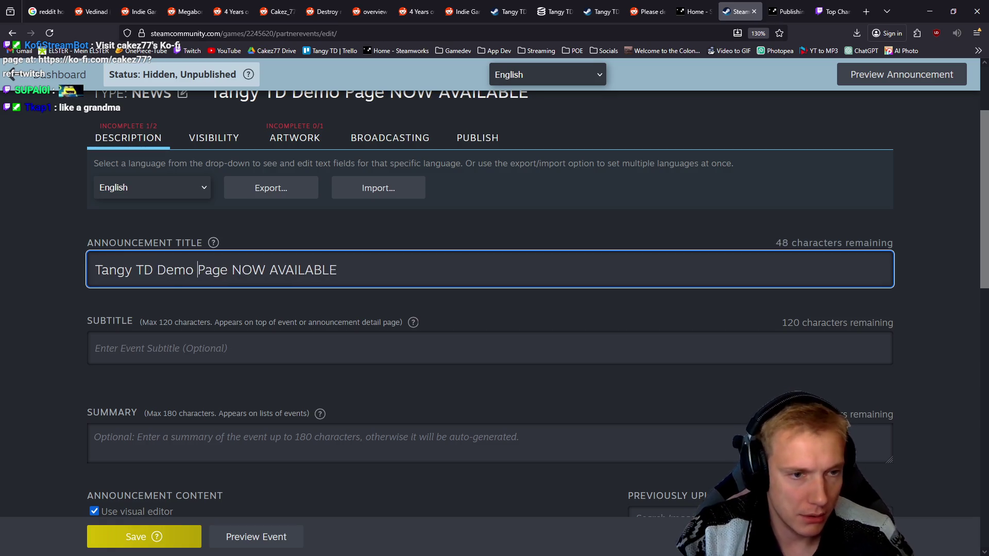
pyautogui.click(337, 270)
pyautogui.write('!!')
pyautogui.click(197, 346)
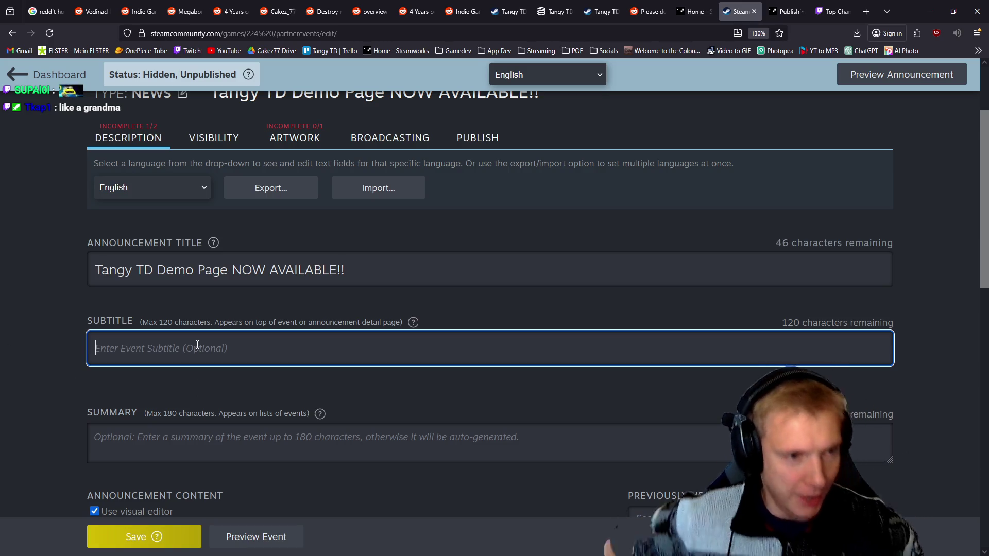
# Write the subtitle 'To celebrate Steam Next Fest, I released the Demo Page publicly. Enjoy!'.
pyautogui.write('T po')
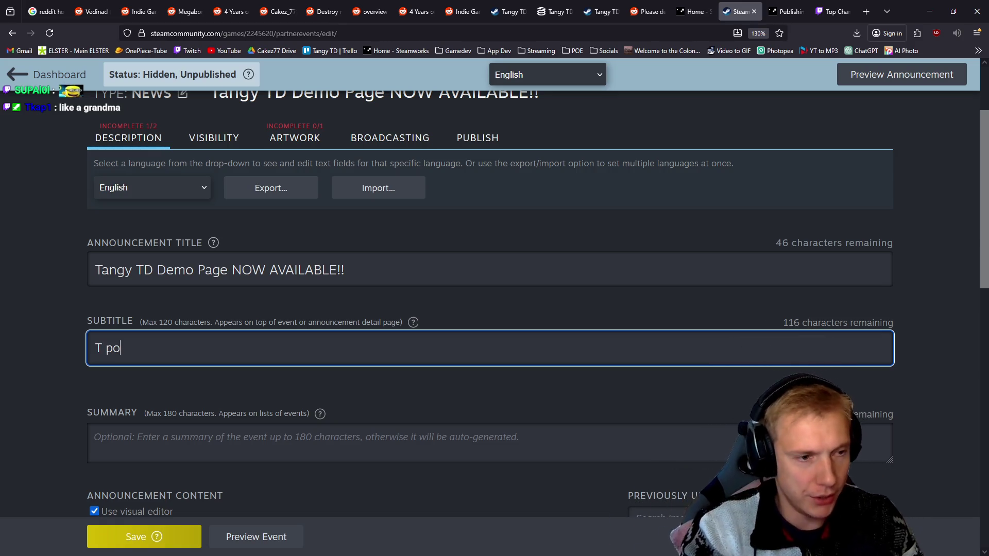
pyautogui.press('BackSpace')
pyautogui.press('BackSpace')
pyautogui.write('p dok')
pyautogui.hotkey('ctrl', 'a')
pyautogui.press('BackSpace')
pyautogui.write('O')
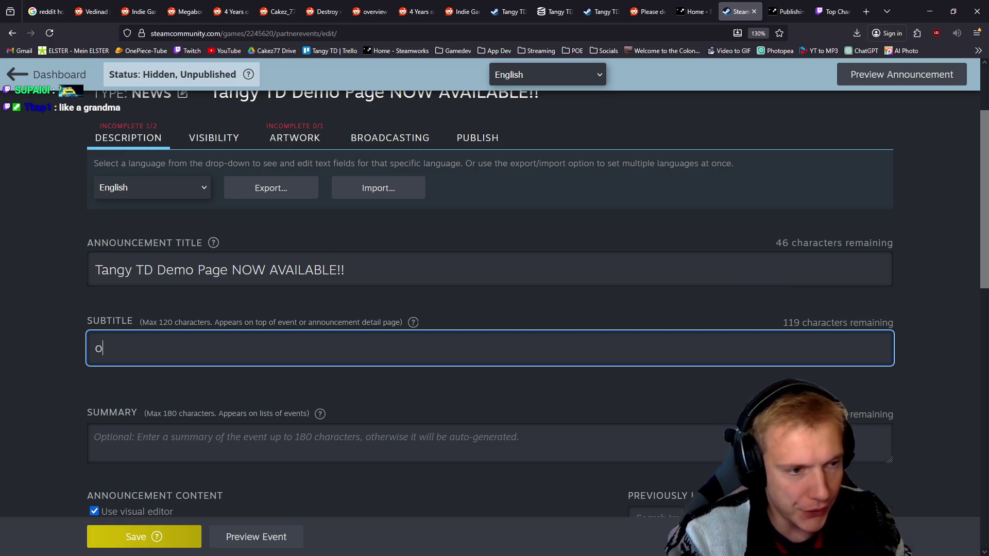
pyautogui.press('BackSpace')
pyautogui.write('To c')
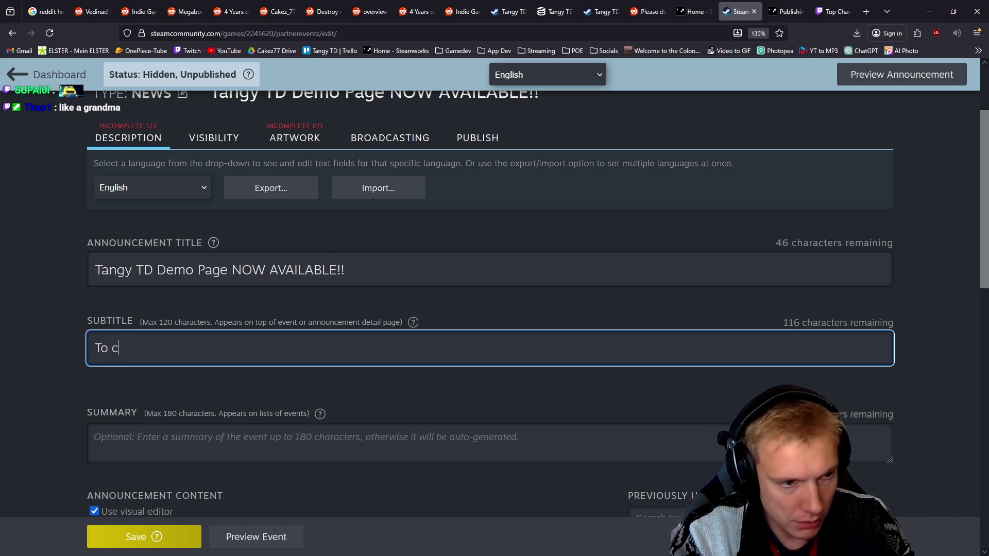
pyautogui.write('elebrate Steam ')
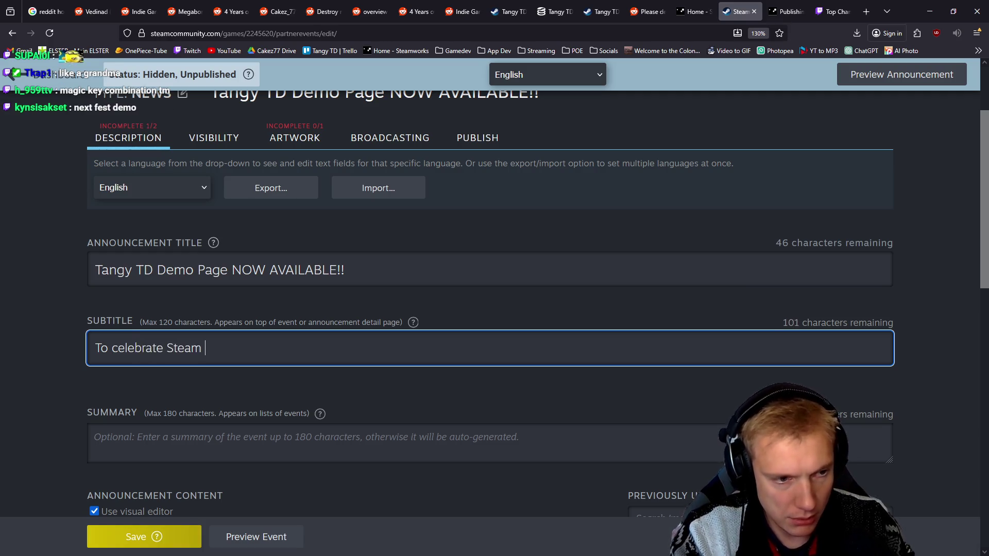
pyautogui.write('Next Fest')
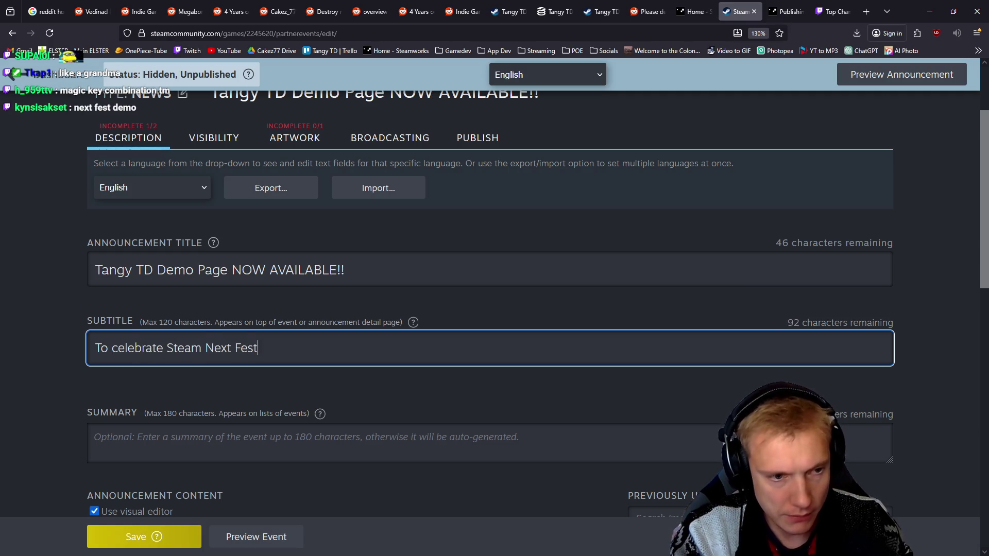
pyautogui.write(', I released the')
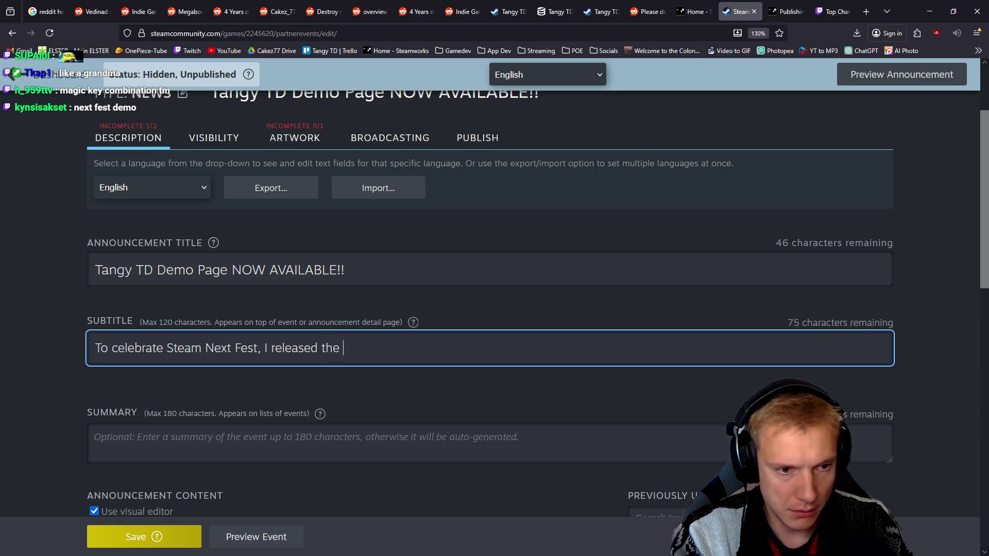
pyautogui.write('Demo P')
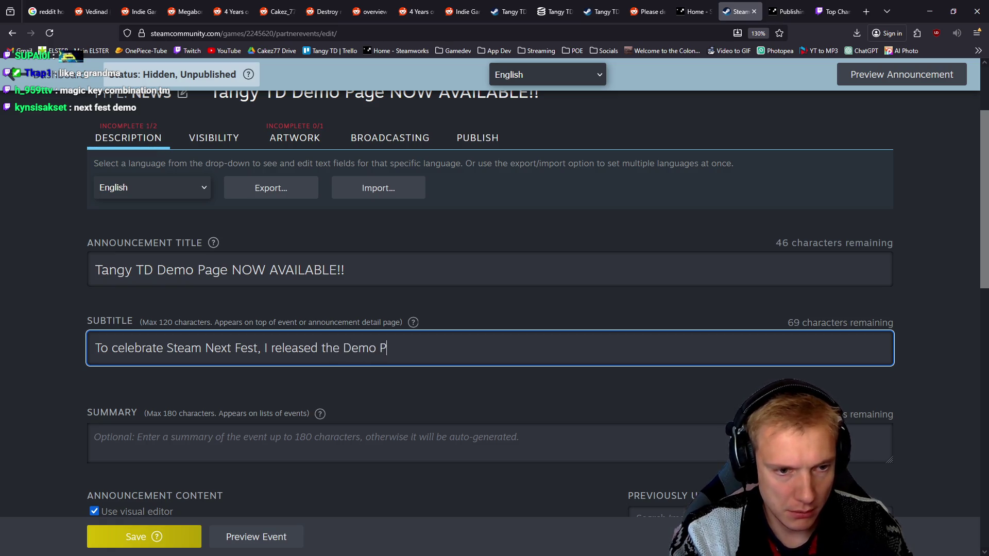
pyautogui.write('age ')
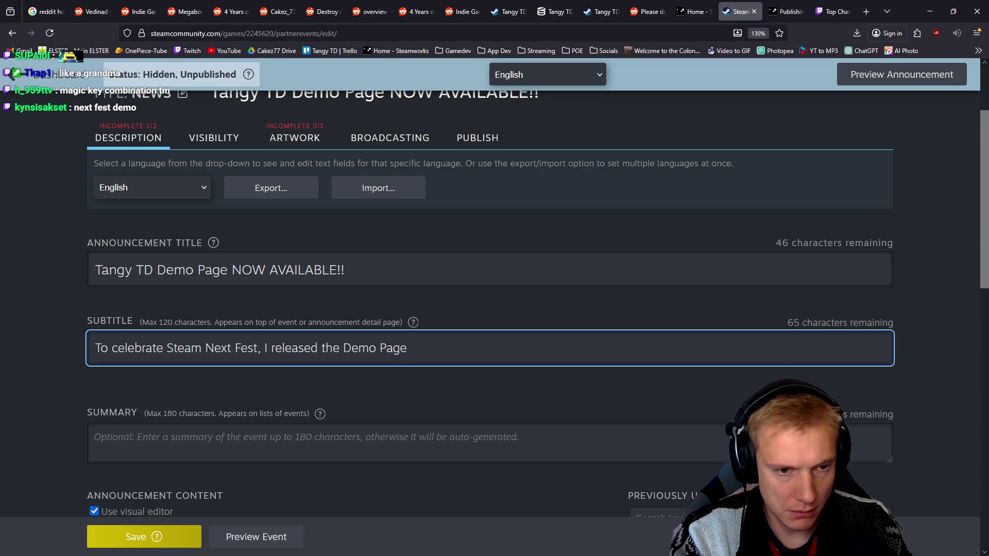
pyautogui.write('publicly. I hope yo')
pyautogui.hotkey('ctrl', 'BackSpace')
pyautogui.hotkey('ctrl', 'BackSpace')
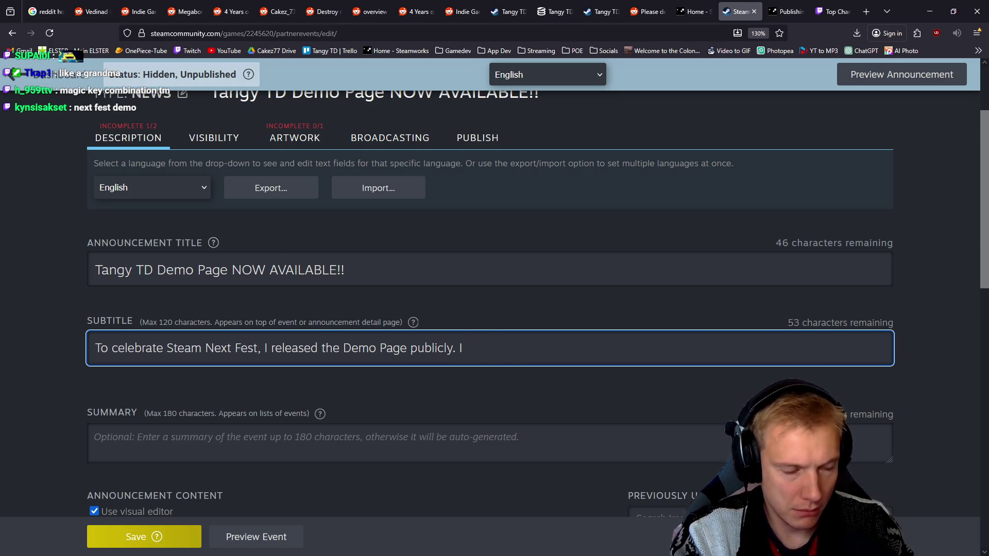
pyautogui.write('Enjoy!')
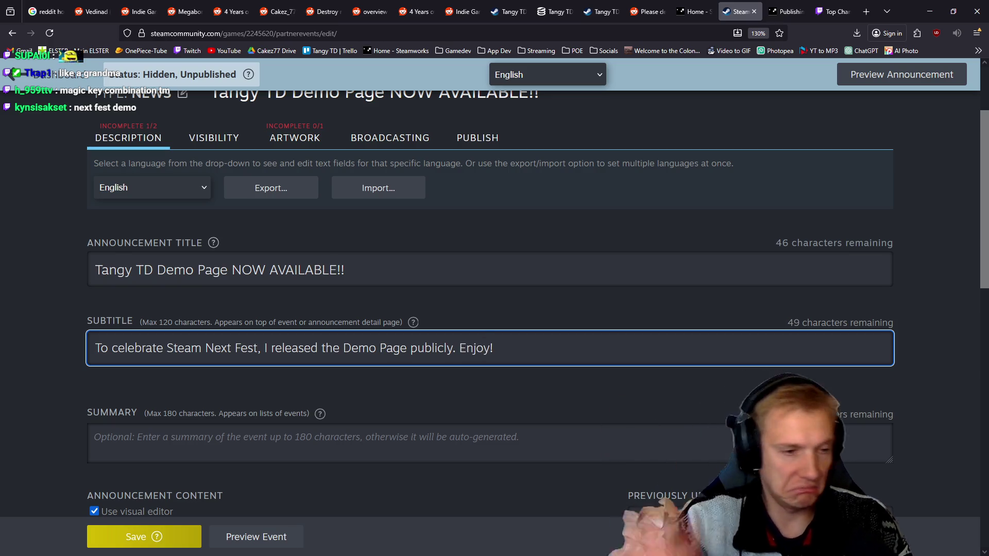
pyautogui.scroll(-3, 408, 273)
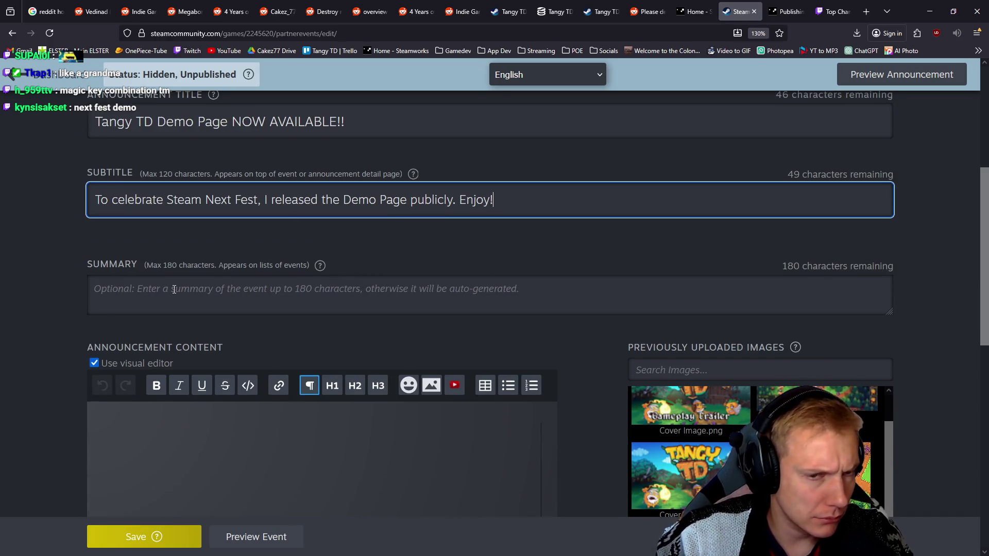
# Start the announcement body with the greeting 'Hey there,'.
pyautogui.click(546, 291)
pyautogui.scroll(-4, 172, 286)
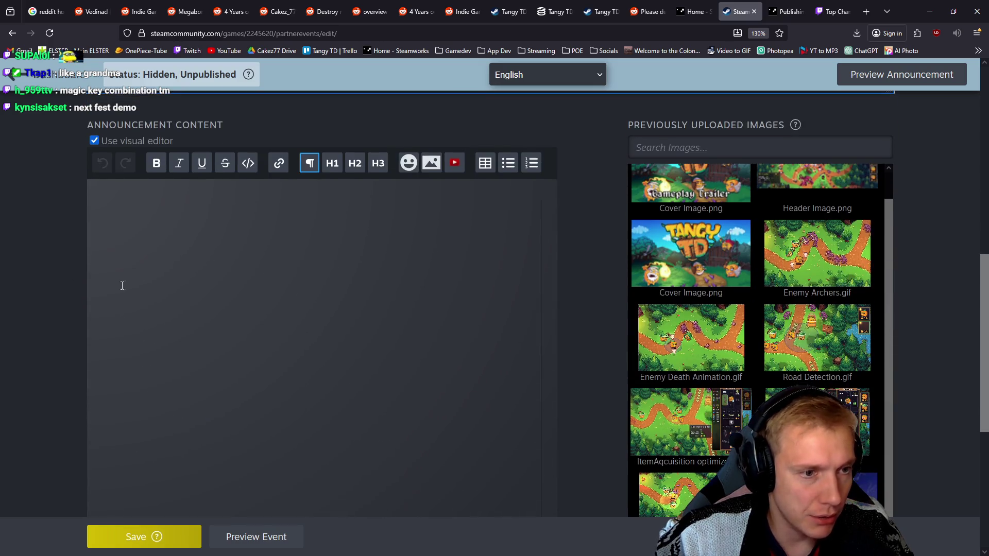
pyautogui.click(158, 203)
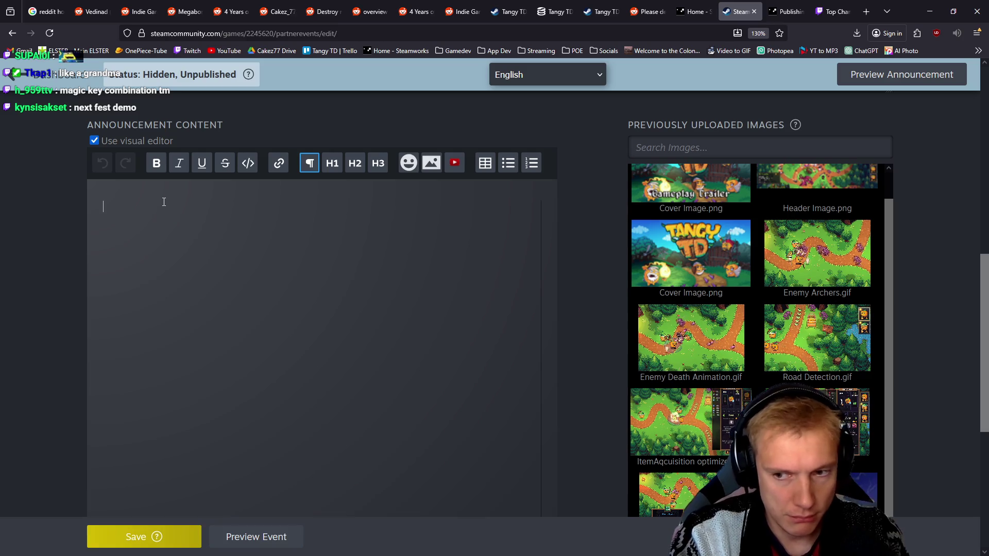
pyautogui.write('Hey there,')
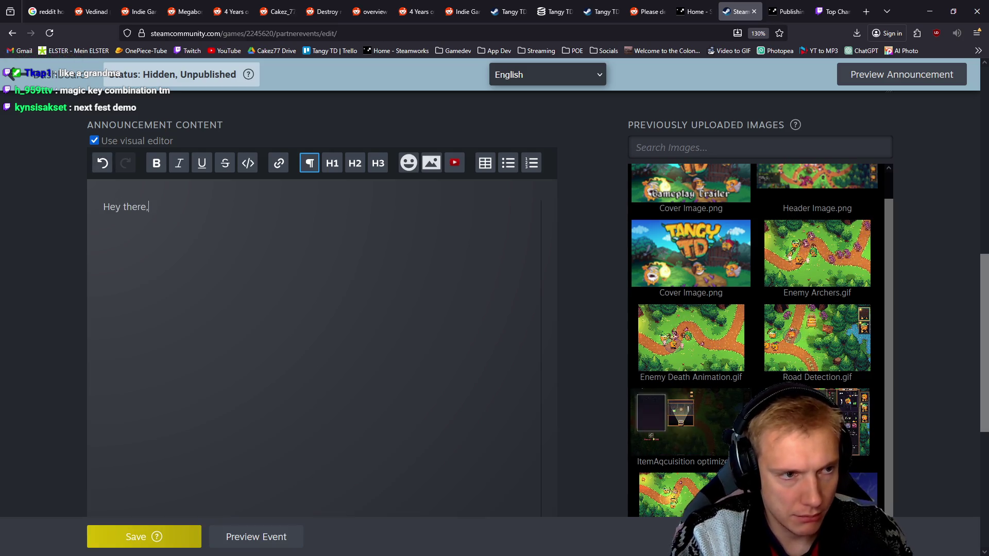
pyautogui.press('Return')
# Add the sentence that it's been a long road, announcing the Tangy TD Demo page release.
pyautogui.write("it's")
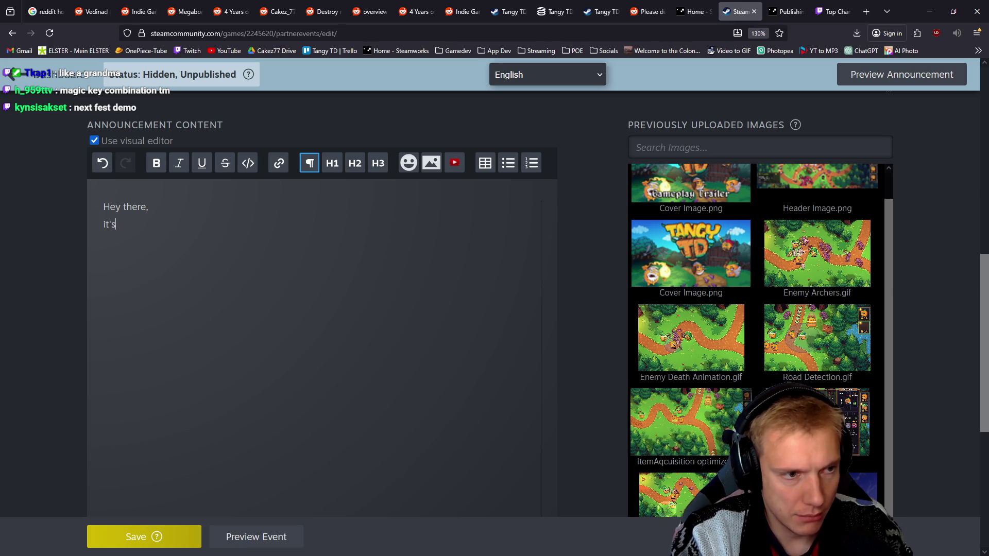
pyautogui.write(' been a lo')
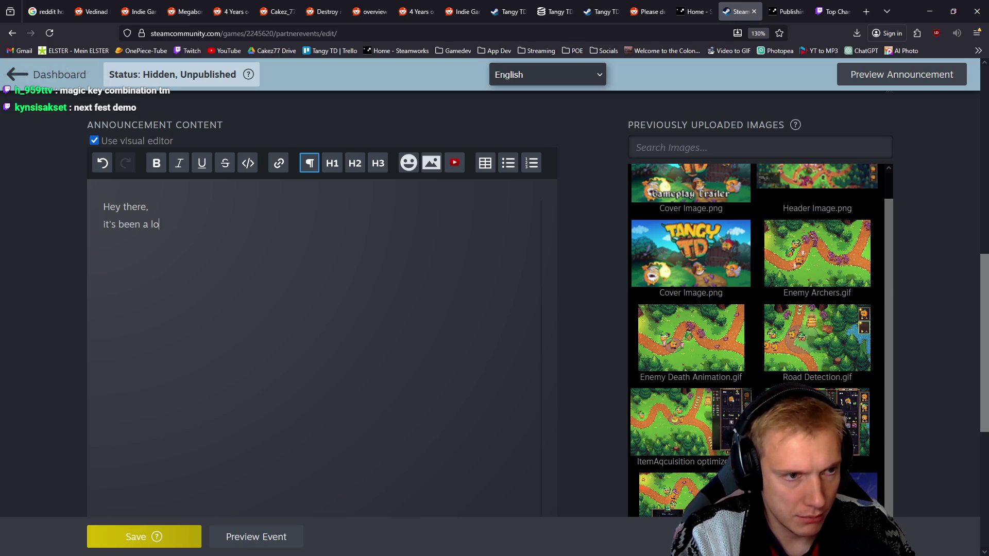
pyautogui.write("ng road but  I'm ha")
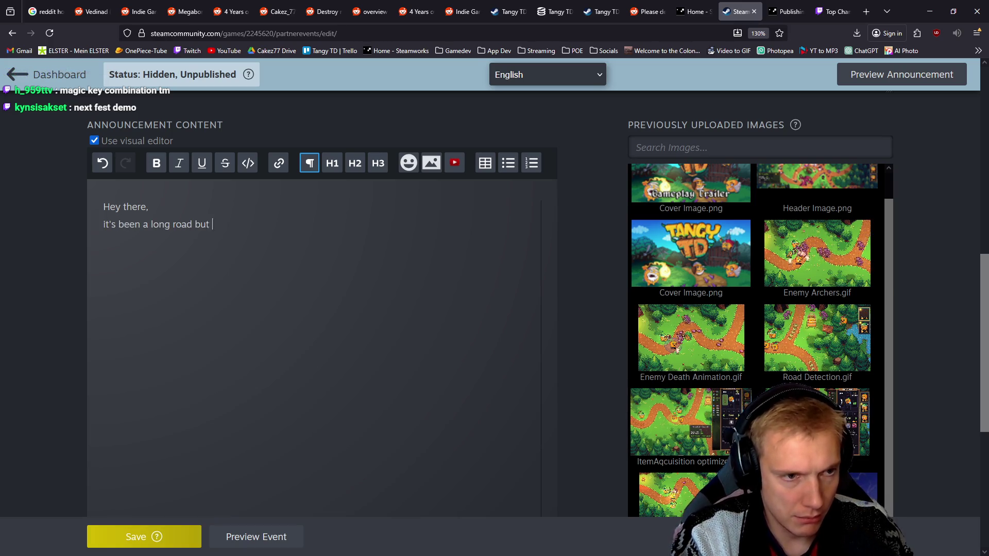
pyautogui.write('ppy to finally ')
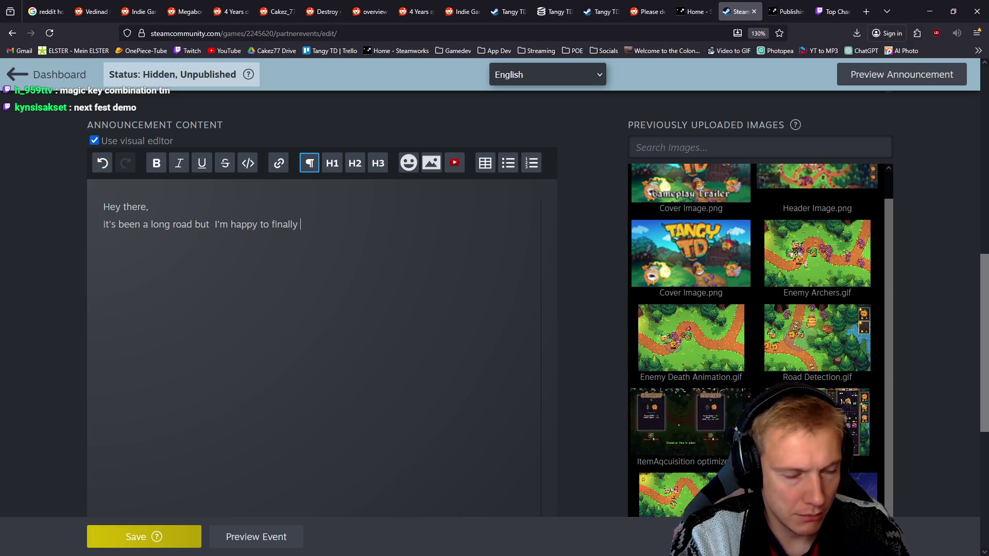
pyautogui.write('anounce the')
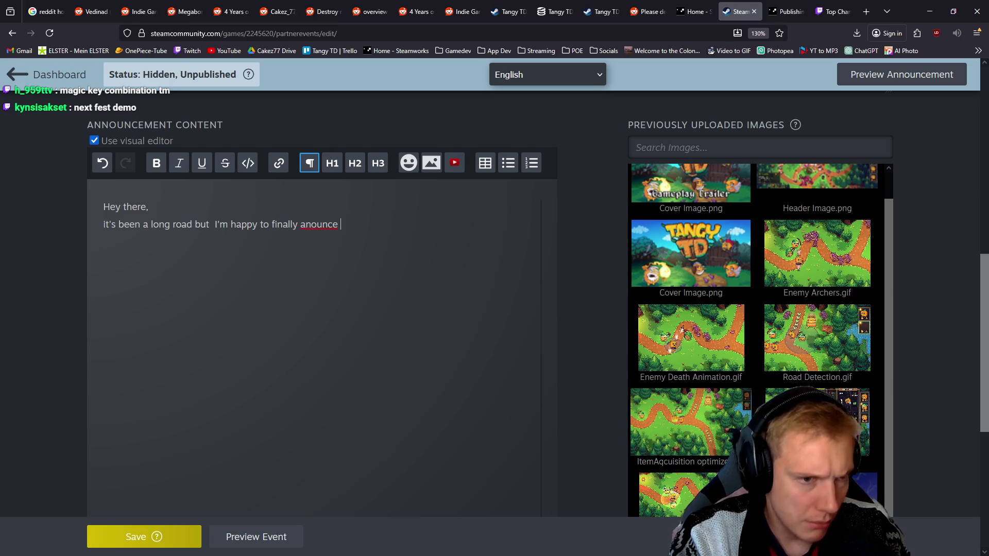
pyautogui.hotkey('ctrl', 'BackSpace')
pyautogui.write('announc')
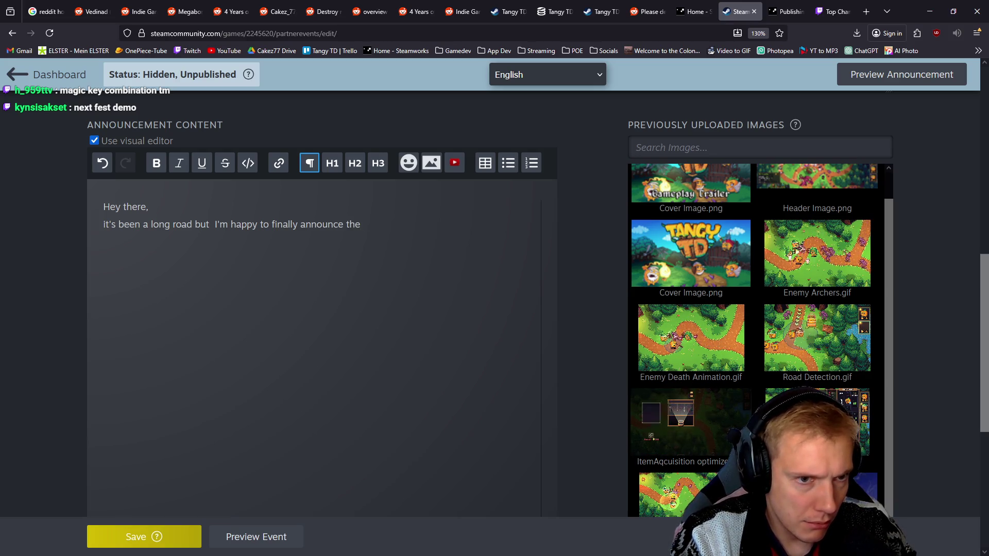
pyautogui.write('release of the official')
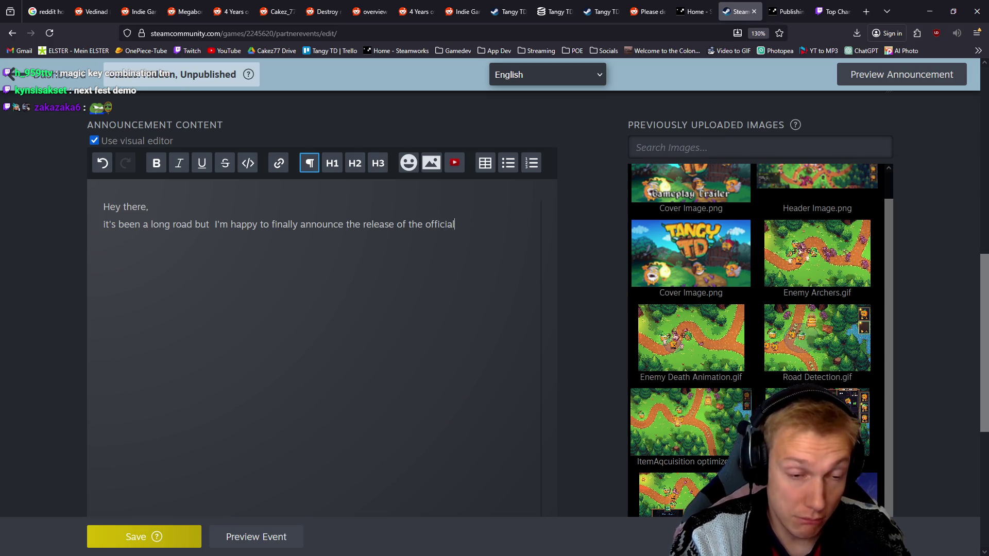
pyautogui.write('Tangy TD Demo')
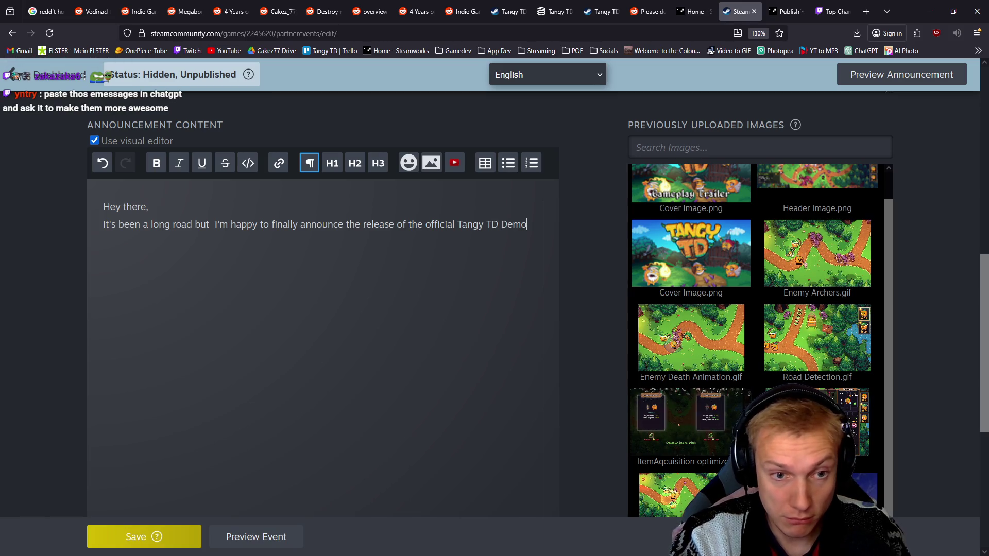
pyautogui.write(' p')
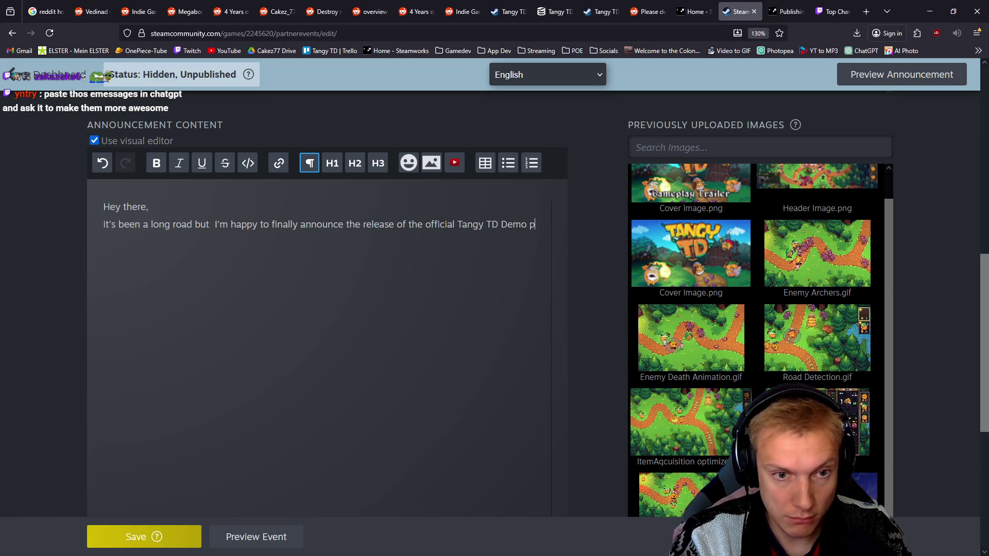
pyautogui.write('age. If you w')
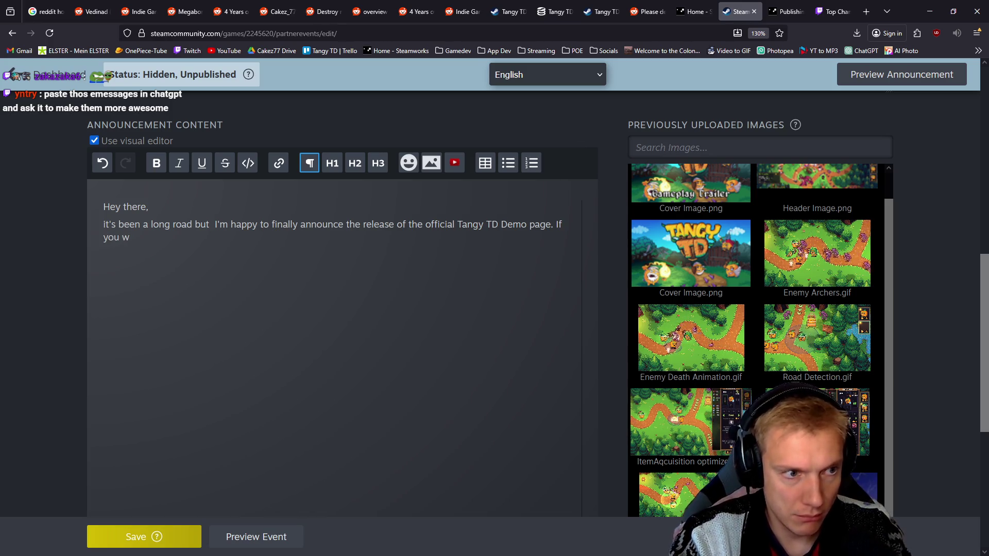
pyautogui.press('BackSpace')
pyautogui.press('BackSpace')
pyautogui.press('BackSpace')
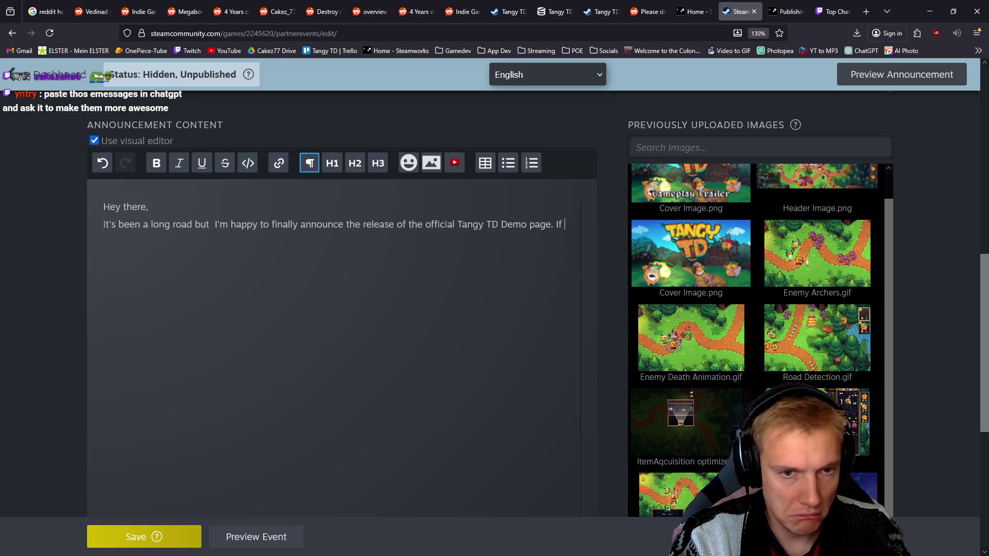
pyautogui.press('BackSpace')
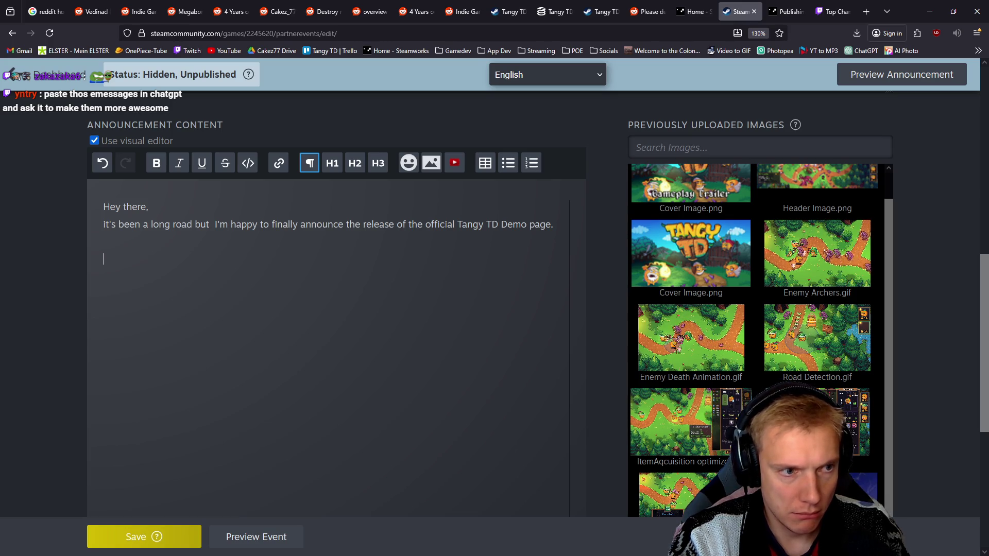
pyautogui.press('Return')
pyautogui.press('Return')
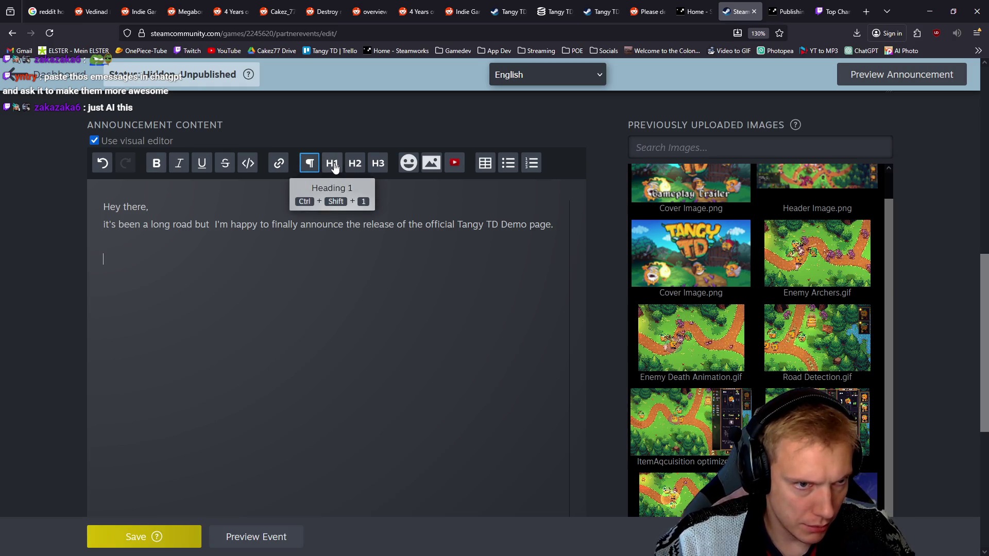
# Add a 'Features:' heading with the bullet '3 Classes (Ranger, Defender, Healer)'.
pyautogui.click(334, 167)
pyautogui.write('Featuzres')
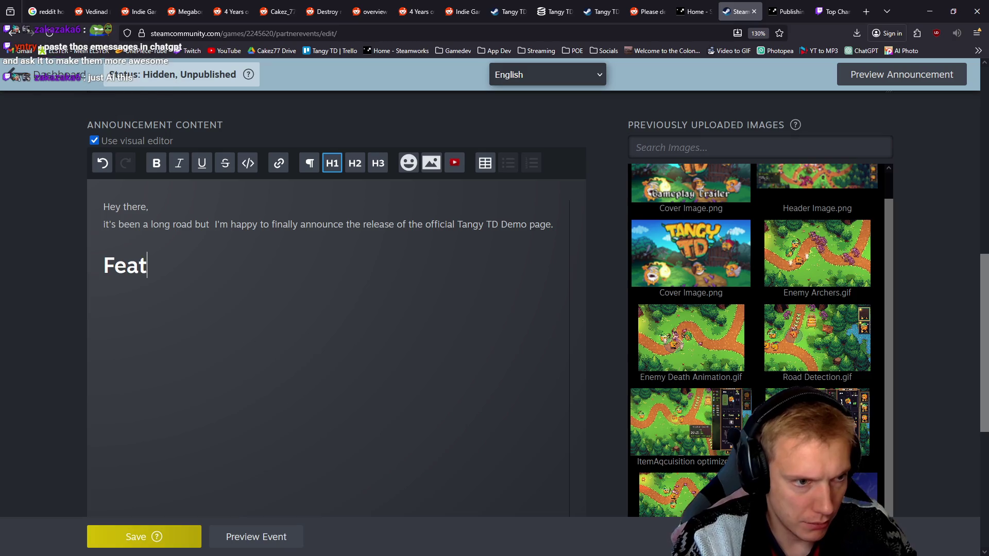
pyautogui.press('BackSpace')
pyautogui.press('BackSpace')
pyautogui.press('BackSpace')
pyautogui.write(':')
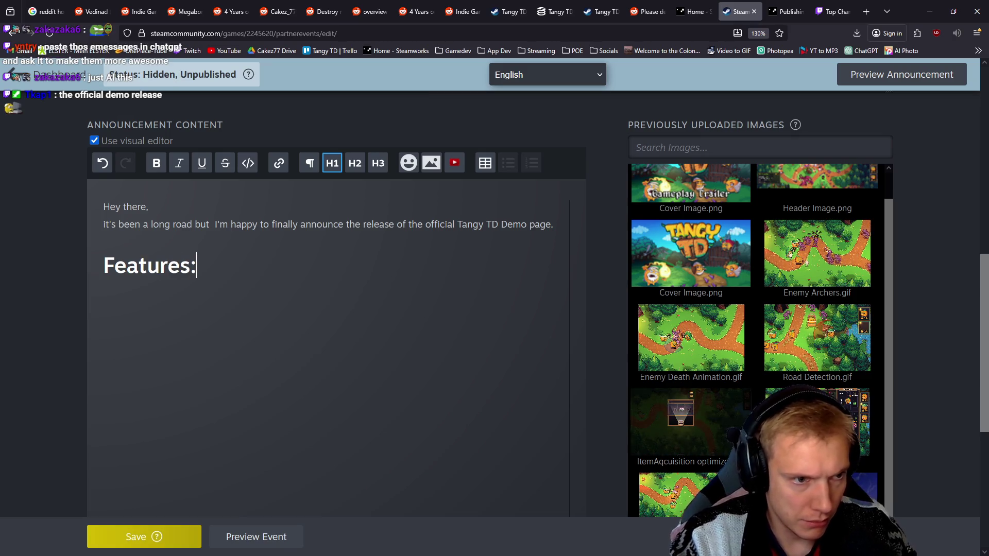
pyautogui.press('Return')
pyautogui.click(515, 166)
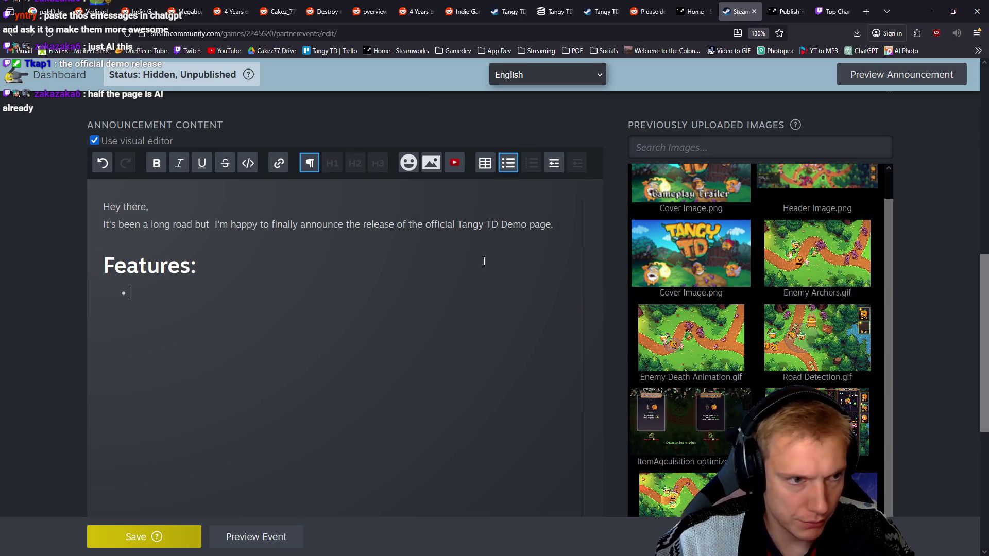
pyautogui.write('3 Classe')
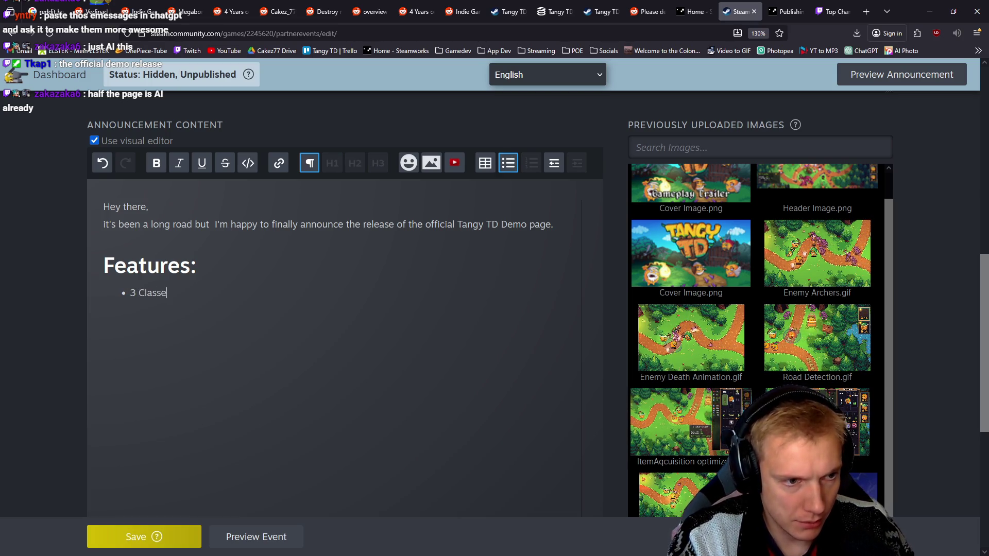
pyautogui.write('s (Ranger, ')
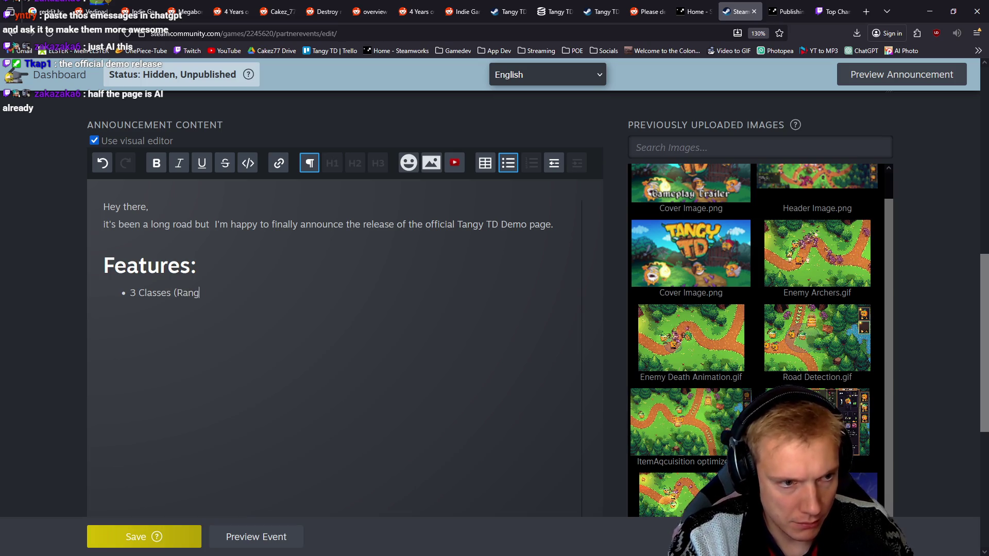
pyautogui.write('Defen')
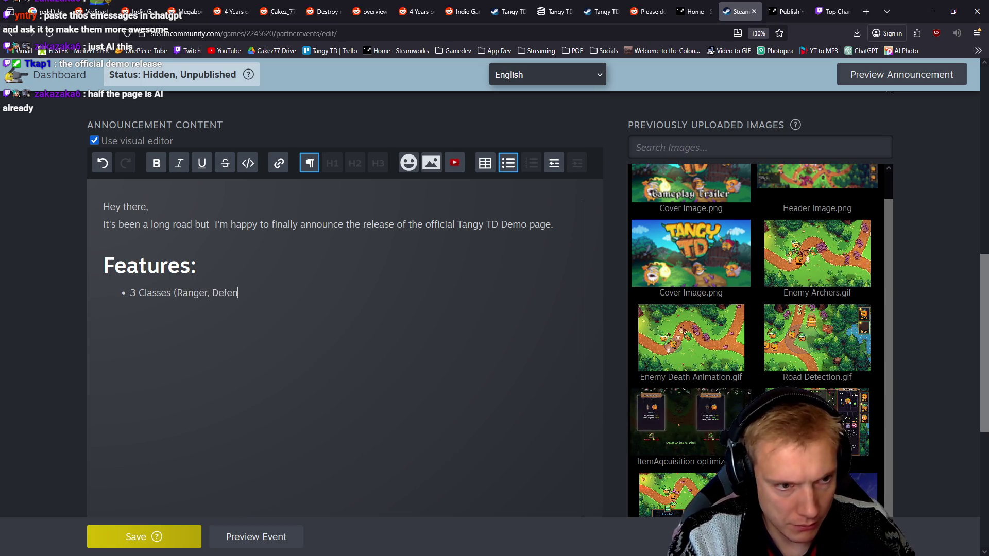
pyautogui.write('der, Healer')
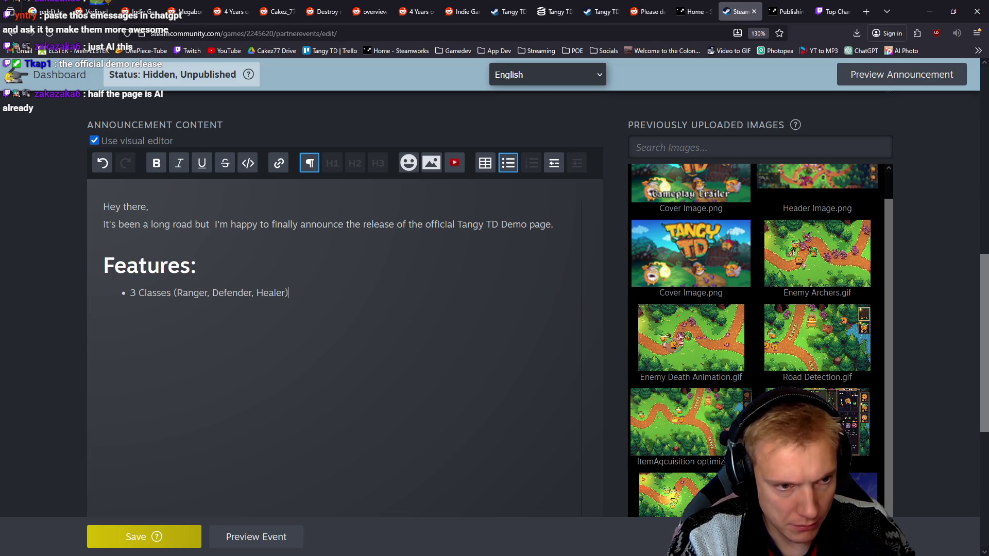
# Add bullets 'BIG Metaprogression Skilltree' and '4 Maps with Challenge mode & Leaderboard each'.
pyautogui.press('Return')
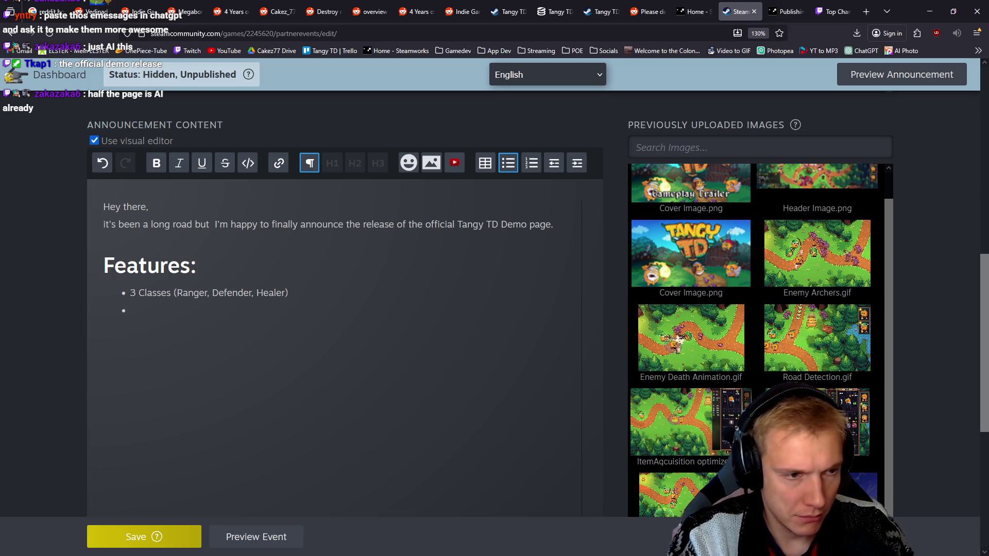
pyautogui.press('BackSpace')
pyautogui.press('BackSpace')
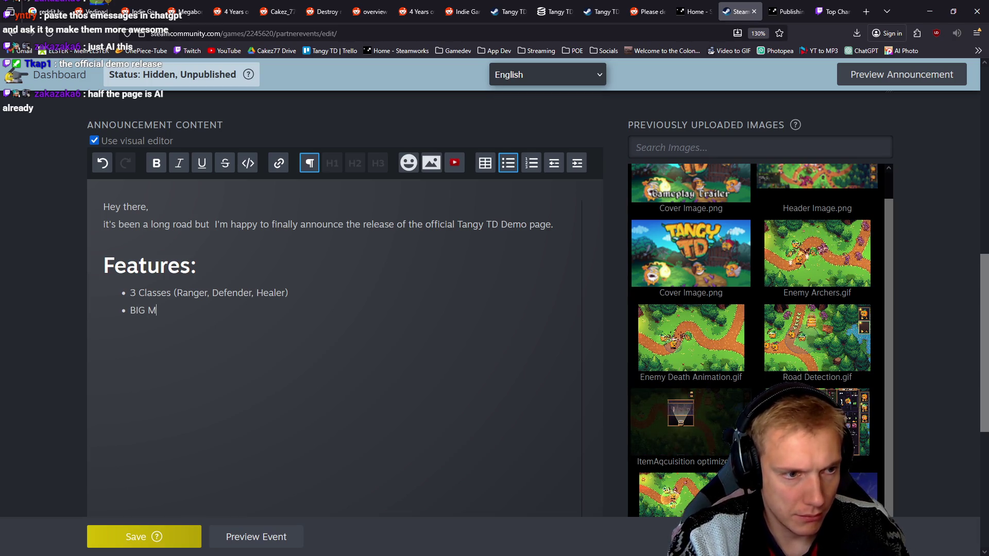
pyautogui.write('etaprogression Skilltr')
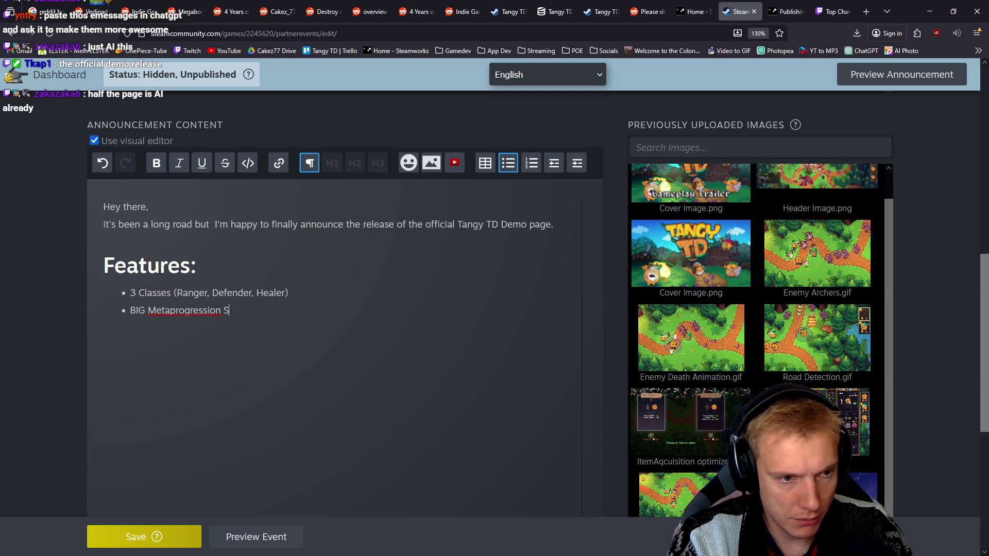
pyautogui.write('ee')
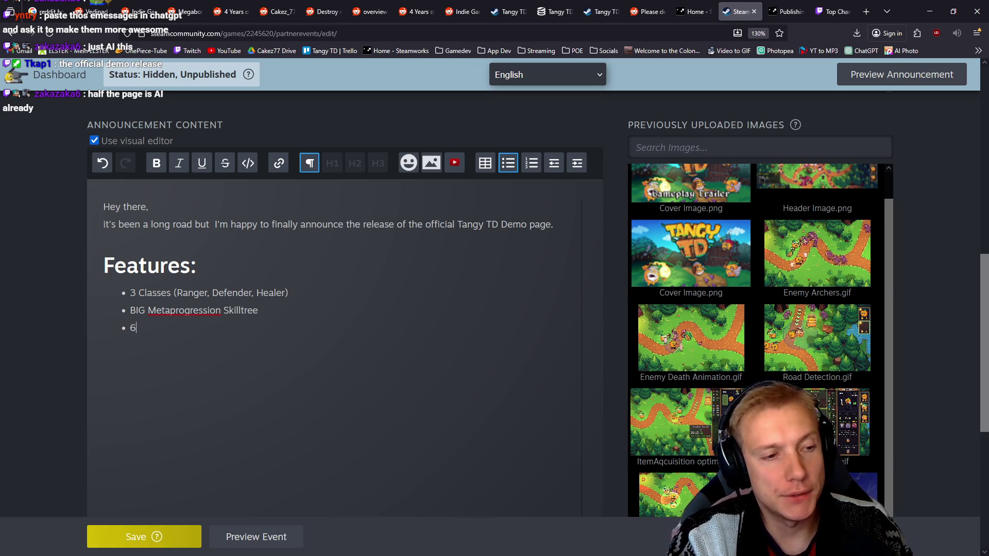
pyautogui.press('BackSpace')
pyautogui.write('4 ')
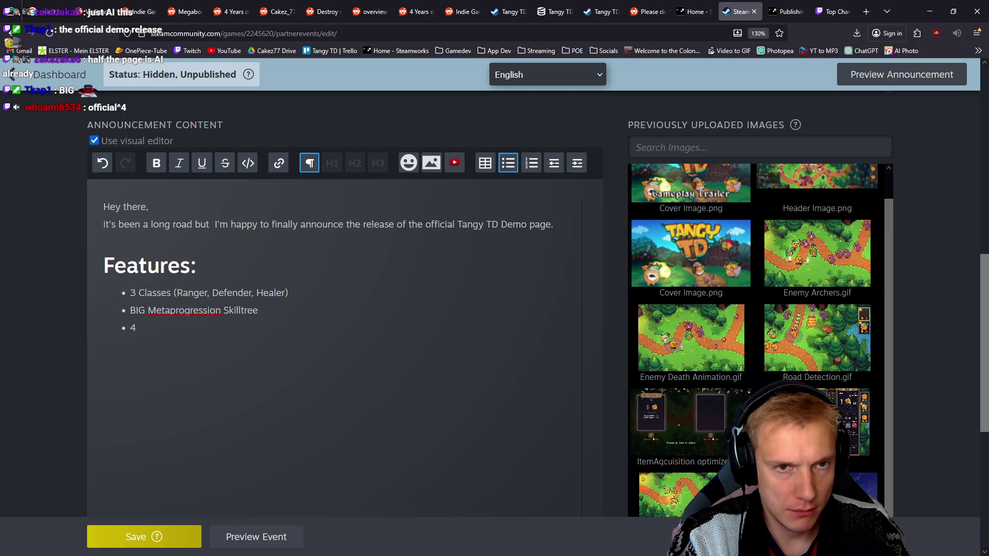
pyautogui.write('levels')
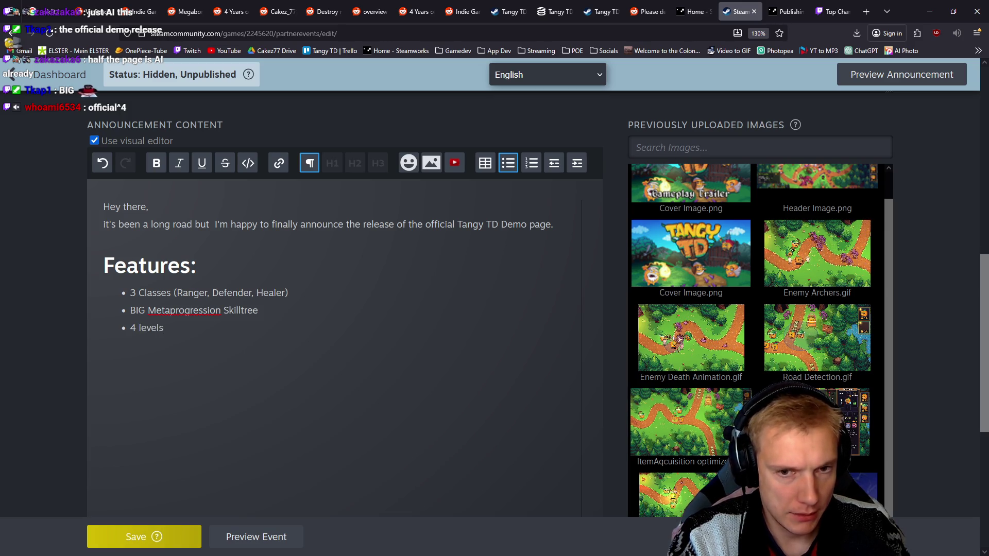
pyautogui.hotkey('ctrl', 'BackSpace')
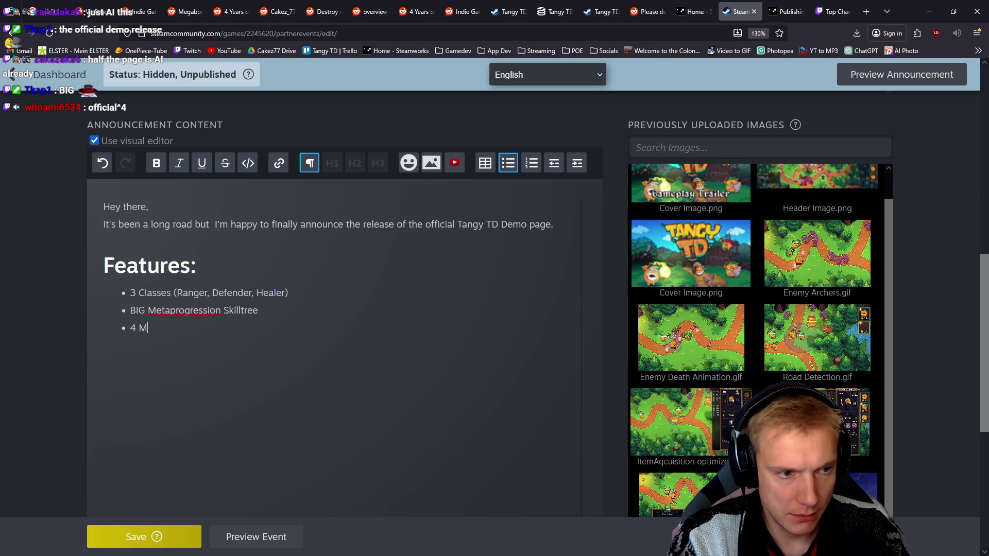
pyautogui.write('aps with Cha')
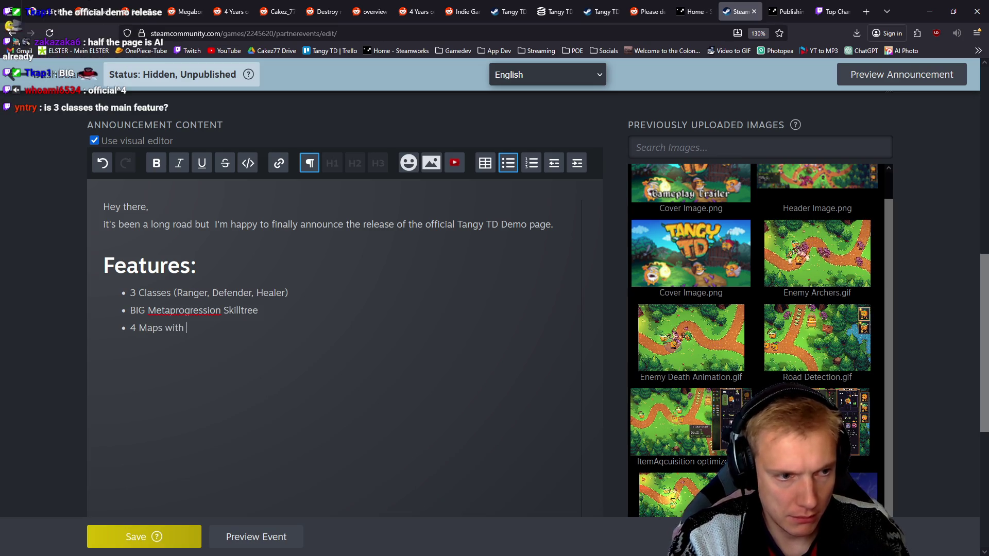
pyautogui.write('llenge ')
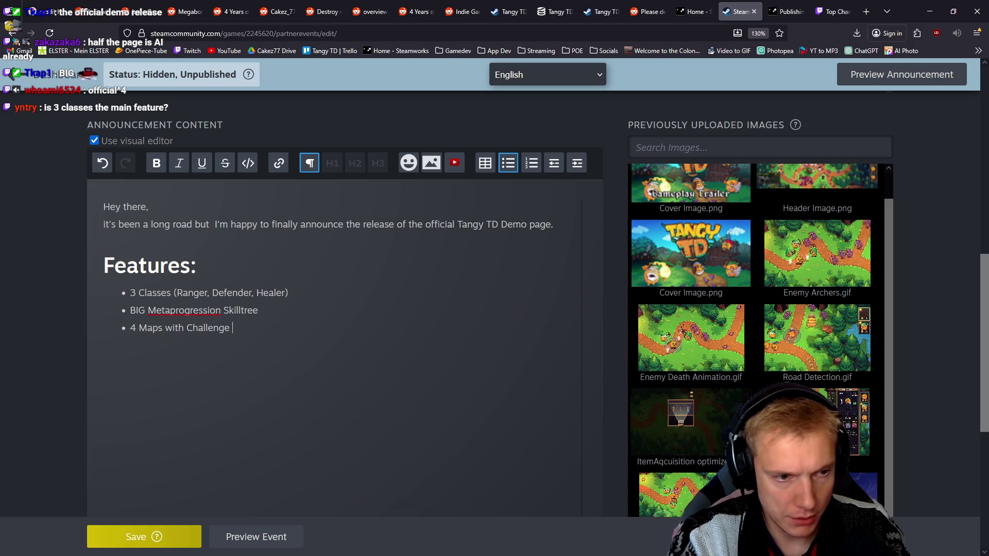
pyautogui.write('mode & Leaderboard each')
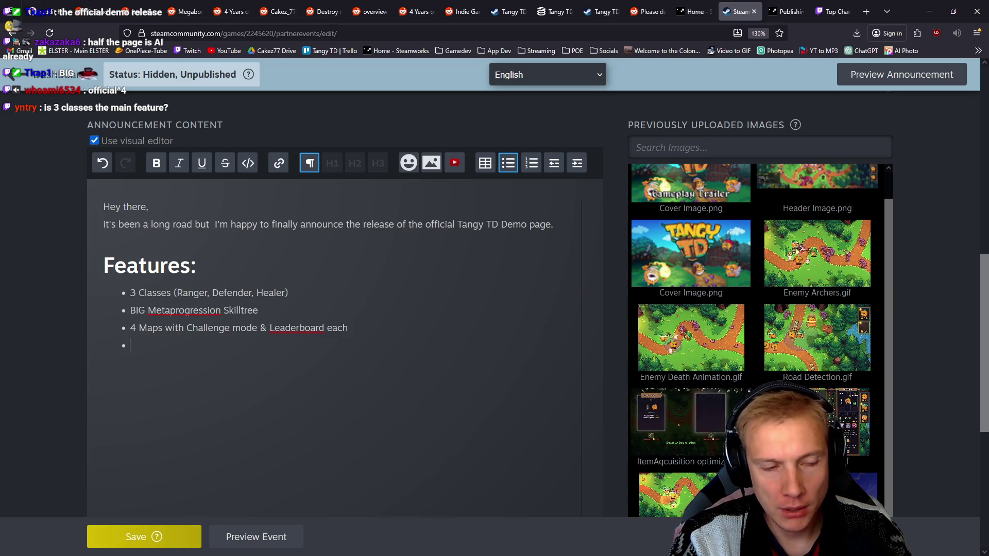
# Add the bullet 'over 40 Items to explore & equip/combine on Tangys', end the list, and switch to YouTube Studio.
pyautogui.write('over 50 Items to')
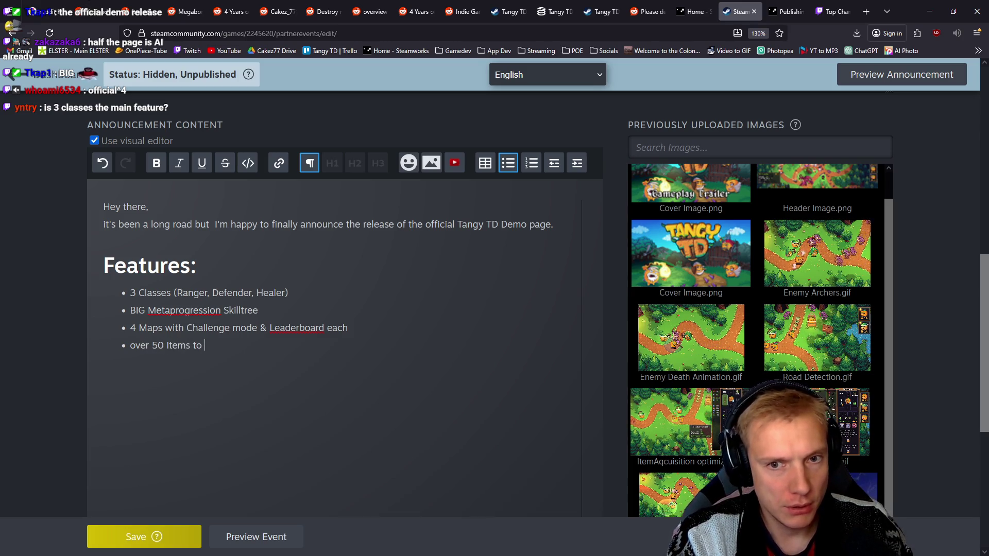
pyautogui.write('explore')
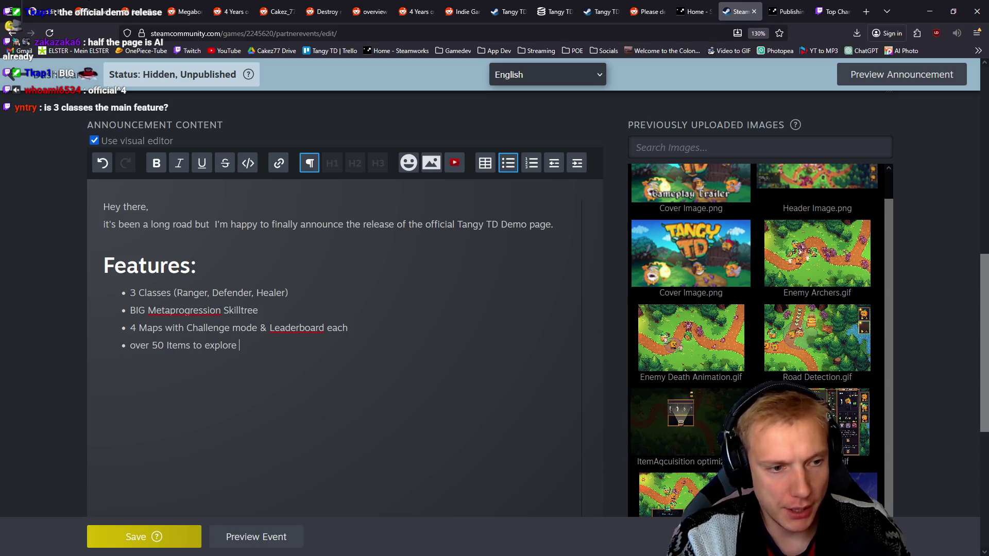
pyautogui.hotkey('ctrl', 'Left')
pyautogui.hotkey('ctrl', 'Left')
pyautogui.hotkey('ctrl', 'Left')
pyautogui.hotkey('shift', 'Right')
pyautogui.write('4')
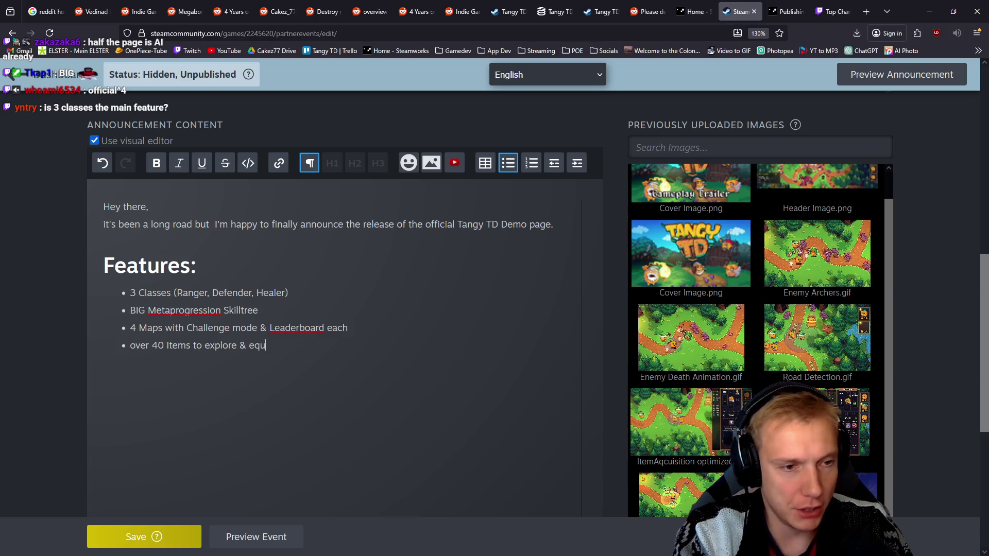
pyautogui.write('ip')
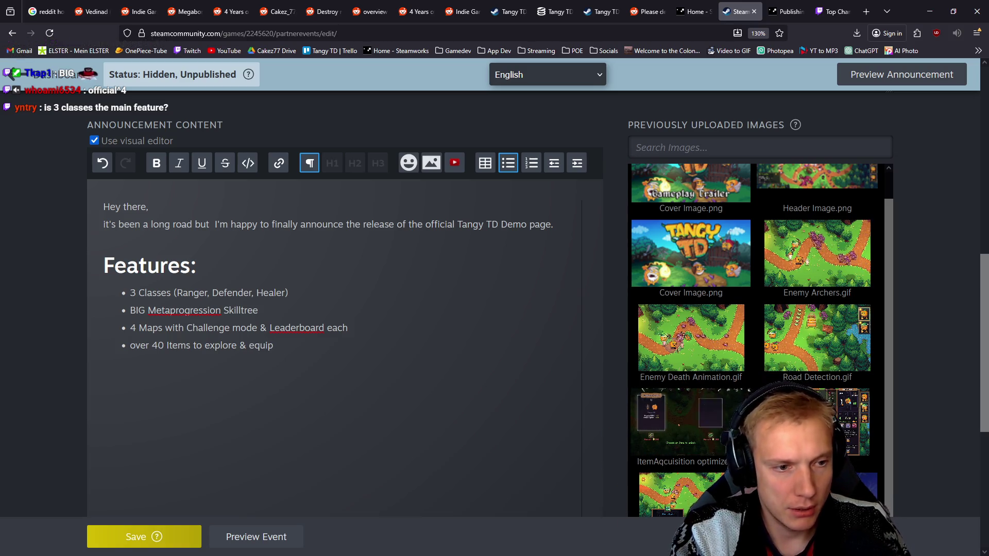
pyautogui.write('/combine on Tangys')
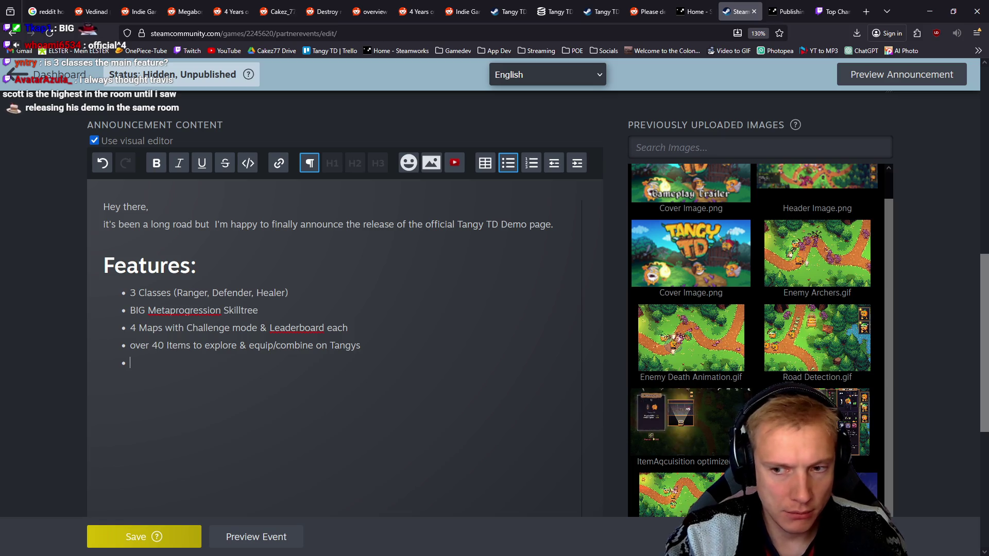
pyautogui.press('BackSpace')
pyautogui.press('BackSpace')
pyautogui.press('BackSpace')
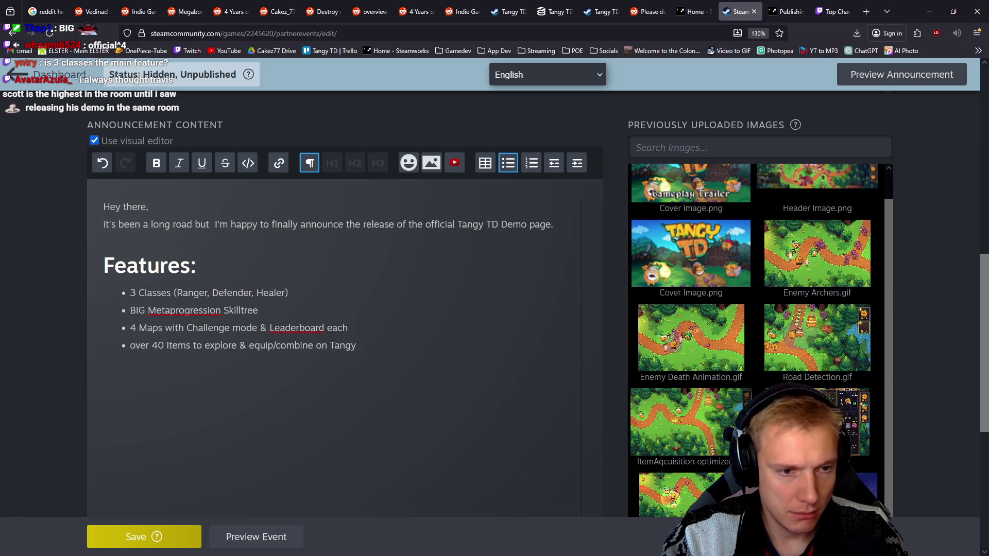
pyautogui.press('Return')
pyautogui.press('Return')
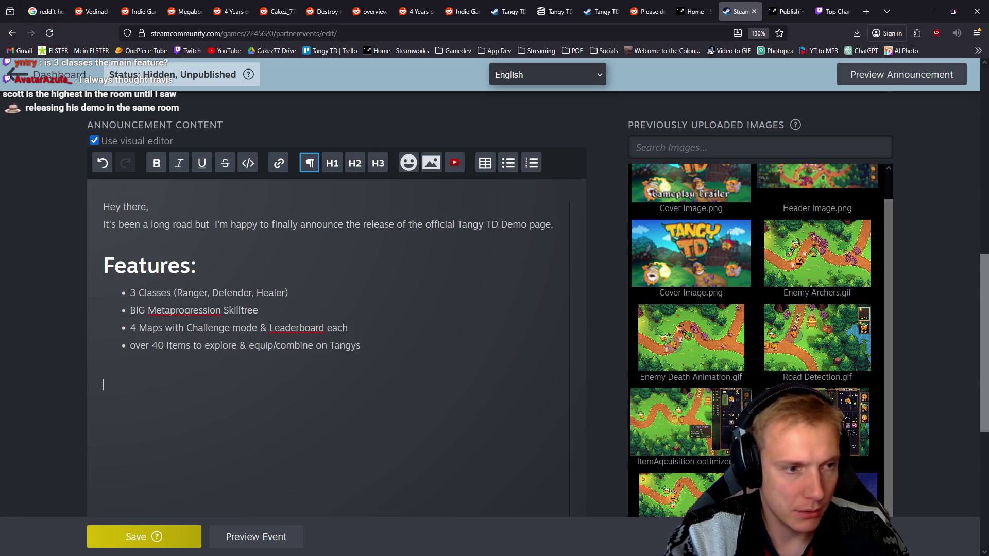
pyautogui.hotkey('alt', 'Tab')
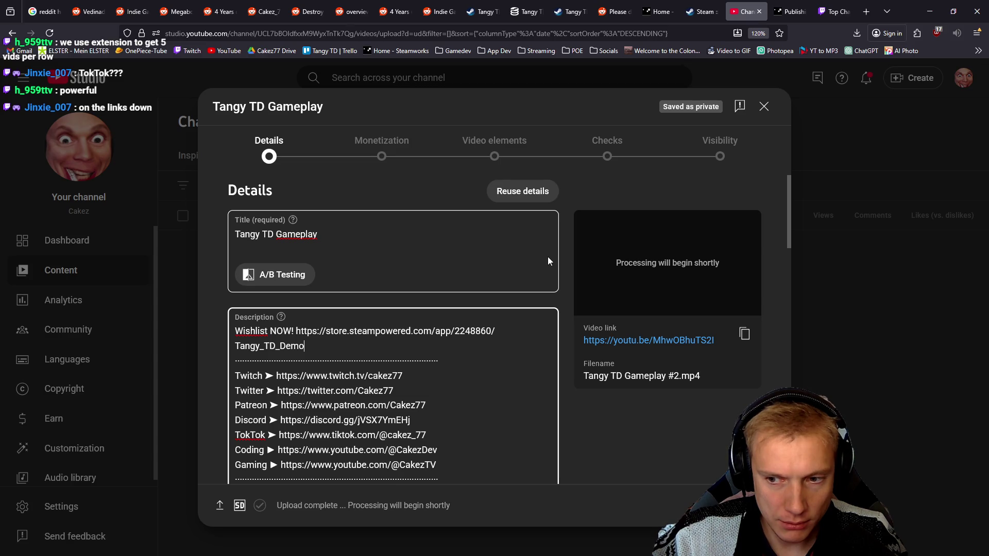
# Correct 'TokTok' to 'TikTok' in the video description.
pyautogui.click(245, 435)
pyautogui.press('BackSpace')
pyautogui.write('i')
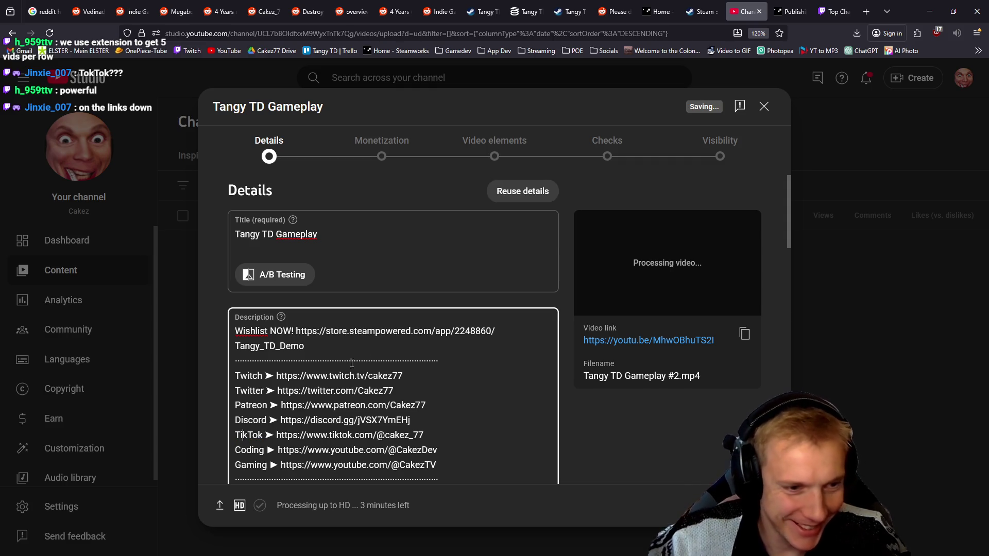
pyautogui.tripleClick(316, 353)
pyautogui.click(642, 442)
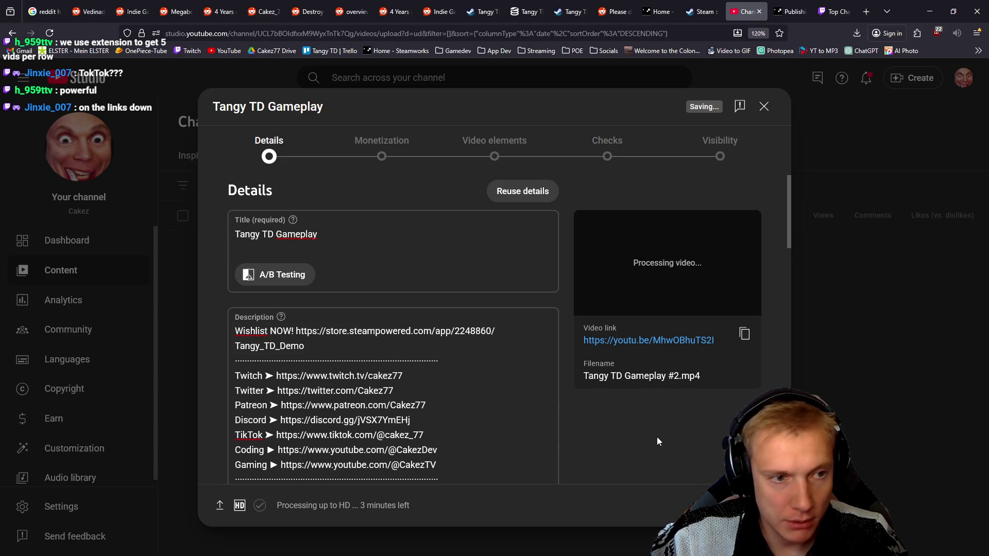
pyautogui.scroll(-6, 665, 429)
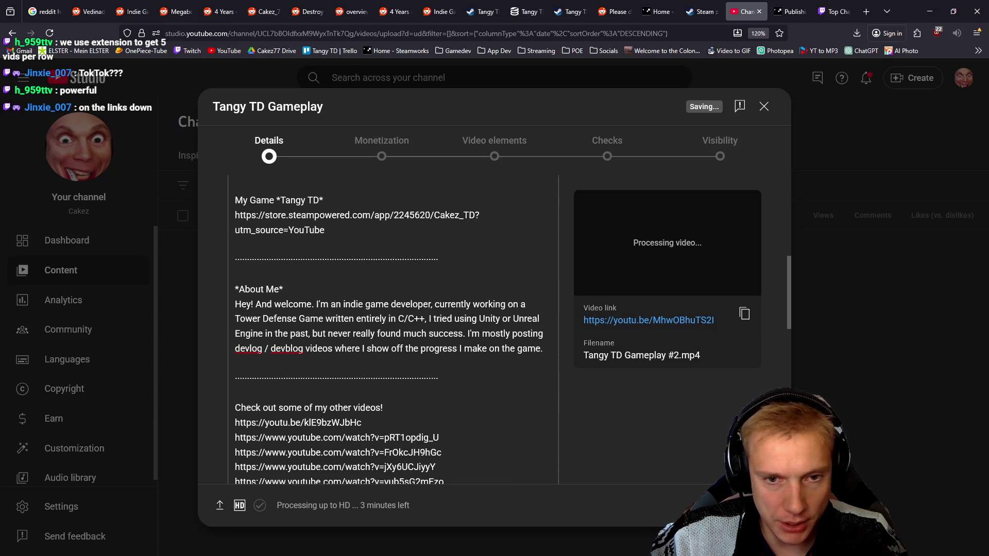
# Turn monetization off and save Tangy TD Gameplay as Unlisted.
pyautogui.click(755, 506)
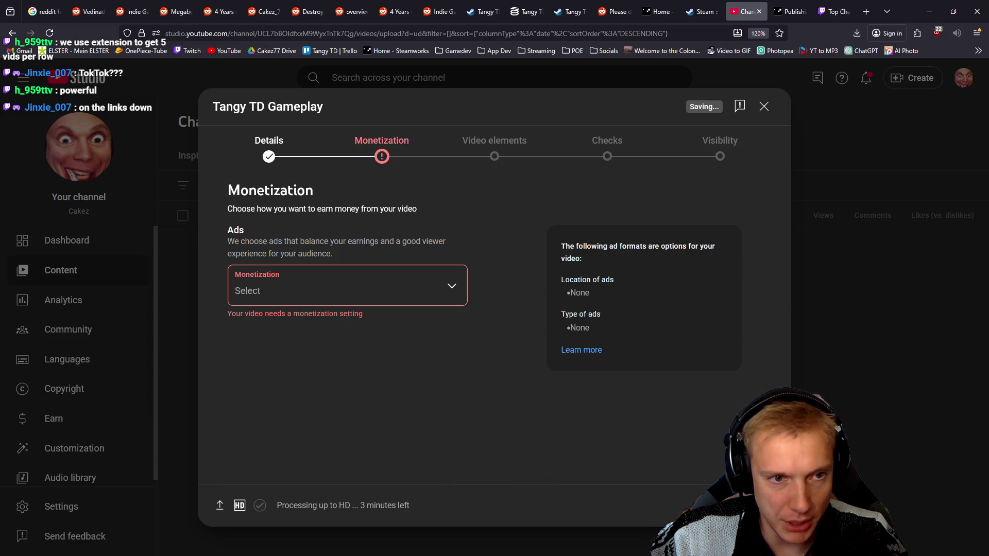
pyautogui.click(430, 281)
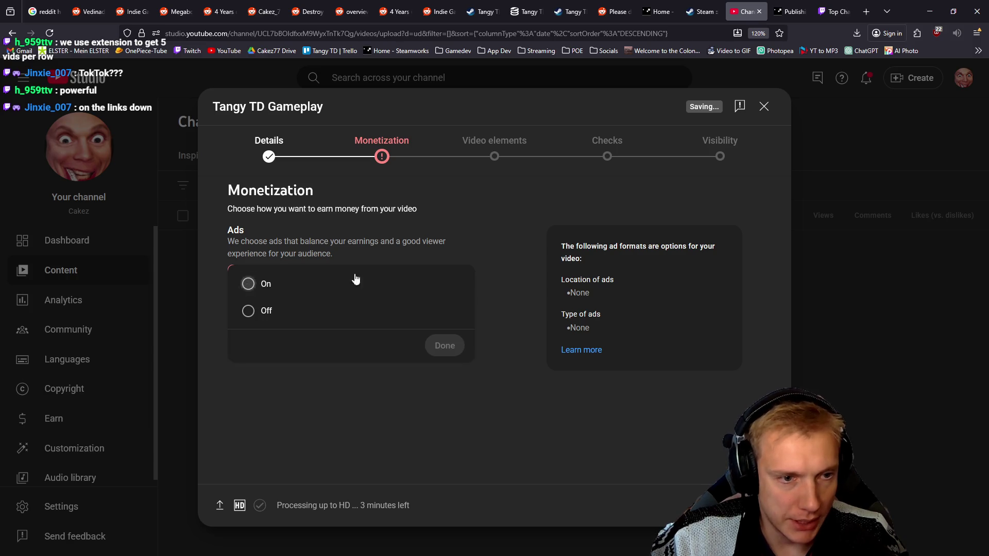
pyautogui.click(248, 284)
pyautogui.click(248, 311)
pyautogui.click(445, 345)
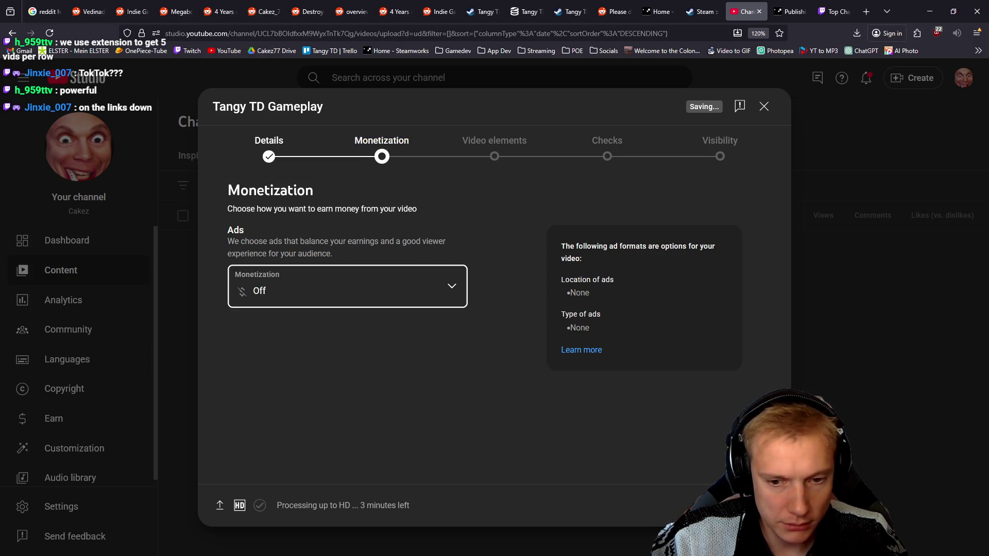
pyautogui.click(756, 506)
pyautogui.click(755, 505)
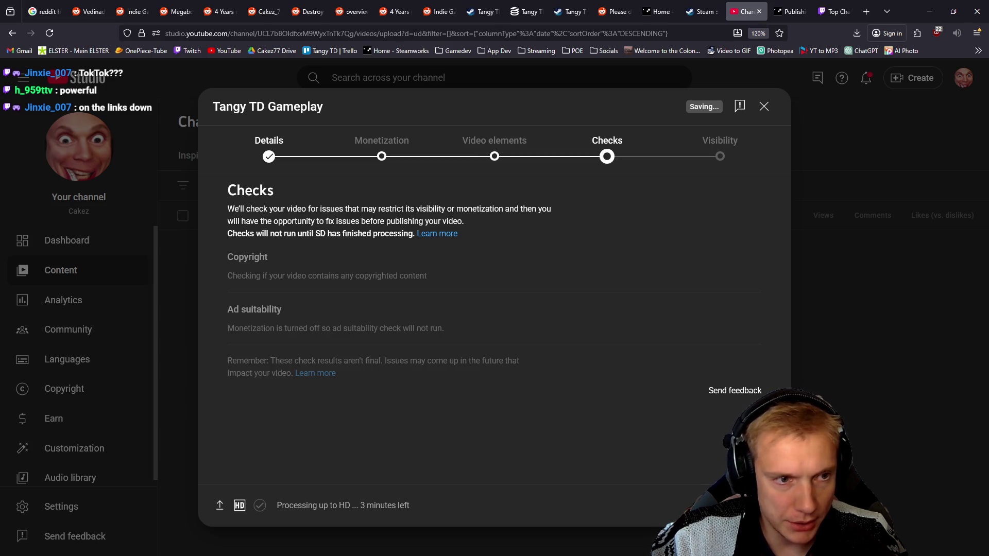
pyautogui.click(755, 505)
pyautogui.click(265, 339)
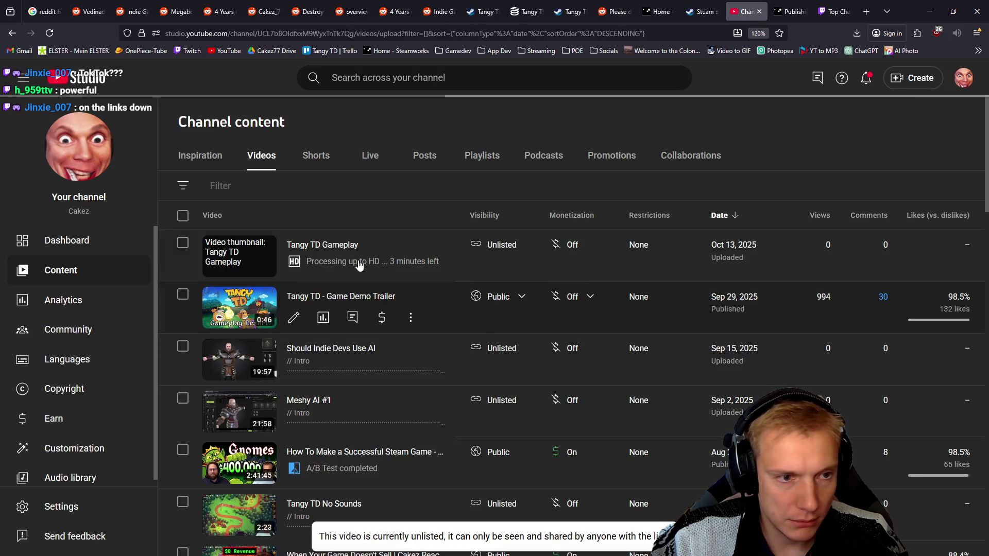
# Open the video's details, then bring File Explorer to the top-left of the screen.
pyautogui.moveTo(372, 268)
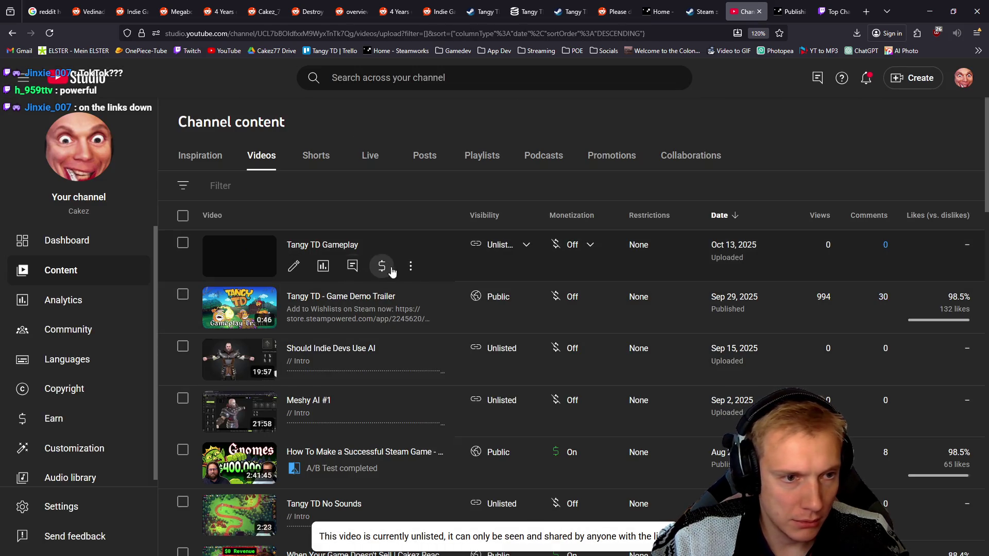
pyautogui.click(294, 266)
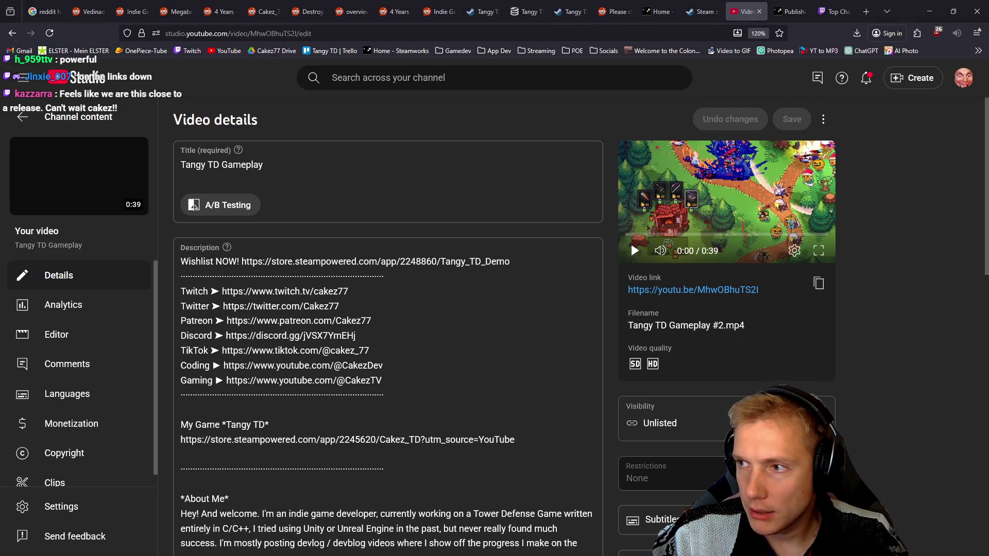
pyautogui.hotkey('alt', 'Tab')
pyautogui.moveTo(695, 149); pyautogui.dragTo(525, 31)
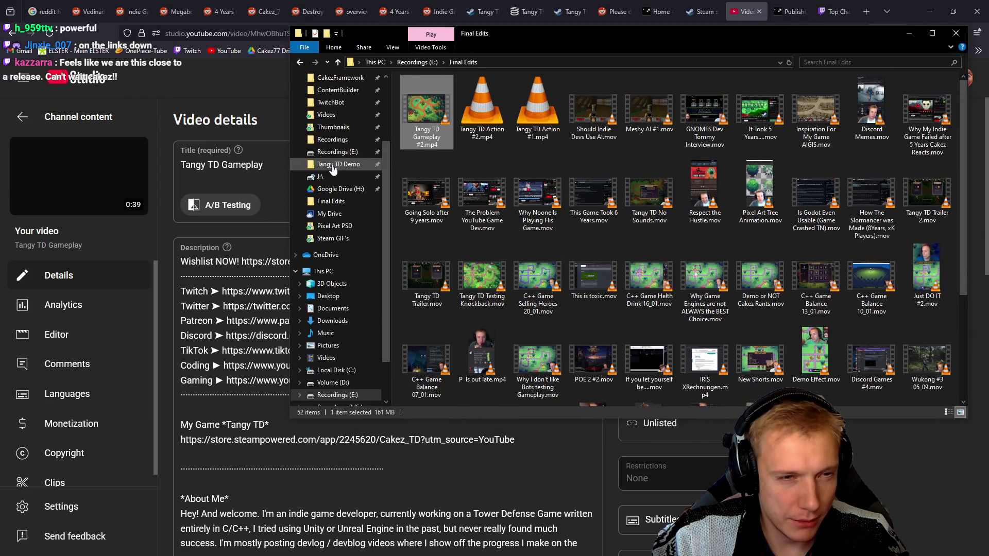
# Go from Thumbnails into Tangy Defense > Pixel Art PSD and scroll to the Trailer Thumbnail files.
pyautogui.click(328, 129)
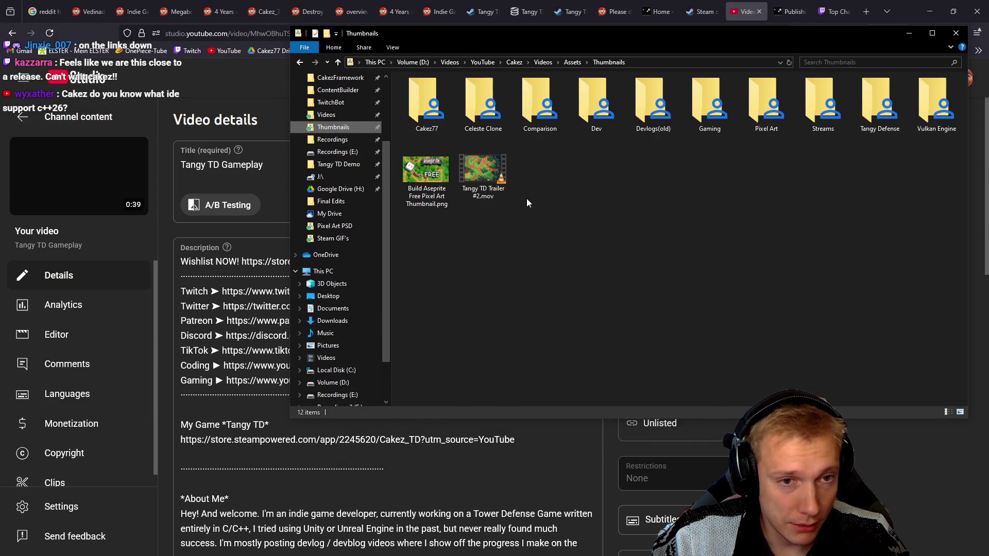
pyautogui.doubleClick(422, 94)
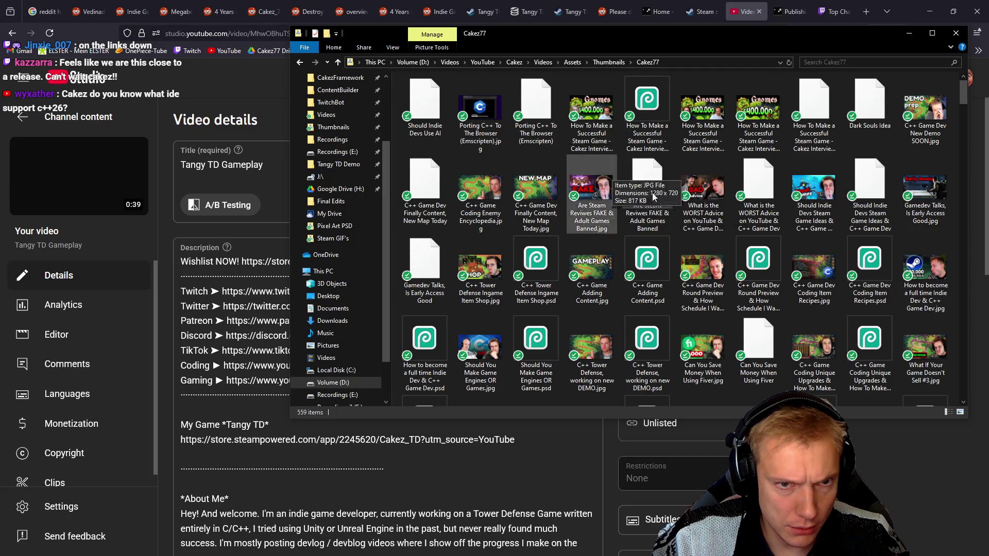
pyautogui.hotkey('alt', 'Left')
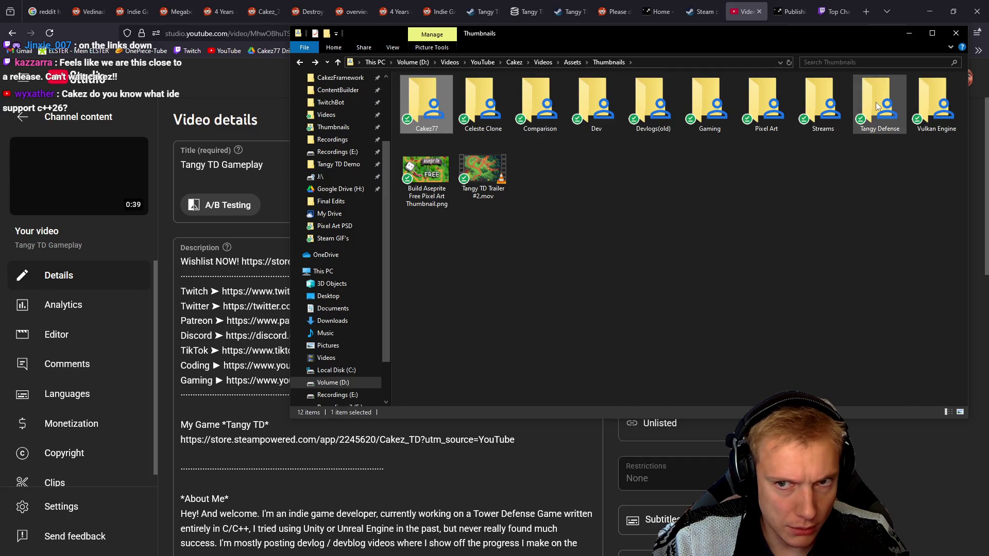
pyautogui.doubleClick(877, 103)
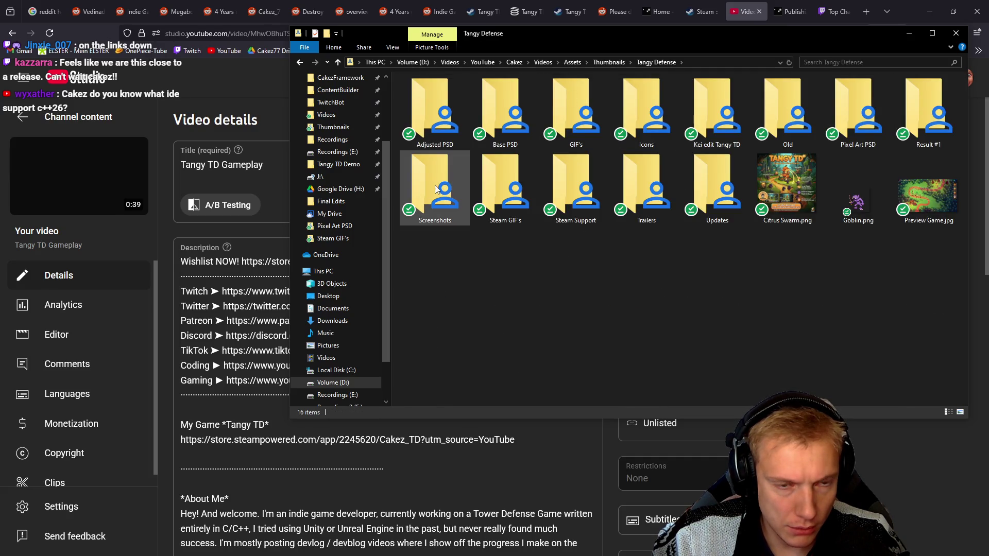
pyautogui.doubleClick(853, 122)
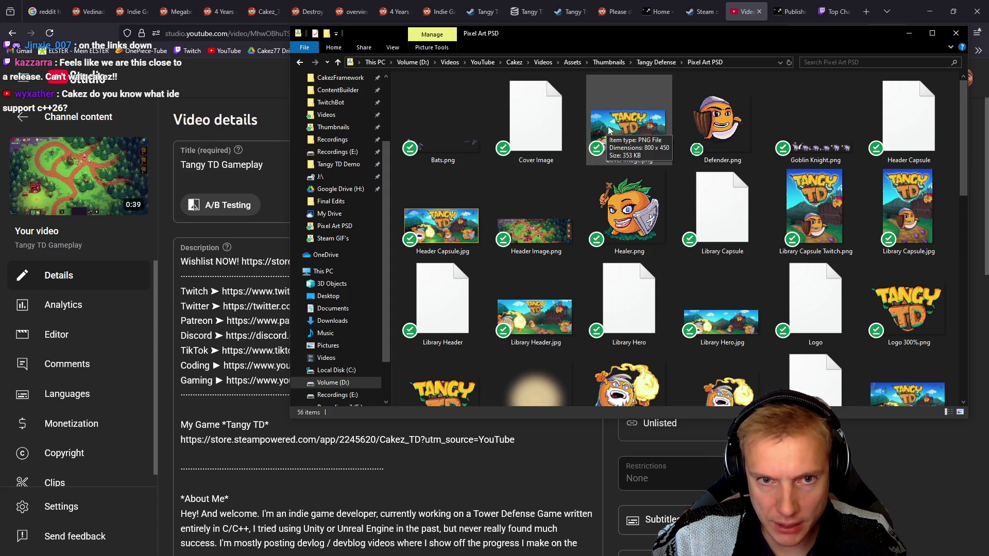
pyautogui.scroll(-3, 712, 230)
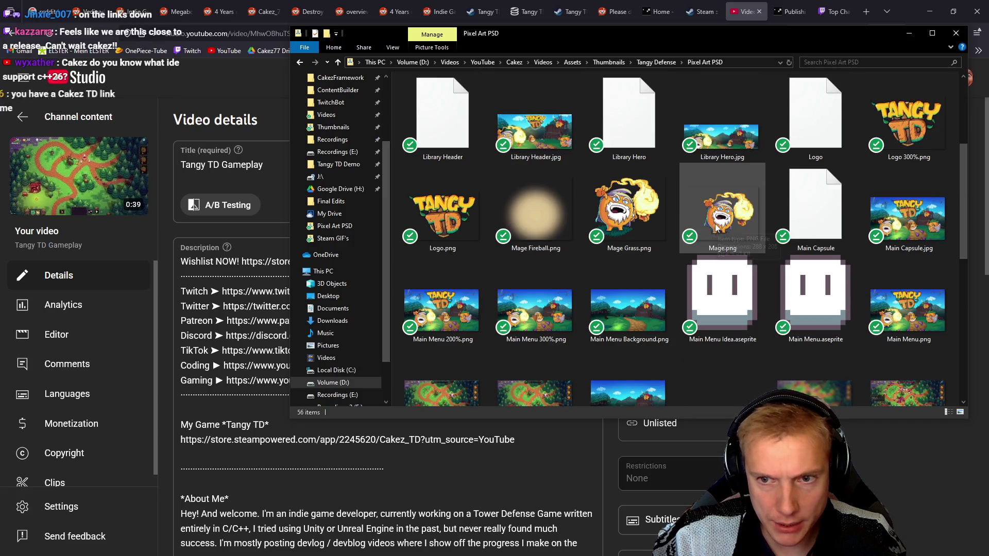
pyautogui.scroll(-2, 786, 194)
pyautogui.scroll(-5, 788, 190)
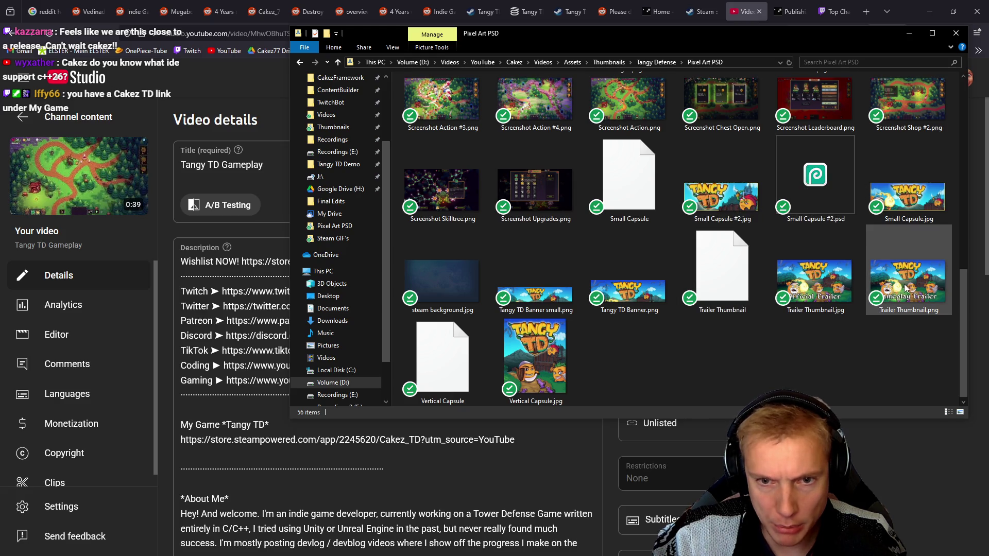
# Open Trailer Thumbnail in Photopea and cut its caption from 'Gameplay Trailer' to 'Gameplay'.
pyautogui.press('Return')
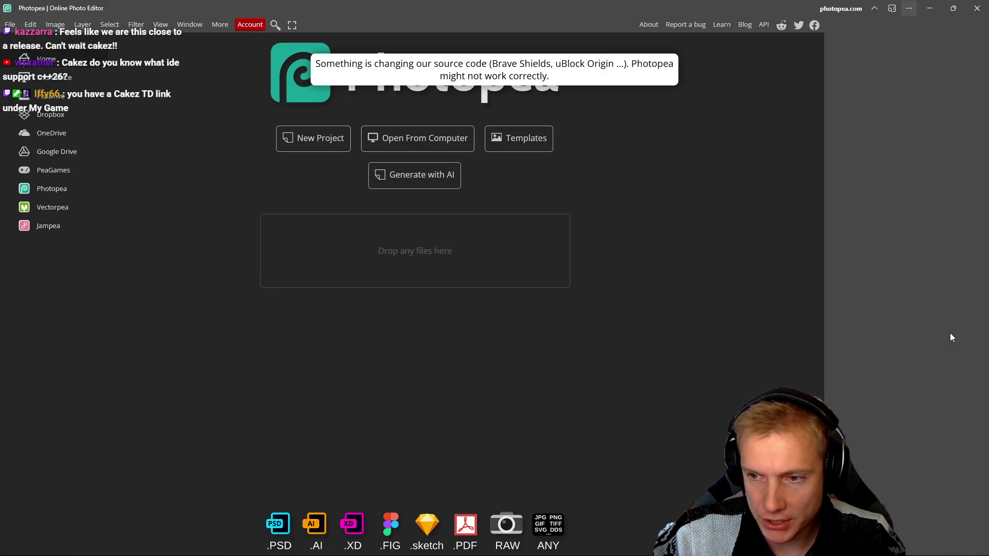
pyautogui.hotkey('alt', 'Tab')
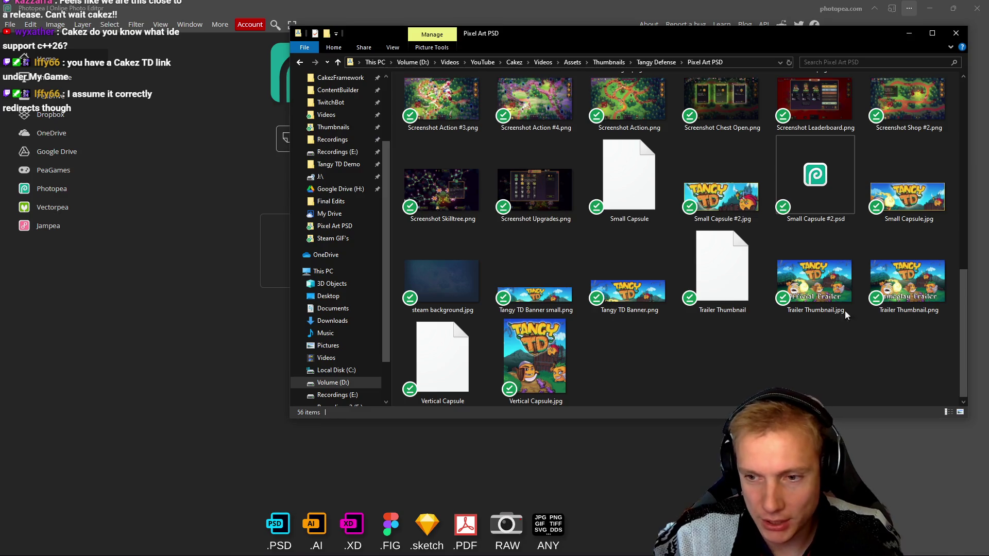
pyautogui.moveTo(721, 270)
pyautogui.mouseDown()
pyautogui.moveTo(189, 238)
pyautogui.moveTo(289, 217)
pyautogui.mouseUp()
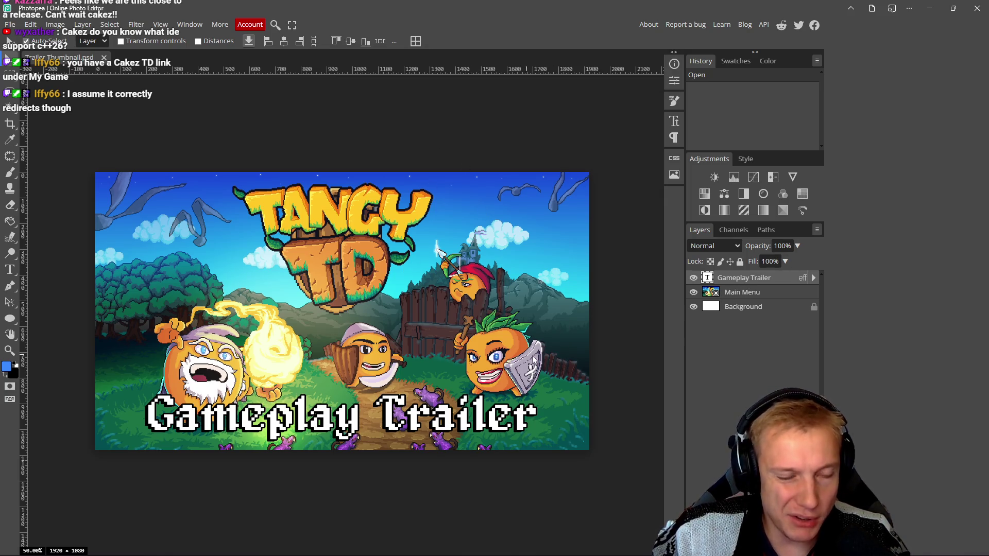
pyautogui.doubleClick(386, 415)
pyautogui.moveTo(534, 410); pyautogui.dragTo(374, 408)
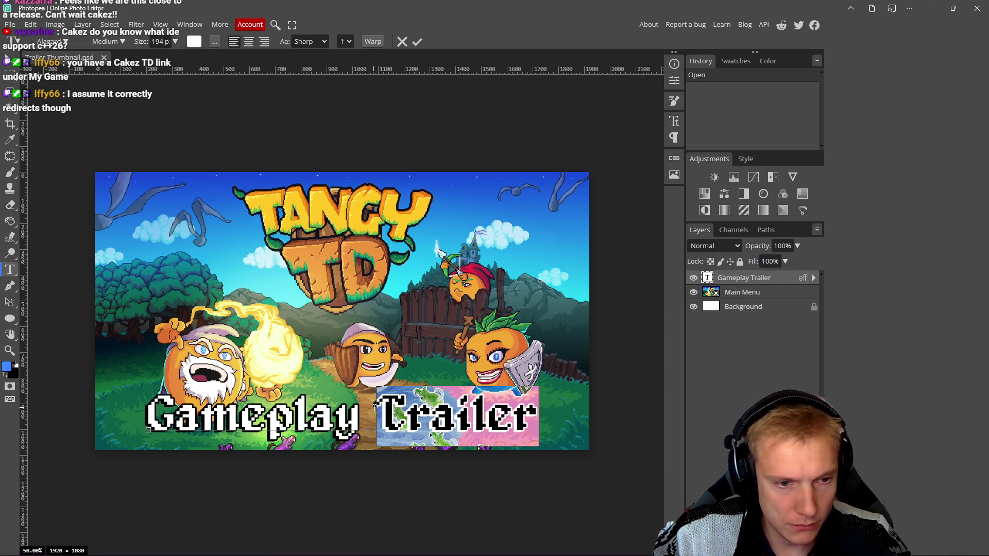
pyautogui.press('BackSpace')
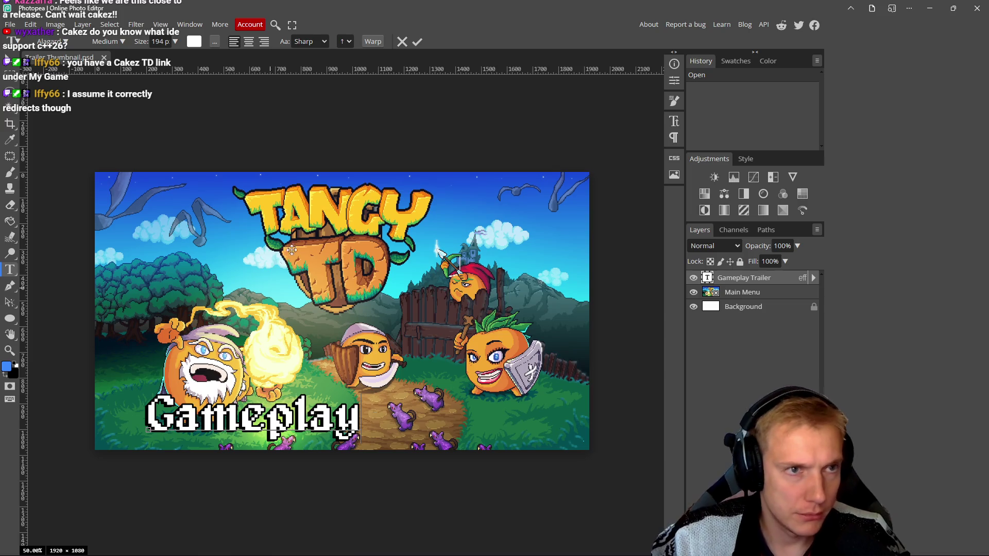
pyautogui.click(416, 42)
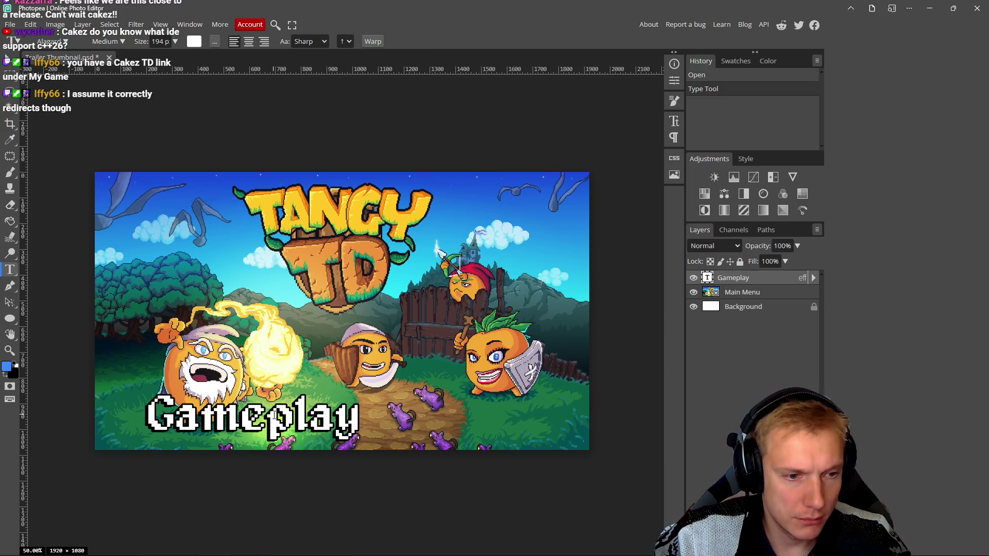
# Shift the Gameplay text right toward the centre and compare by toggling its visibility.
pyautogui.press('v')
pyautogui.moveTo(274, 416)
pyautogui.mouseDown()
pyautogui.moveTo(371, 419)
pyautogui.moveTo(364, 421)
pyautogui.mouseUp()
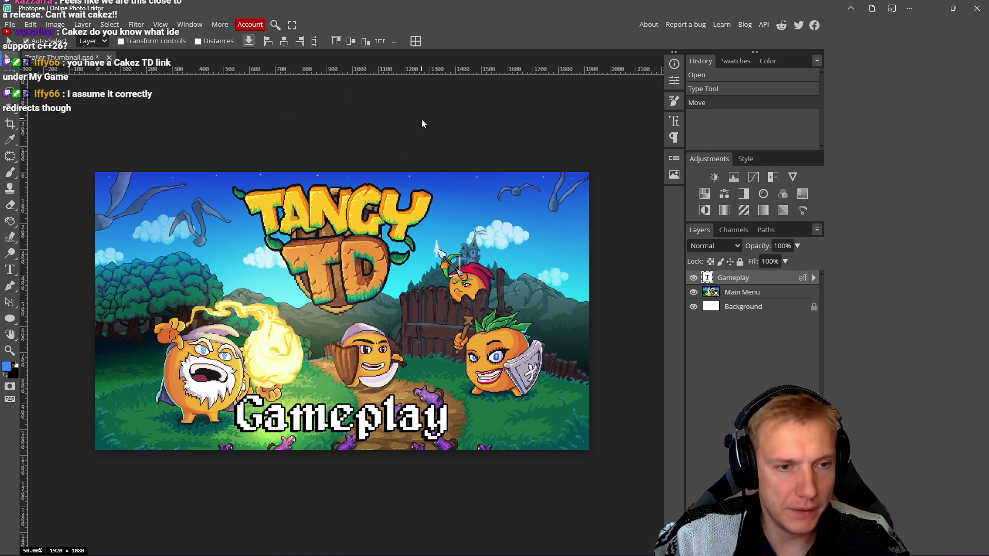
pyautogui.scroll(-3, 434, 139)
pyautogui.scroll(2, 433, 141)
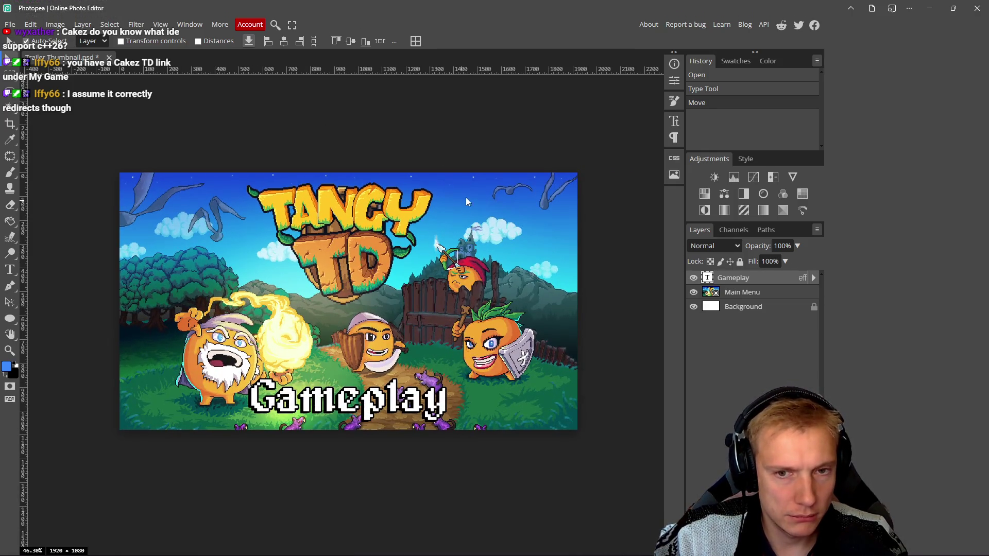
pyautogui.click(693, 277)
pyautogui.click(693, 278)
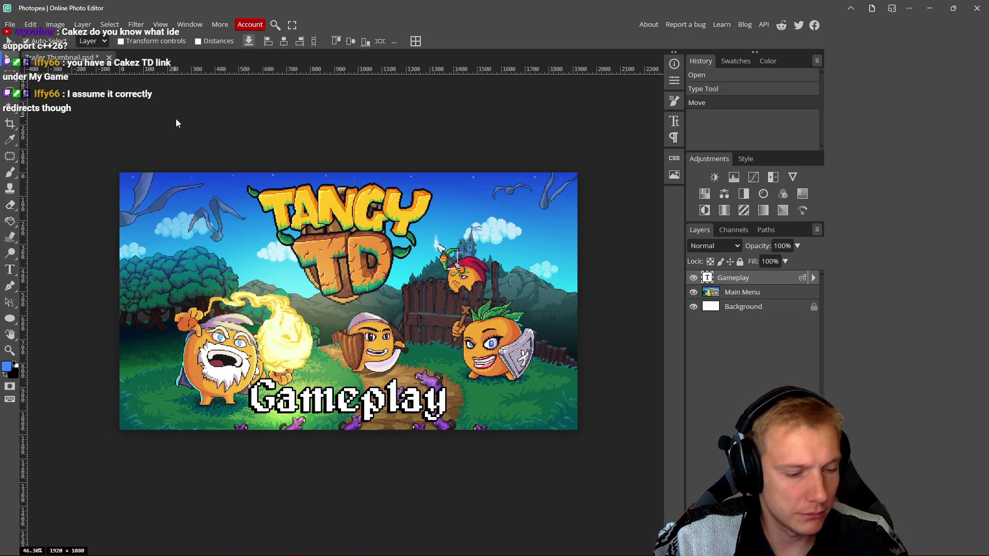
pyautogui.hotkey('ctrl', 'alt', 'shift', 's')
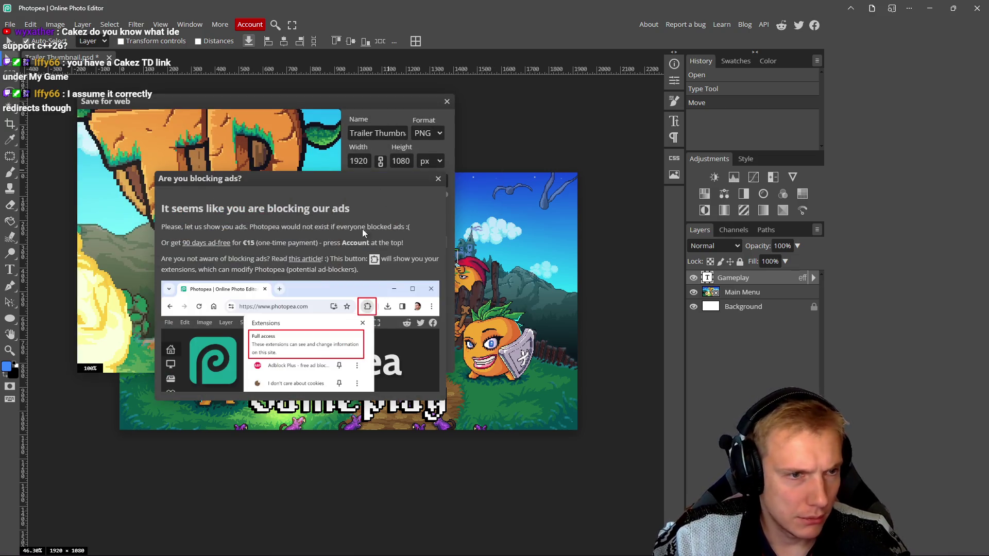
# Export the image as a 1920×1080 PNG, dismissing the ad-blocker notices.
pyautogui.click(438, 181)
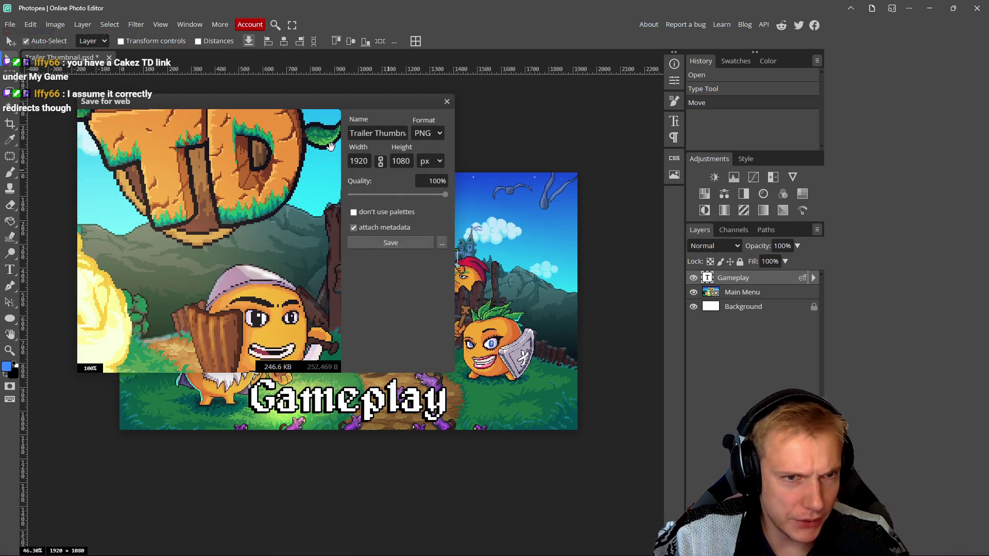
pyautogui.click(401, 243)
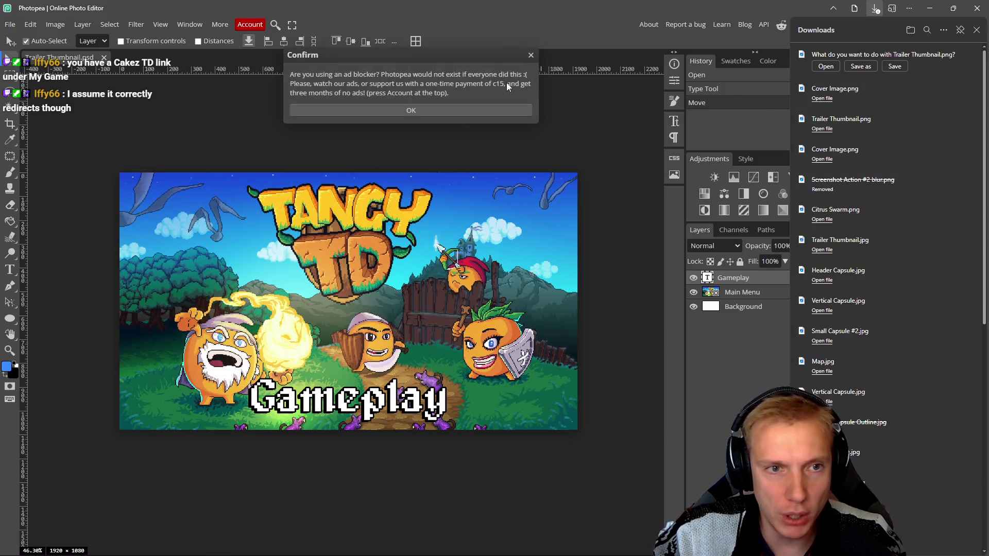
pyautogui.click(531, 56)
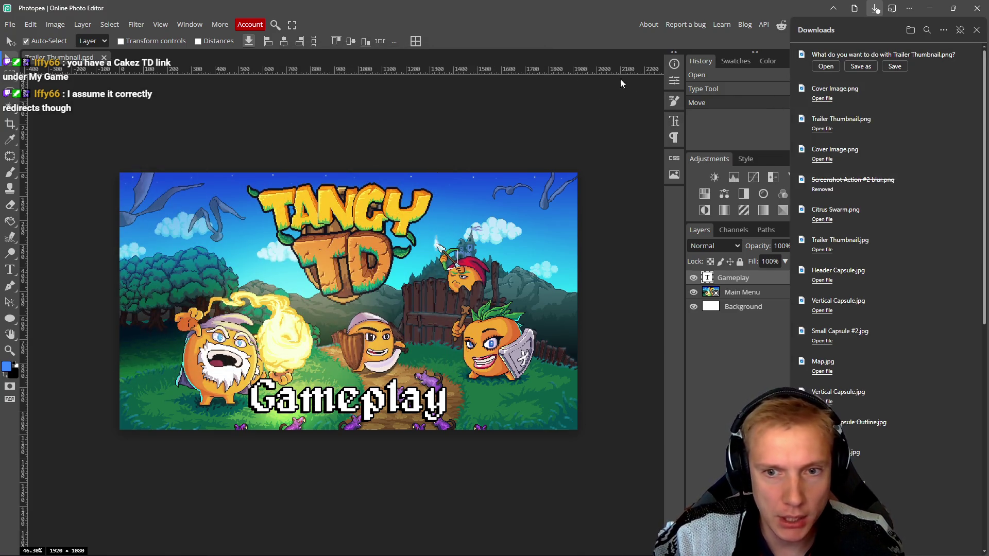
pyautogui.click(861, 67)
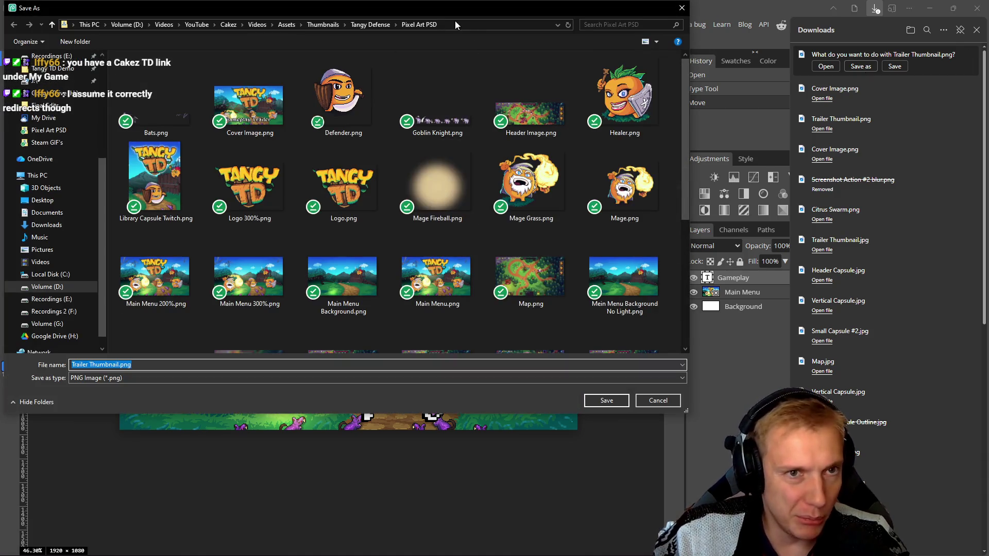
pyautogui.moveTo(458, 8); pyautogui.dragTo(571, 45)
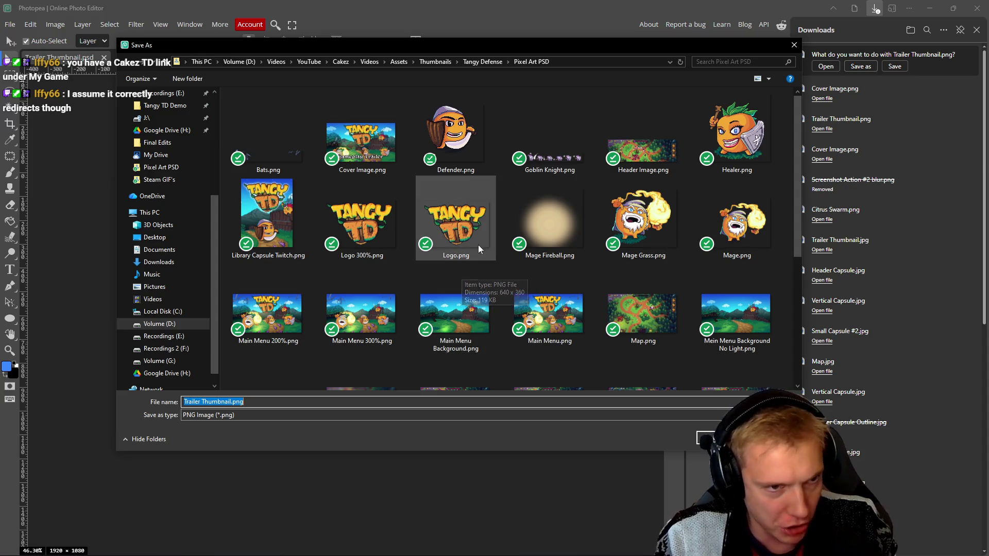
# Save it as 'Gameplay Trailer Thumbnail.png' in Pixel Art PSD, keeping the existing Trailer Thumbnail.png.
pyautogui.scroll(-5, 536, 273)
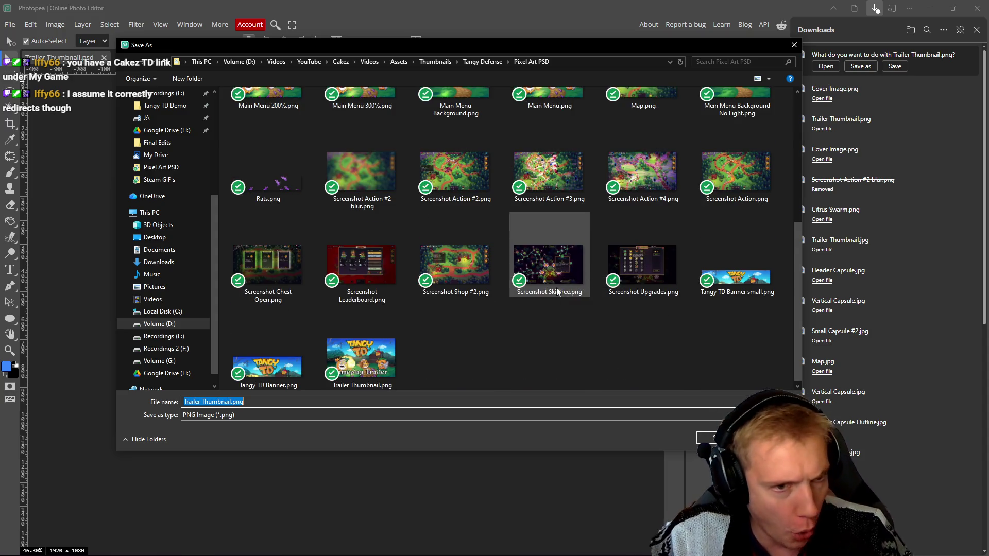
pyautogui.click(715, 437)
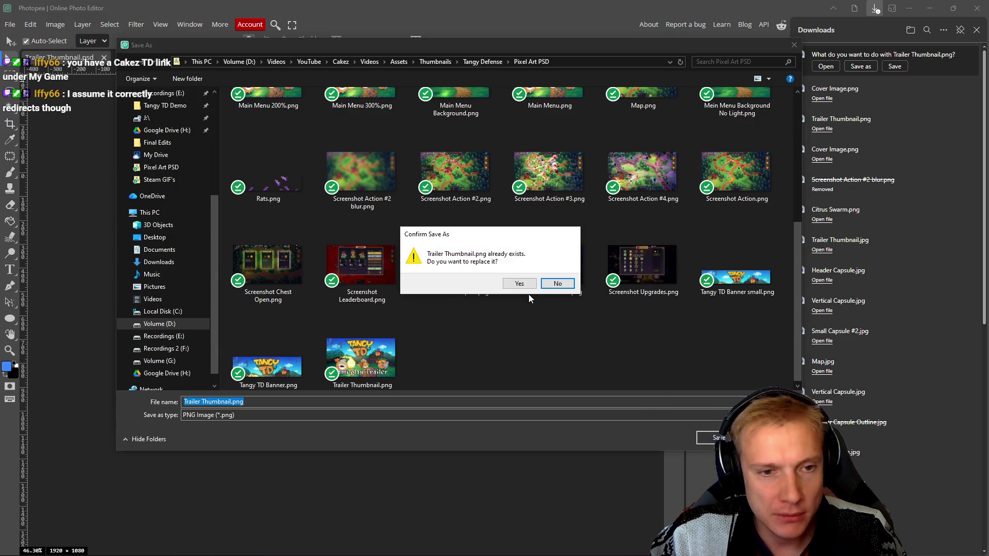
pyautogui.click(557, 284)
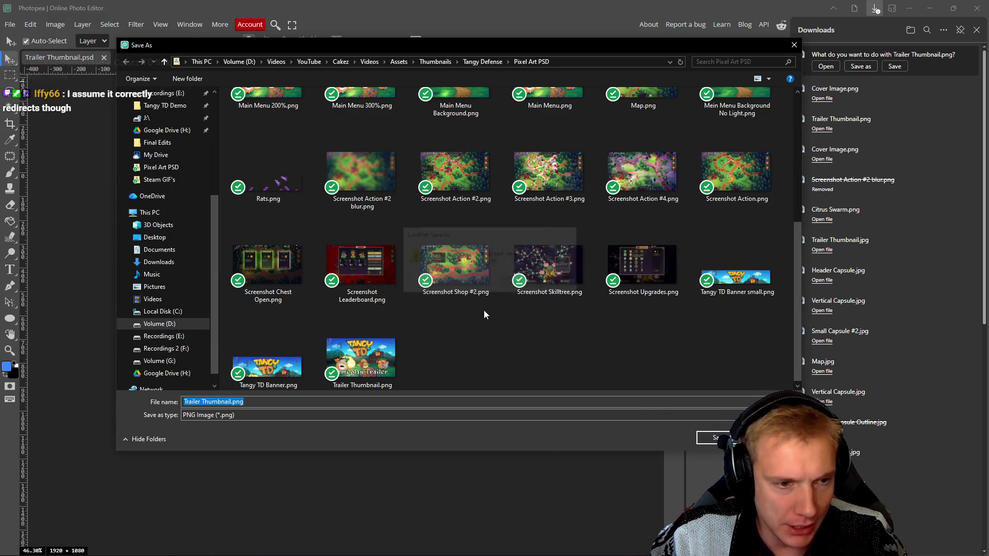
pyautogui.click(258, 401)
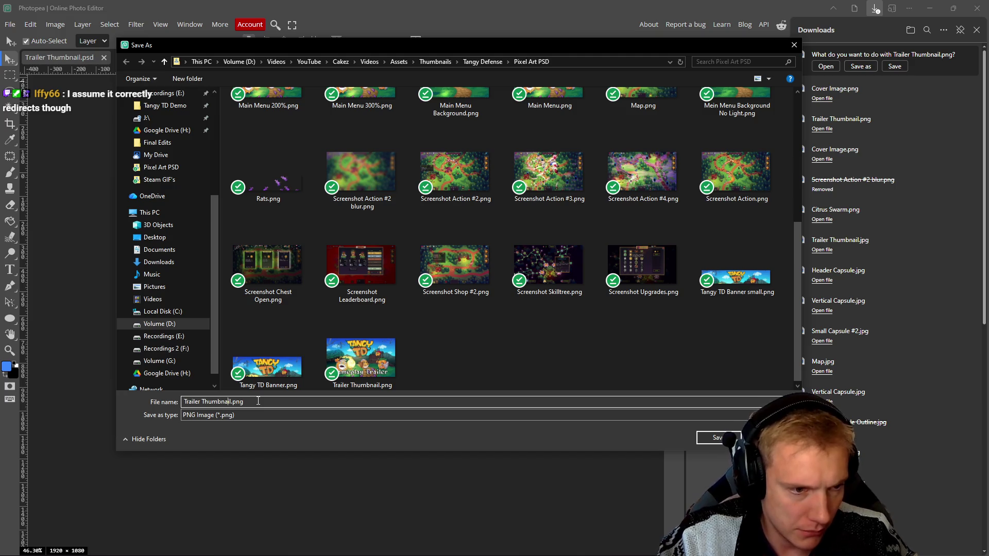
pyautogui.press('BackSpace')
pyautogui.press('BackSpace')
pyautogui.press('BackSpace')
pyautogui.write('Gampl')
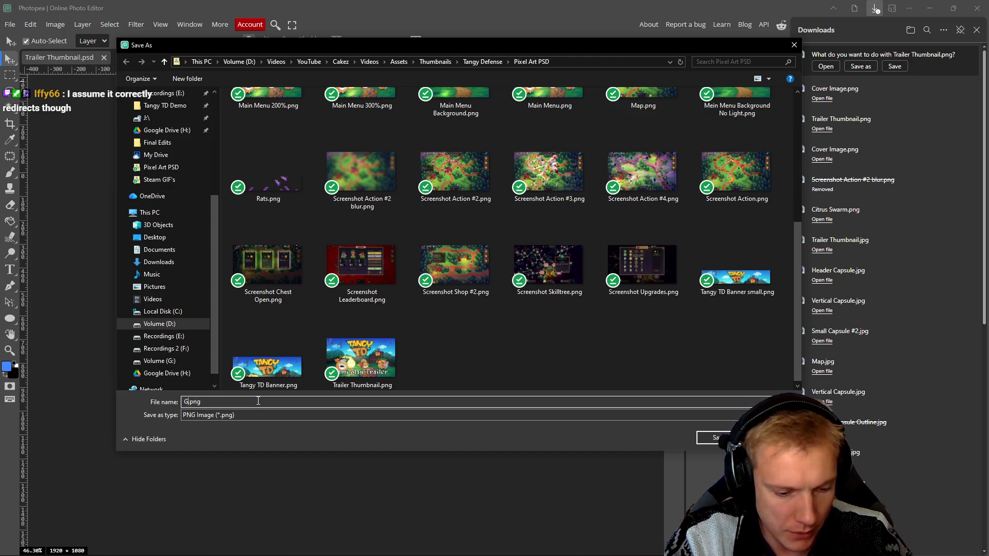
pyautogui.press('BackSpace')
pyautogui.press('BackSpace')
pyautogui.press('BackSpace')
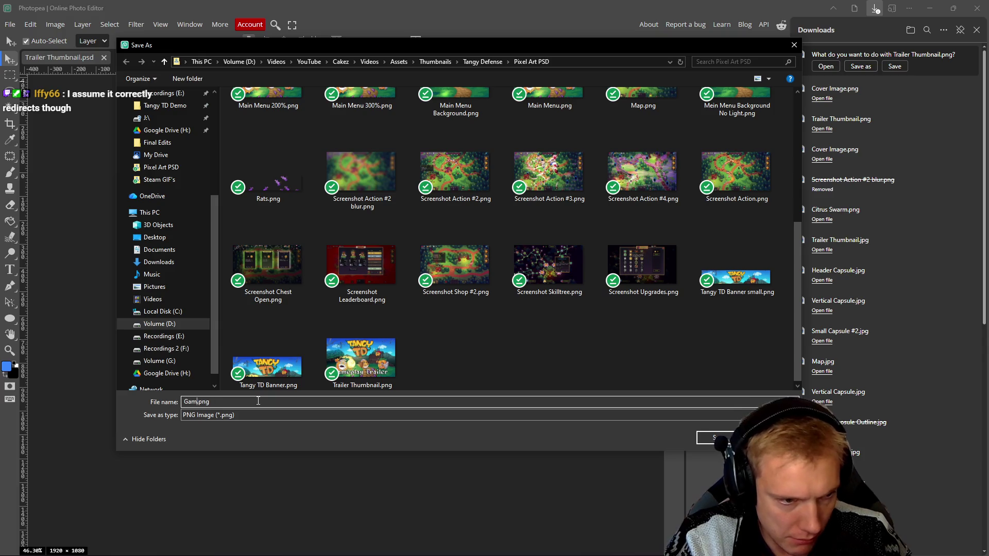
pyautogui.write('eplay Trailer Thumbnail')
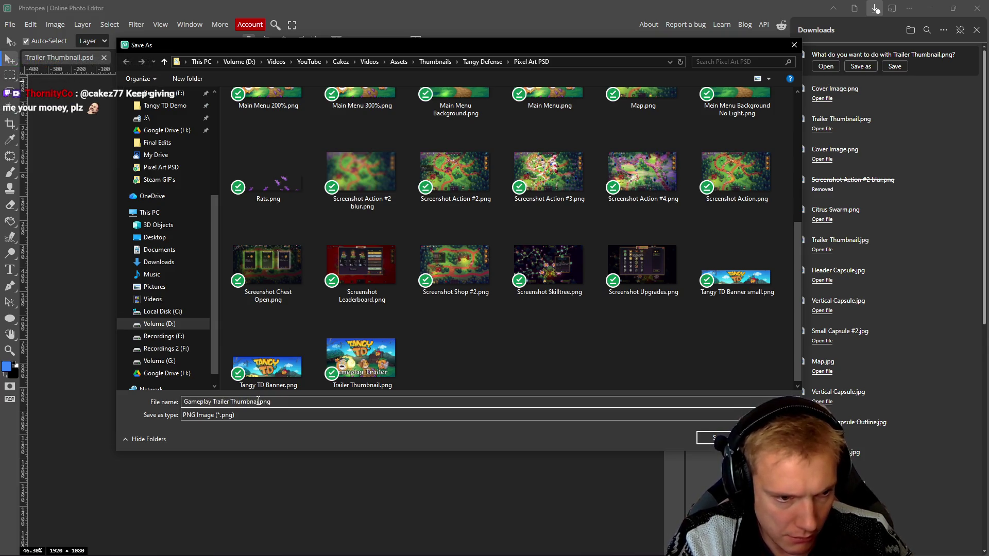
pyautogui.press('Return')
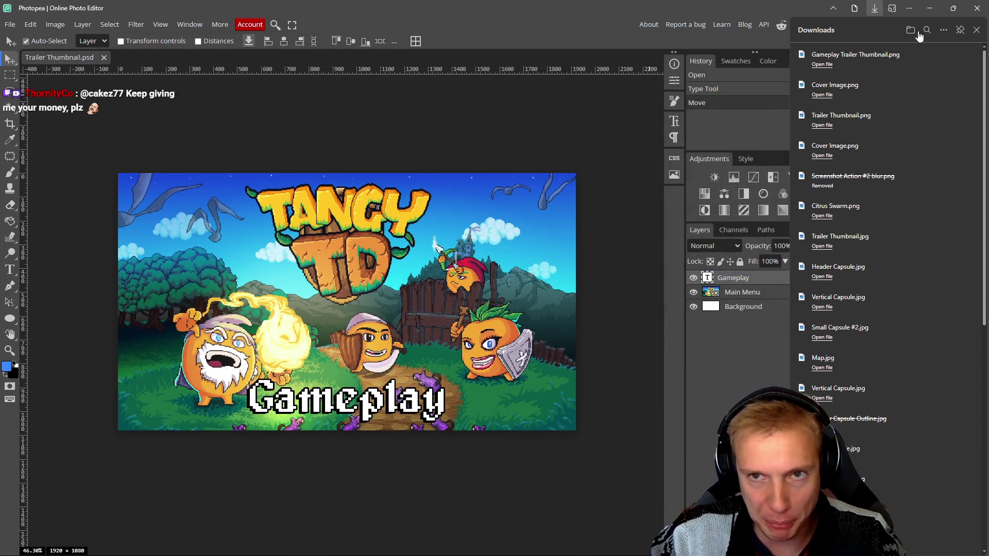
pyautogui.click(932, 8)
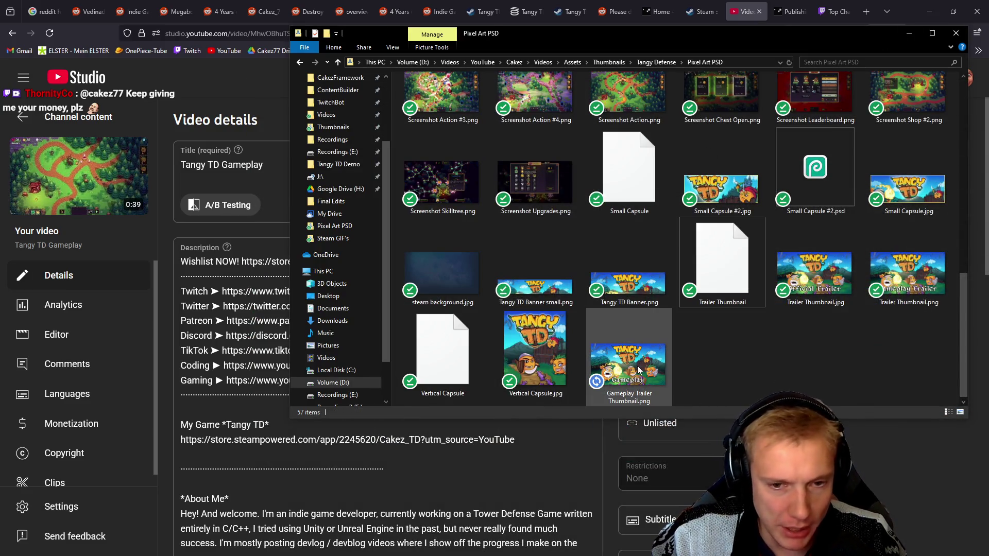
# Upload Gameplay Trailer Thumbnail as the Tangy TD Gameplay video's thumbnail and save the details.
pyautogui.scroll(-2, 908, 448)
pyautogui.scroll(-6, 906, 447)
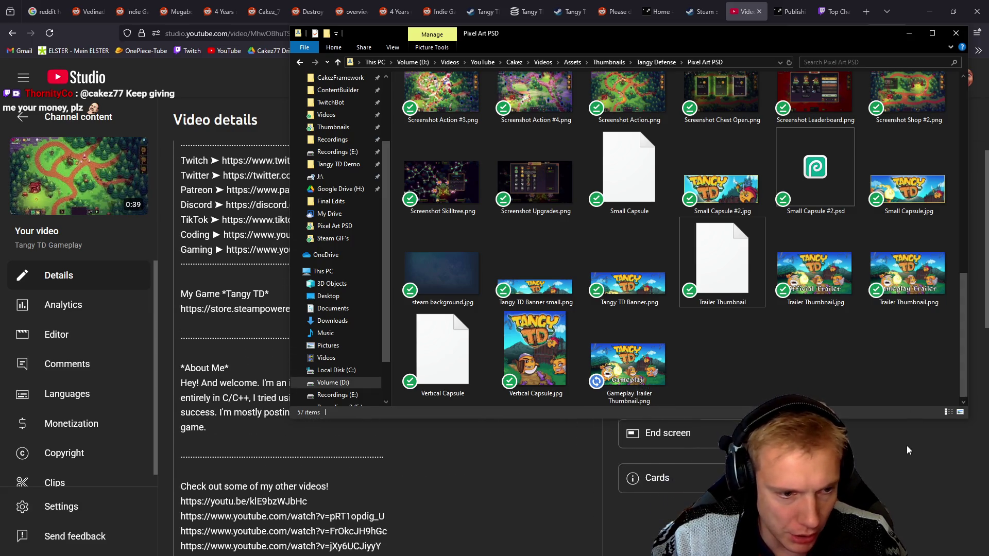
pyautogui.moveTo(618, 371)
pyautogui.mouseDown()
pyautogui.moveTo(238, 469)
pyautogui.moveTo(220, 492)
pyautogui.mouseUp()
pyautogui.click(672, 495)
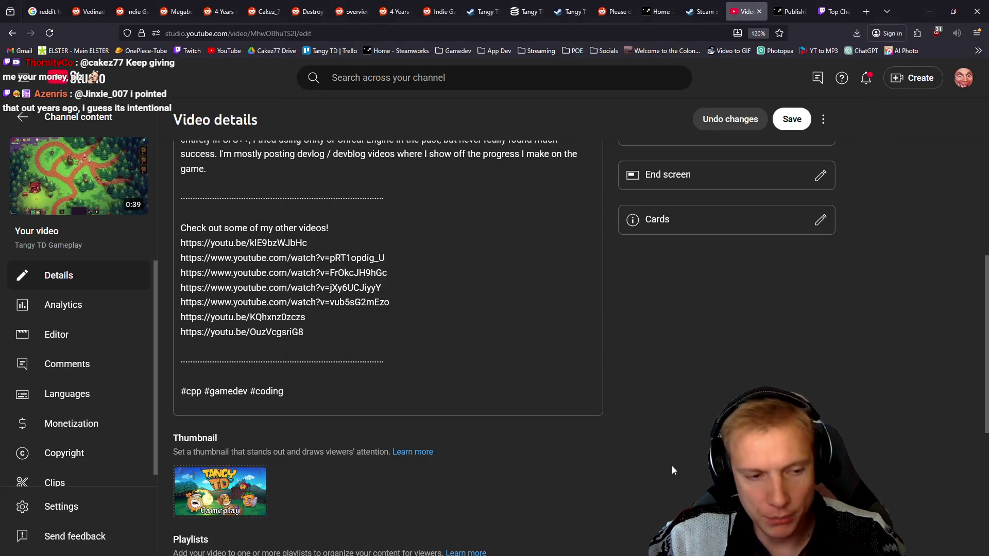
pyautogui.click(792, 119)
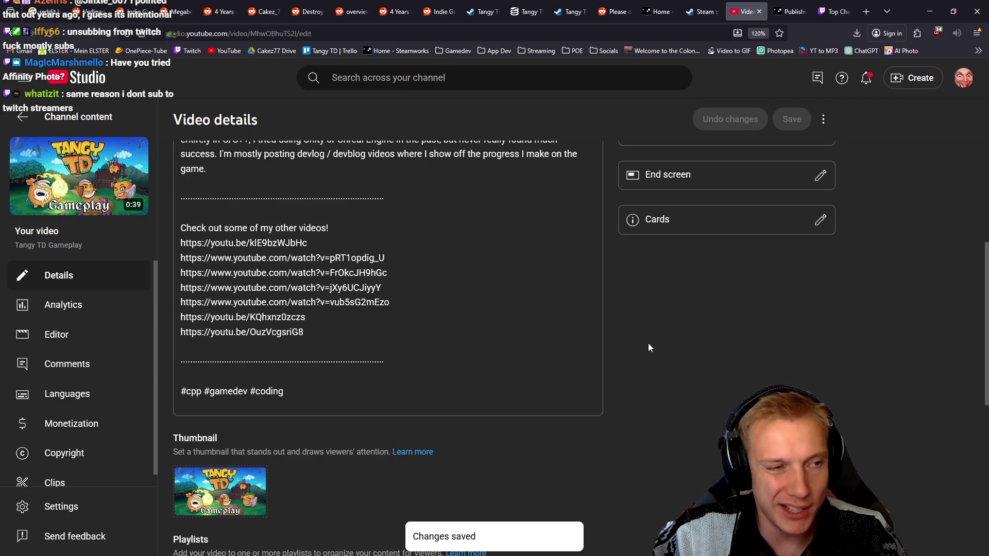
# Switch via the thumbnail folder back to the thumbnail project in Photopea.
pyautogui.moveTo(233, 500)
pyautogui.hotkey('alt', 'Tab')
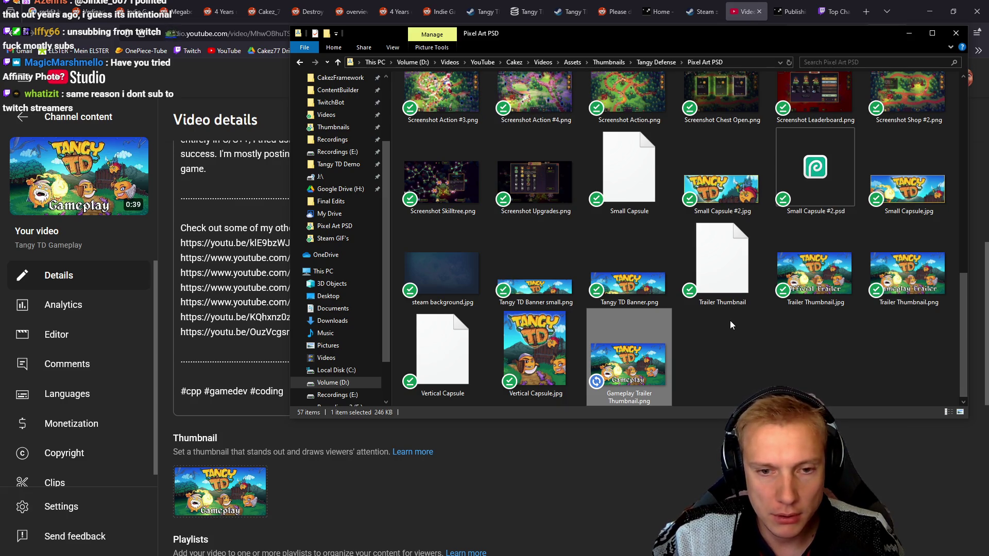
pyautogui.hotkey('alt', 'Tab')
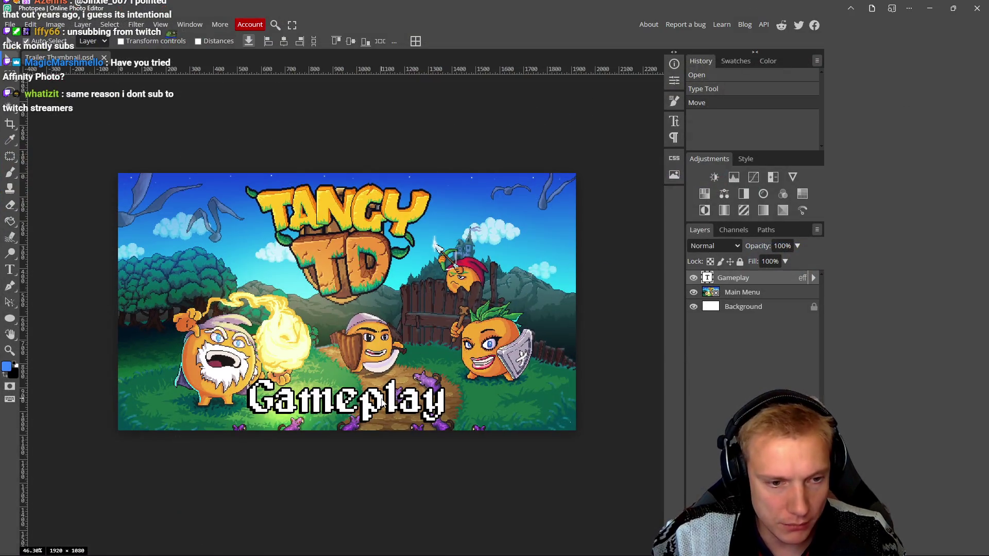
# Replace the Gameplay caption with 'Demo out now!' and move it about 110 px left.
pyautogui.doubleClick(383, 403)
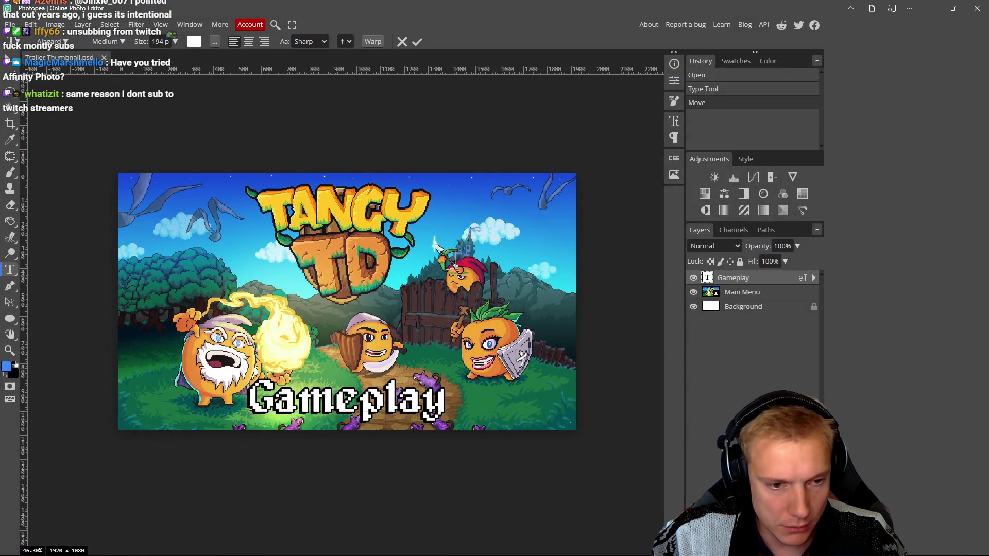
pyautogui.press('BackSpace')
pyautogui.press('BackSpace')
pyautogui.press('BackSpace')
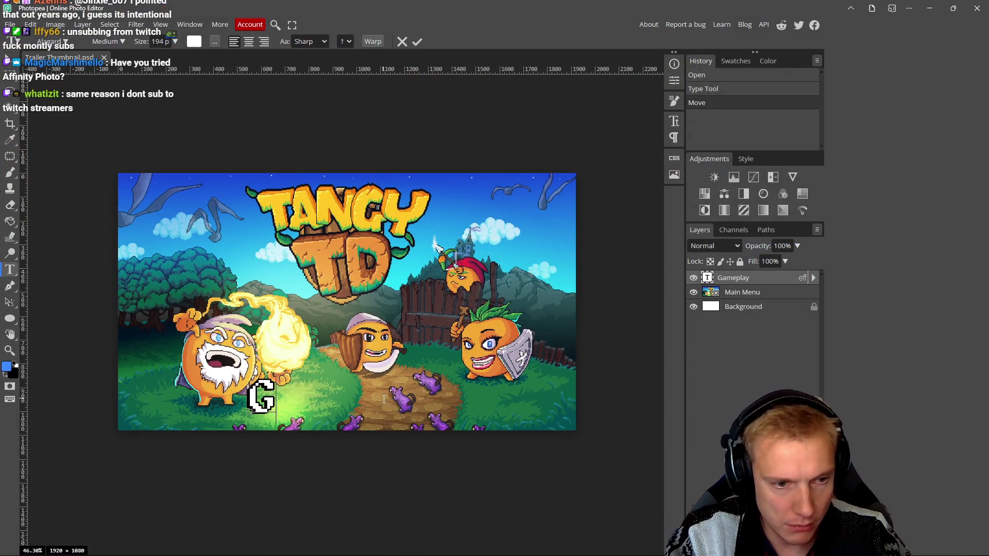
pyautogui.write('Demo out now')
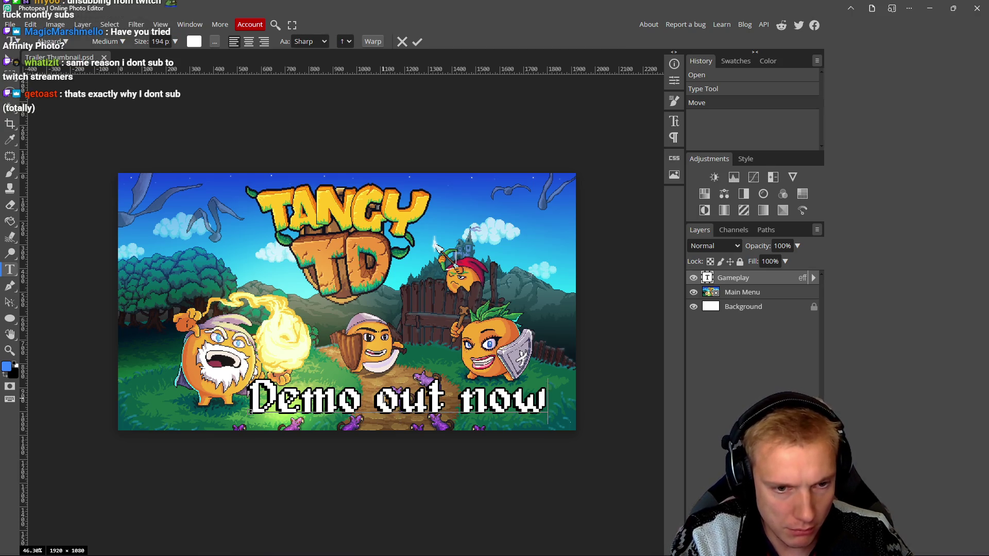
pyautogui.write('!')
pyautogui.click(406, 260)
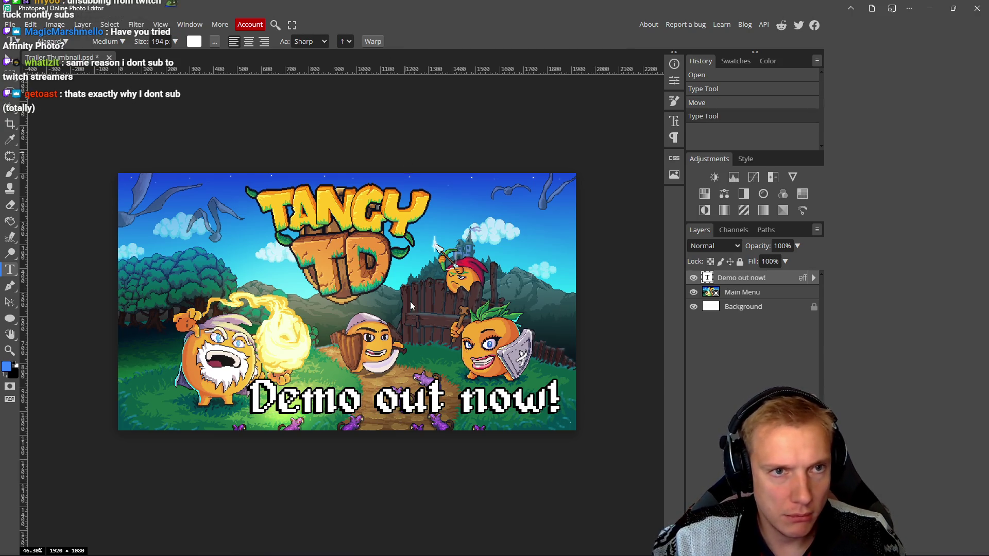
pyautogui.press('b')
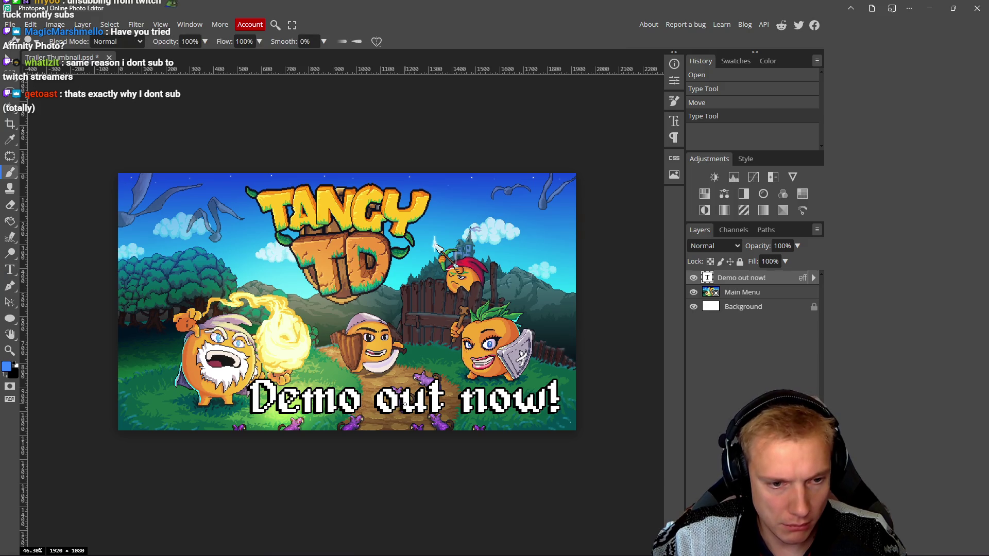
pyautogui.press('v')
pyautogui.moveTo(406, 405); pyautogui.dragTo(350, 401)
# Set the 'Demo out now!' text colour to pale yellow #fffa6e after trying yellow, red and cyan presets.
pyautogui.press('t')
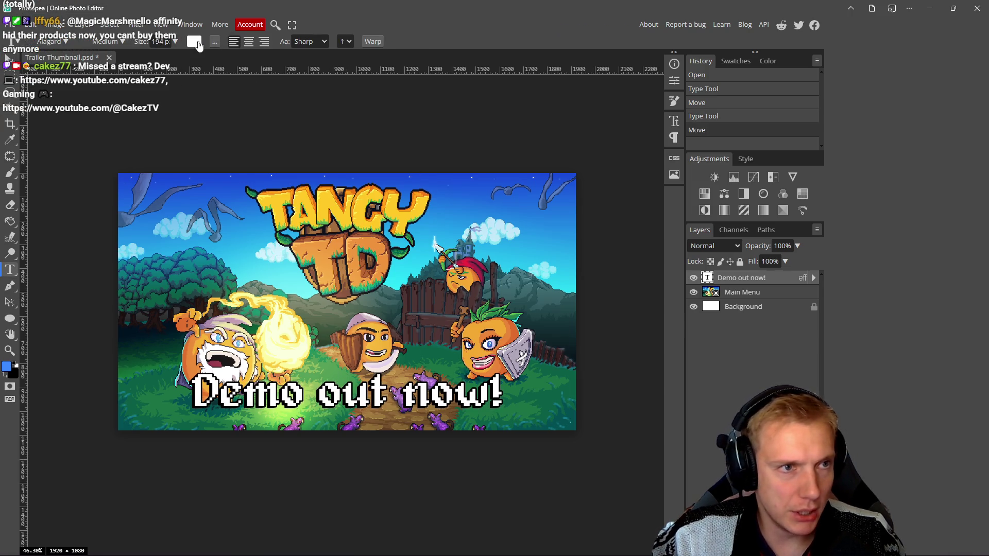
pyautogui.click(194, 42)
pyautogui.moveTo(256, 104); pyautogui.dragTo(818, 133)
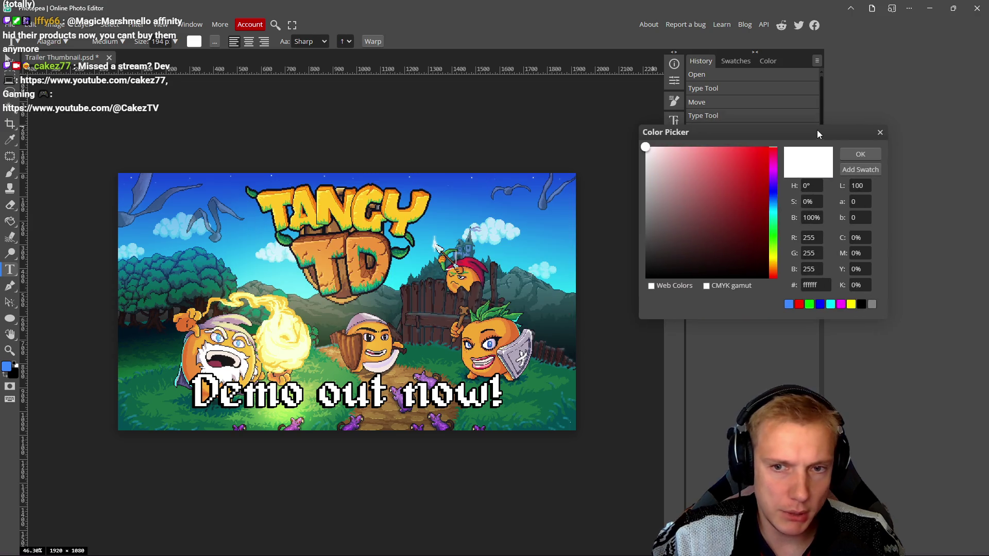
pyautogui.click(851, 304)
pyautogui.scroll(-5, 397, 299)
pyautogui.scroll(1, 409, 290)
pyautogui.click(799, 305)
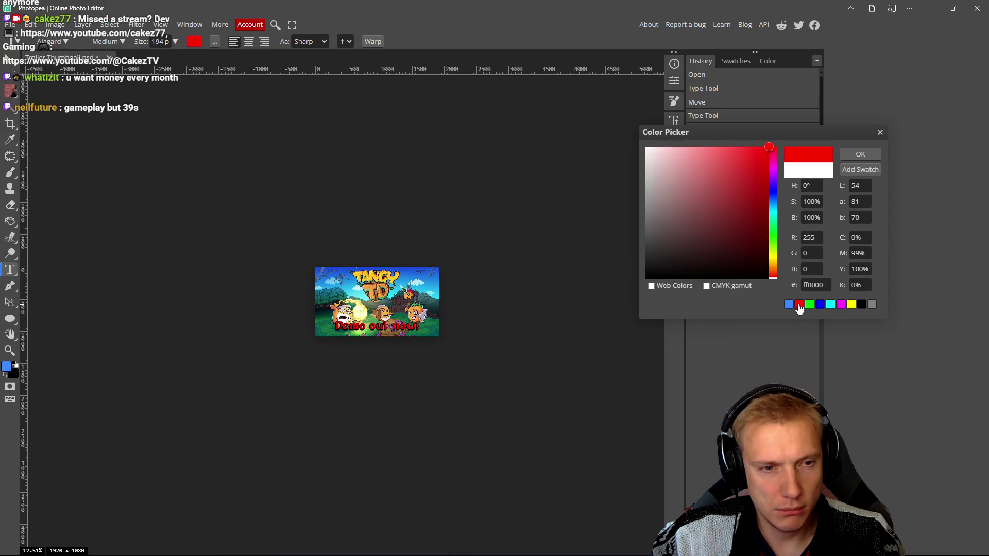
pyautogui.scroll(1, 469, 307)
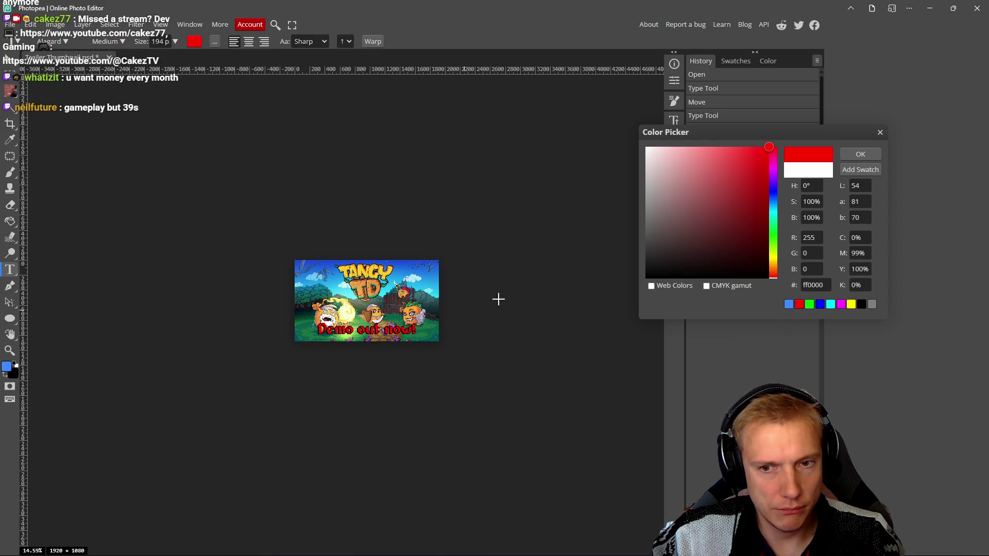
pyautogui.click(831, 305)
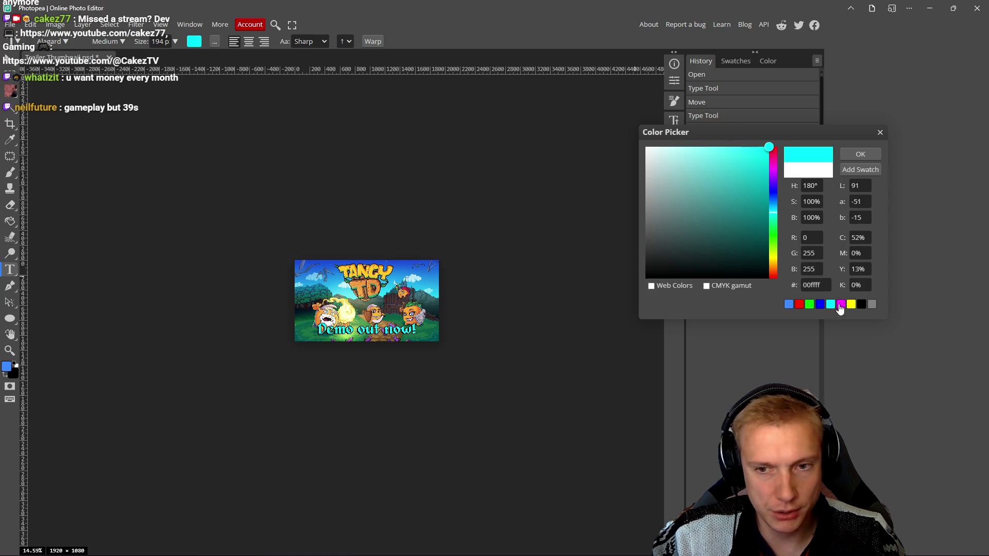
pyautogui.moveTo(771, 157)
pyautogui.mouseDown()
pyautogui.moveTo(768, 166)
pyautogui.moveTo(716, 136)
pyautogui.mouseUp()
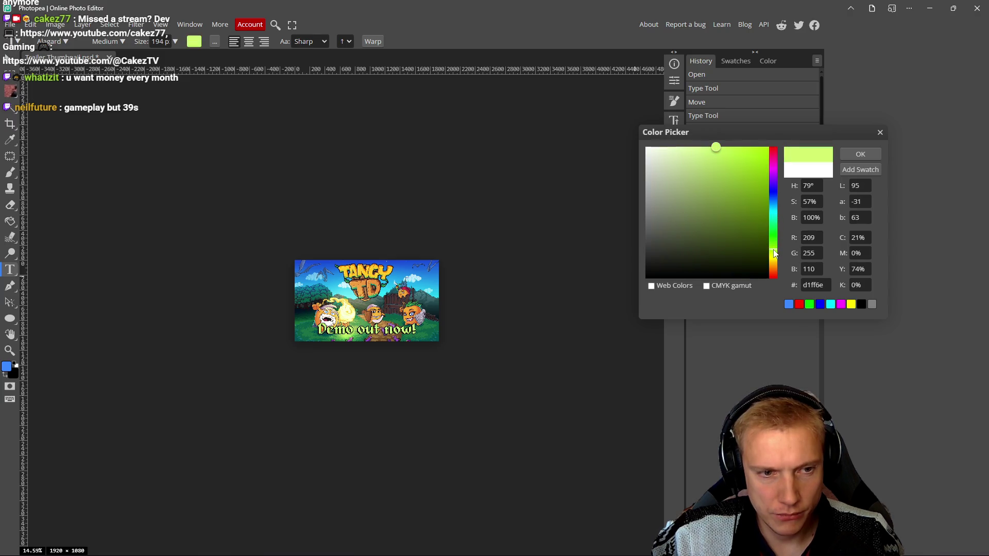
pyautogui.moveTo(775, 254); pyautogui.dragTo(775, 259)
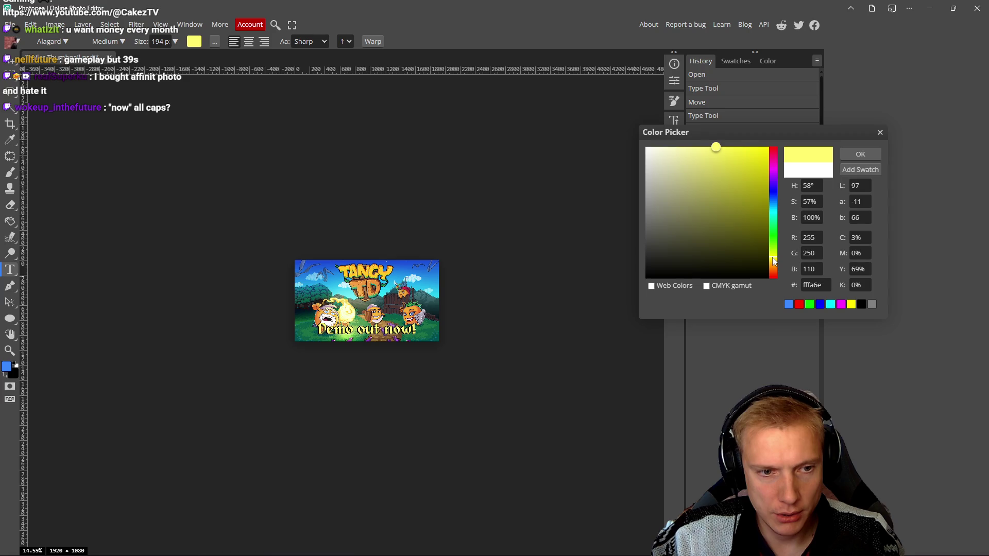
pyautogui.click(862, 155)
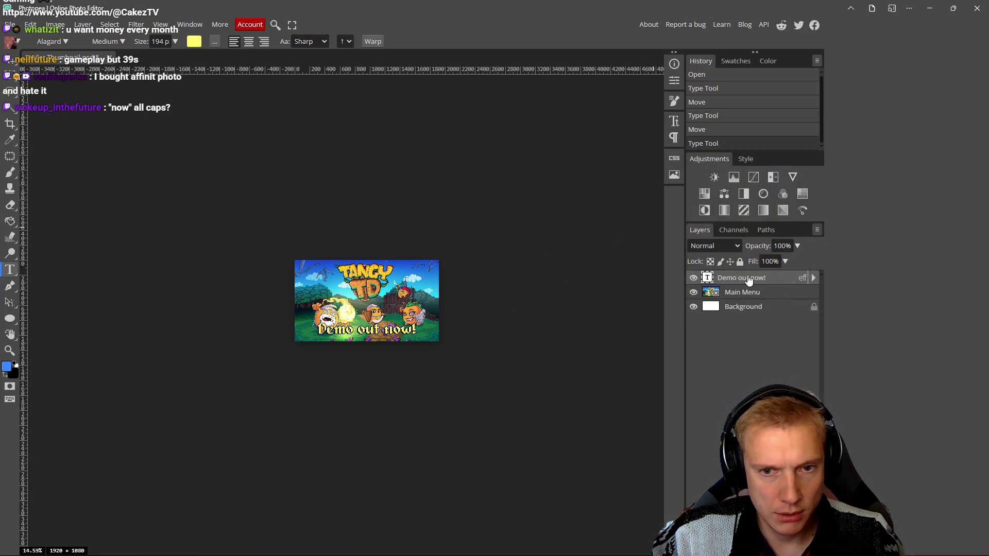
# Add a second drop shadow to the caption with 20% spread and 88 px size.
pyautogui.doubleClick(784, 280)
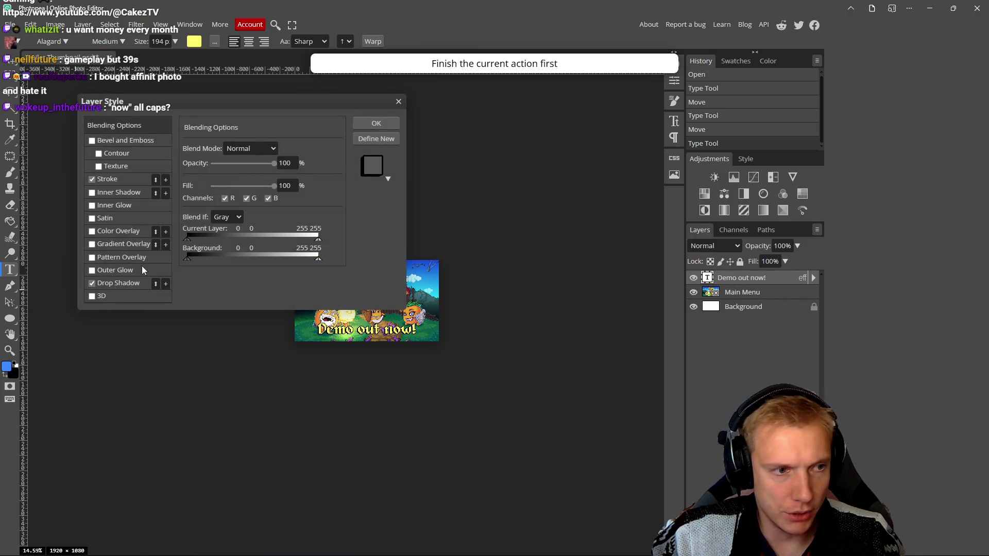
pyautogui.click(166, 284)
pyautogui.moveTo(283, 101); pyautogui.dragTo(737, 126)
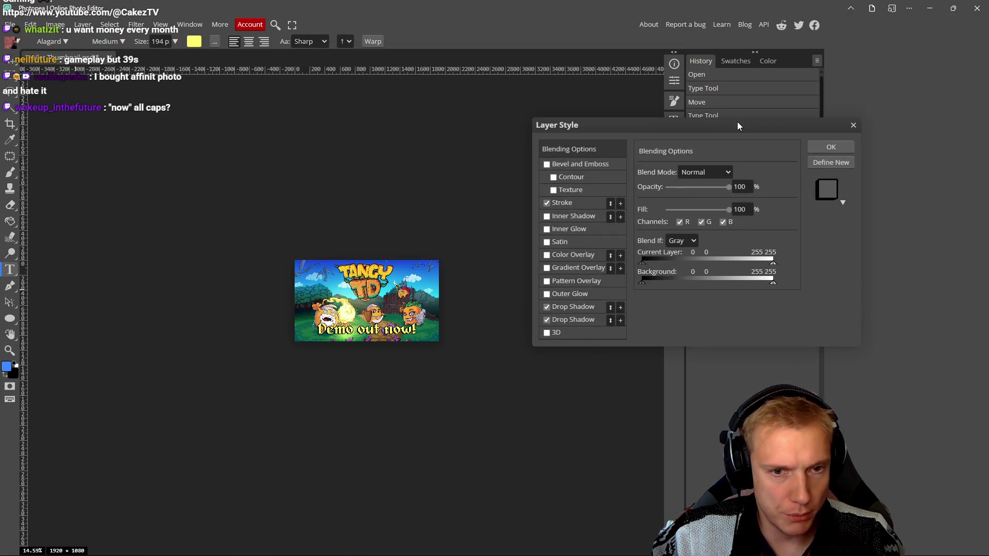
pyautogui.click(595, 319)
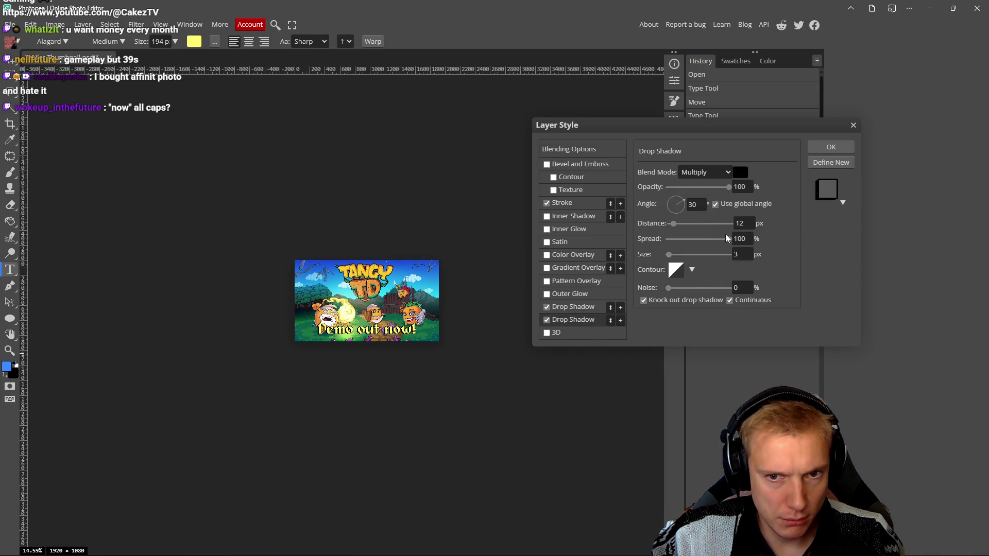
pyautogui.moveTo(730, 244)
pyautogui.mouseDown()
pyautogui.moveTo(688, 244)
pyautogui.moveTo(730, 244)
pyautogui.moveTo(680, 259)
pyautogui.moveTo(692, 240)
pyautogui.moveTo(673, 242)
pyautogui.moveTo(696, 255)
pyautogui.mouseUp()
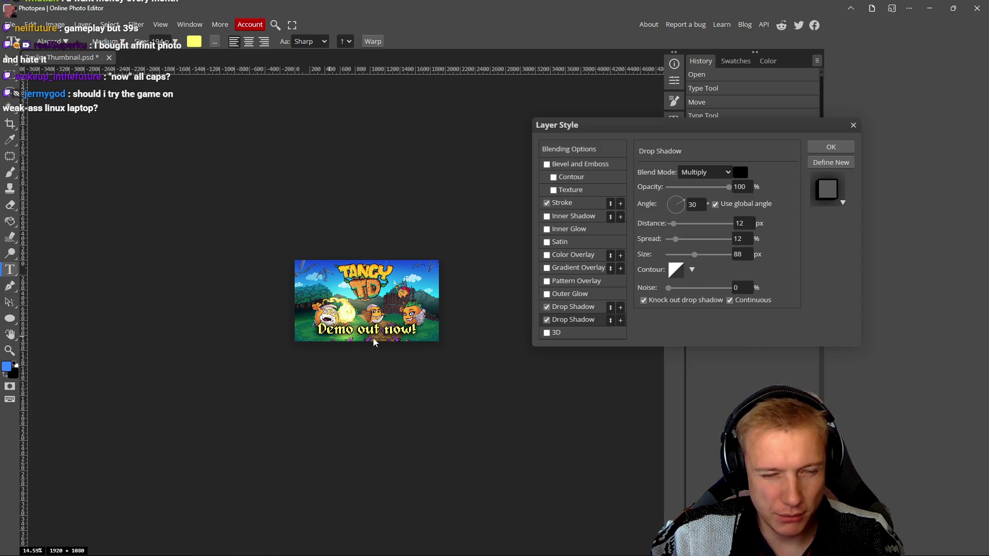
pyautogui.click(548, 320)
pyautogui.click(548, 320)
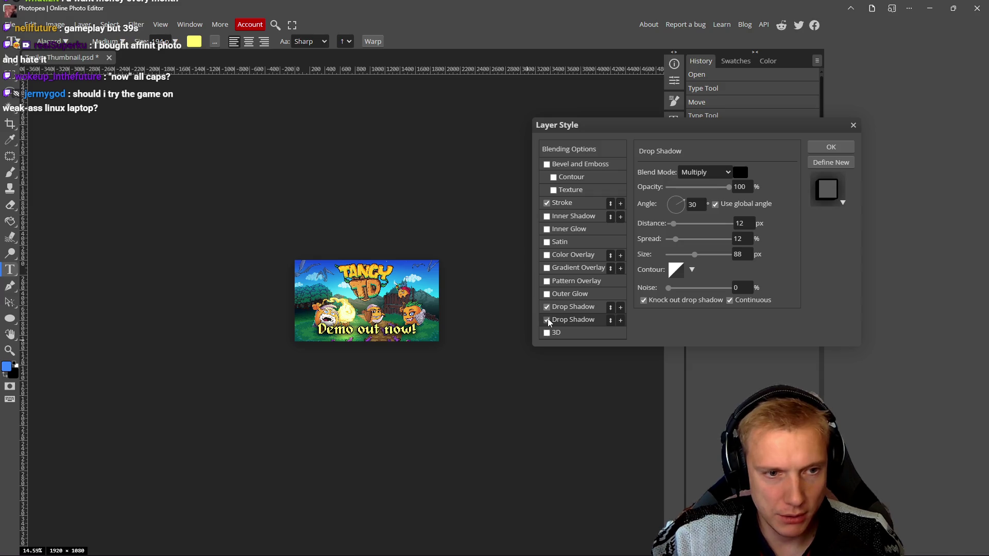
pyautogui.click(548, 320)
pyautogui.click(547, 321)
pyautogui.click(548, 321)
pyautogui.click(547, 320)
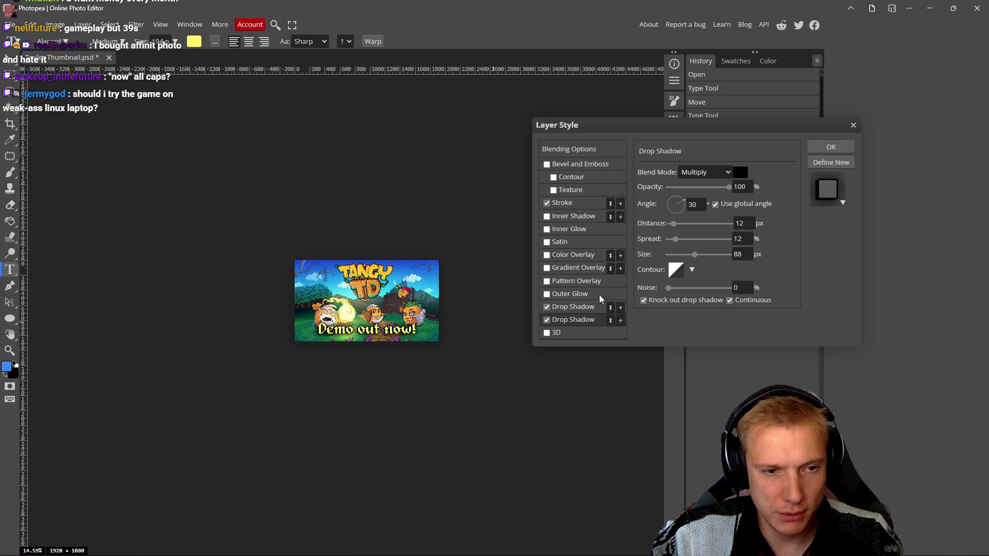
pyautogui.moveTo(676, 239); pyautogui.dragTo(684, 244)
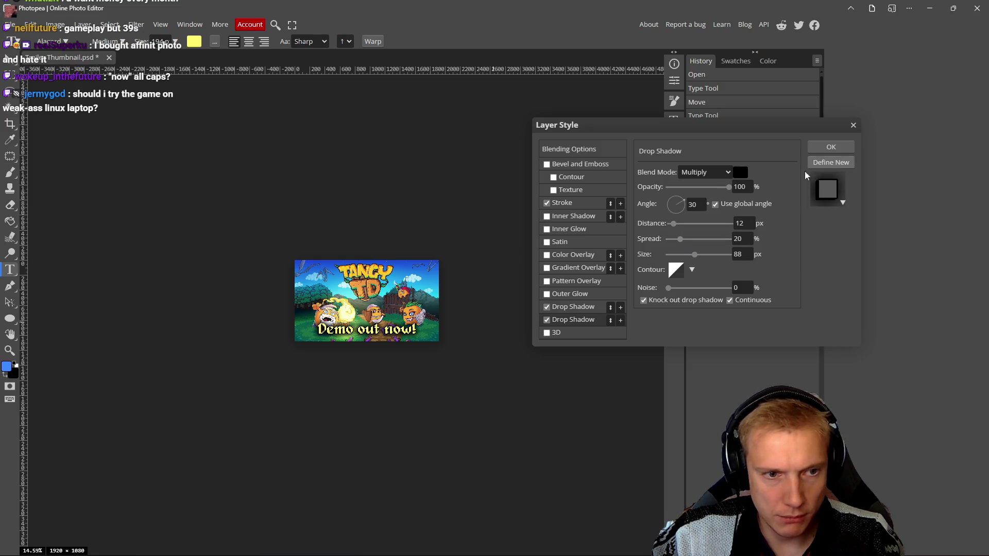
pyautogui.click(831, 147)
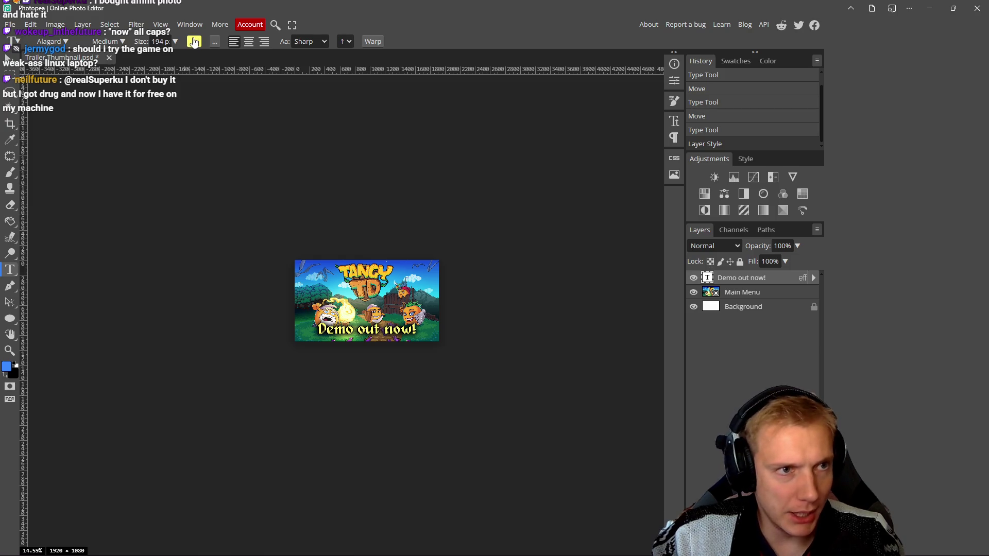
# Warm the caption colour to a more saturated orange-yellow.
pyautogui.click(194, 41)
pyautogui.moveTo(716, 151); pyautogui.dragTo(728, 149)
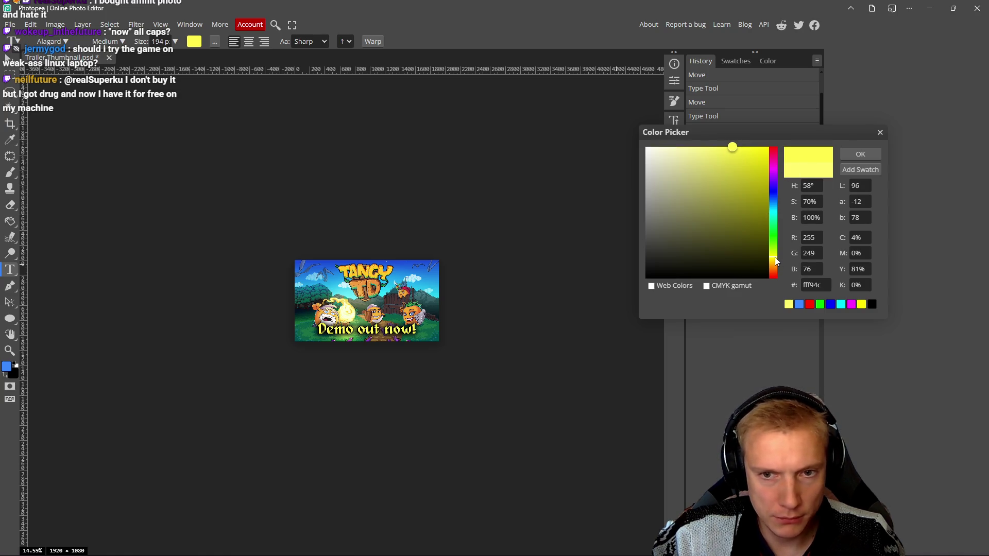
pyautogui.moveTo(777, 261); pyautogui.dragTo(776, 262)
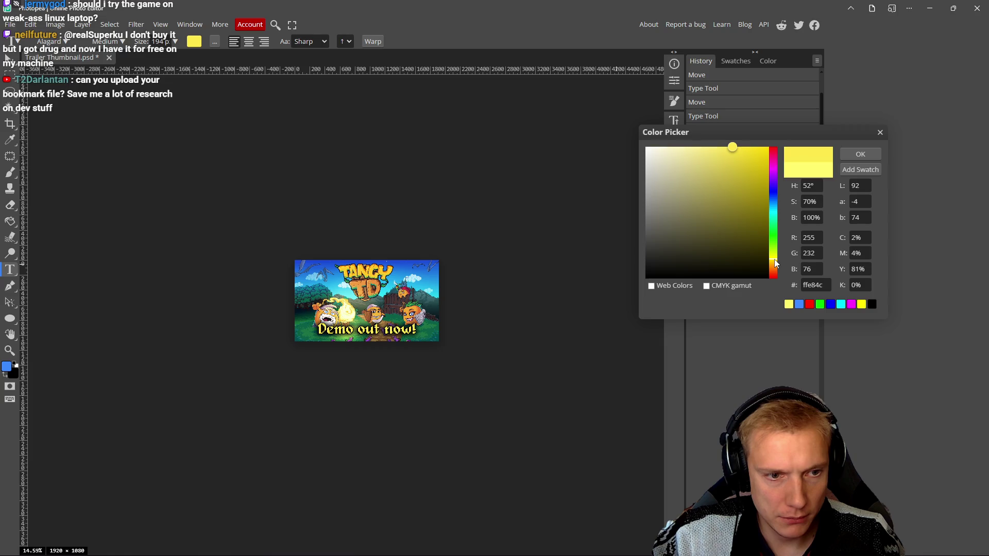
pyautogui.moveTo(777, 261); pyautogui.dragTo(777, 263)
pyautogui.click(864, 156)
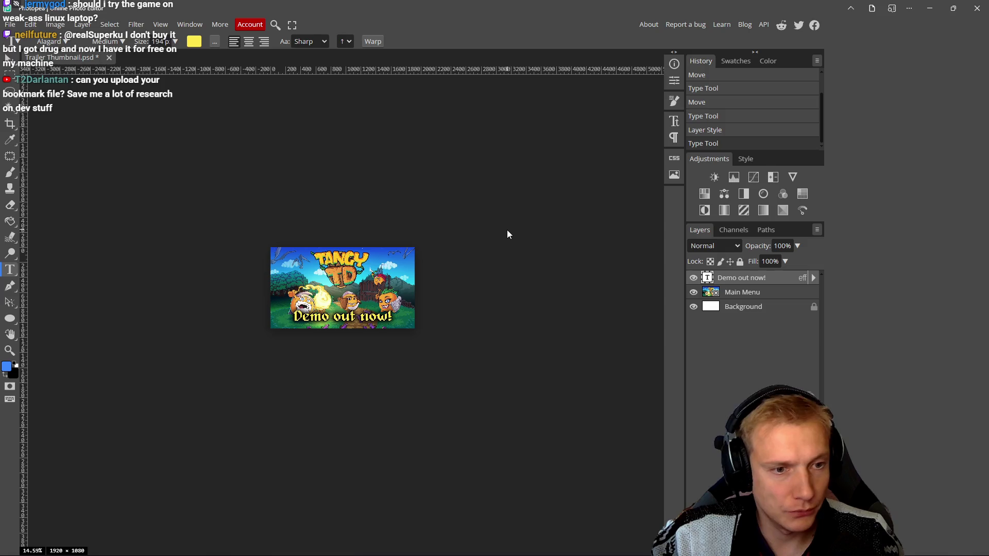
# Export the image as PNG over Gameplay Trailer Thumbnail.png, then close Photopea.
pyautogui.hotkey('ctrl', 'alt', 'shift', 's')
pyautogui.click(391, 244)
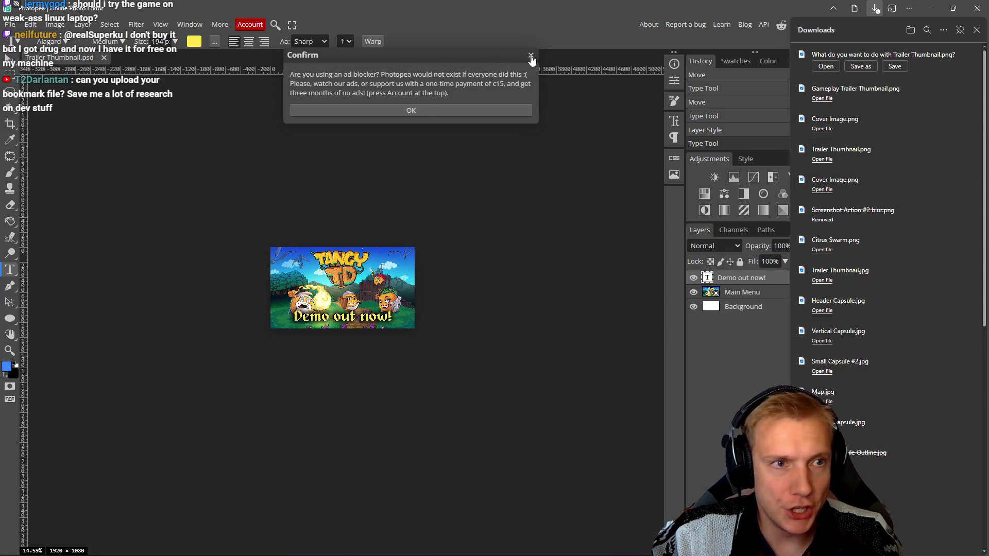
pyautogui.click(505, 110)
pyautogui.click(861, 66)
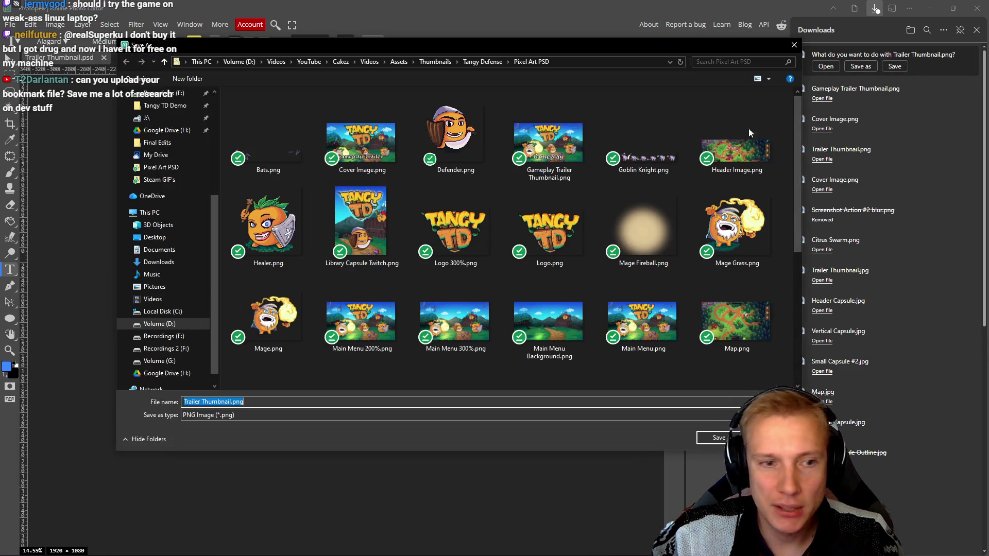
pyautogui.scroll(-5, 433, 320)
pyautogui.scroll(5, 592, 295)
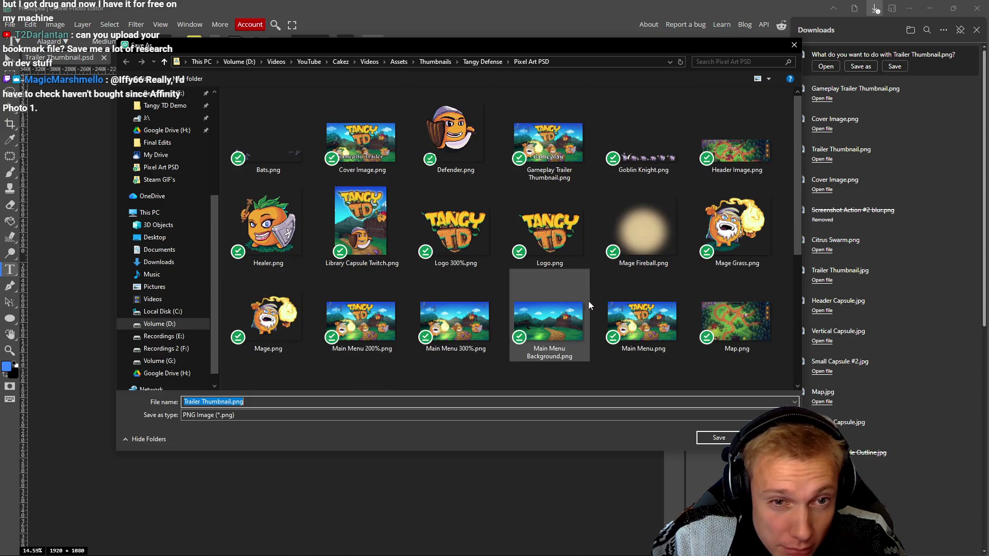
pyautogui.doubleClick(554, 135)
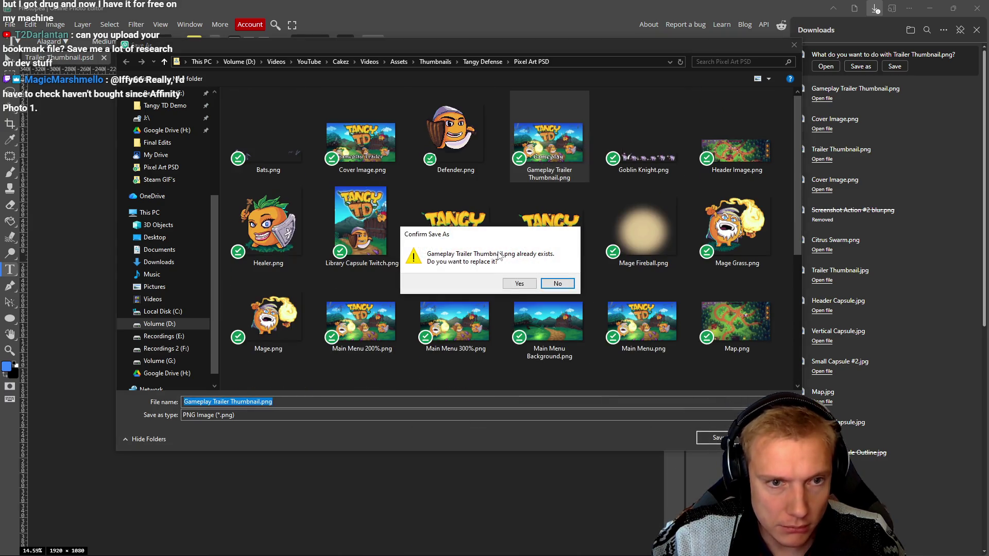
pyautogui.click(520, 289)
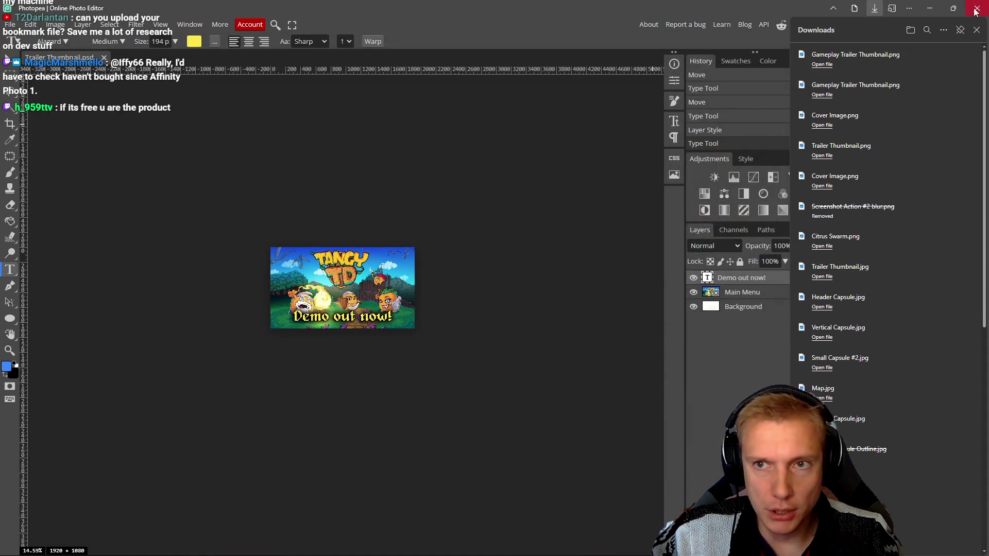
pyautogui.click(976, 30)
pyautogui.click(979, 12)
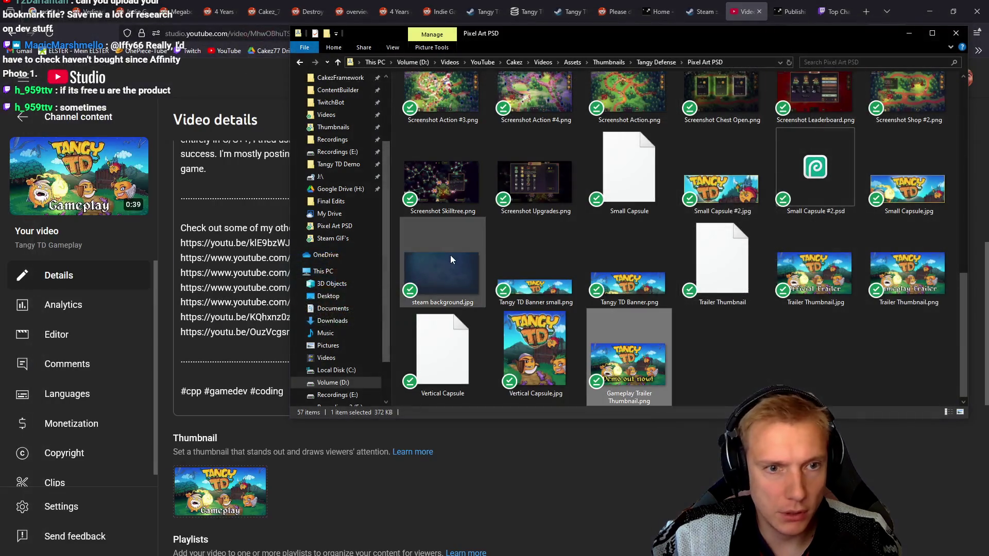
# Upload Gameplay Trailer Thumbnail.png as the video thumbnail, save, and copy the video's share link.
pyautogui.moveTo(627, 361); pyautogui.dragTo(196, 492)
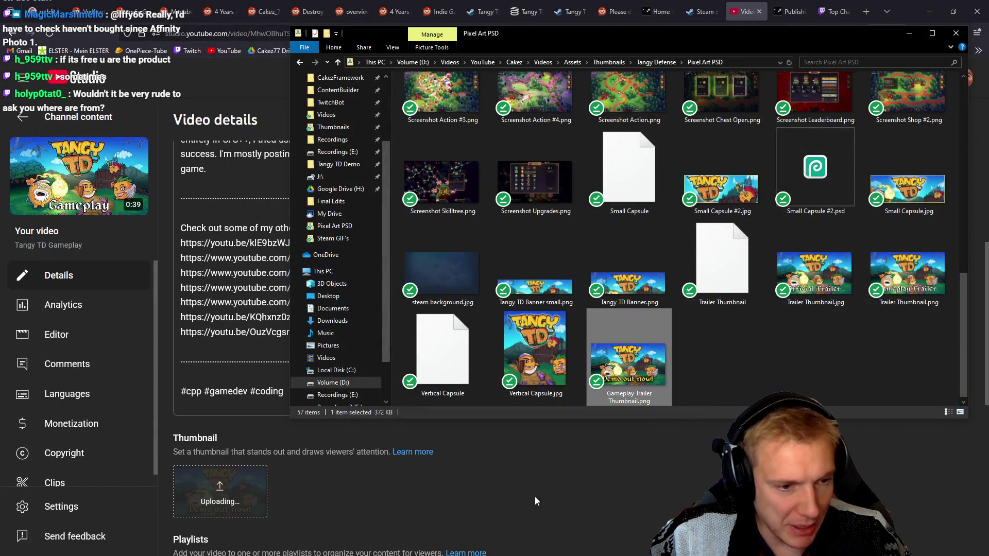
pyautogui.click(636, 491)
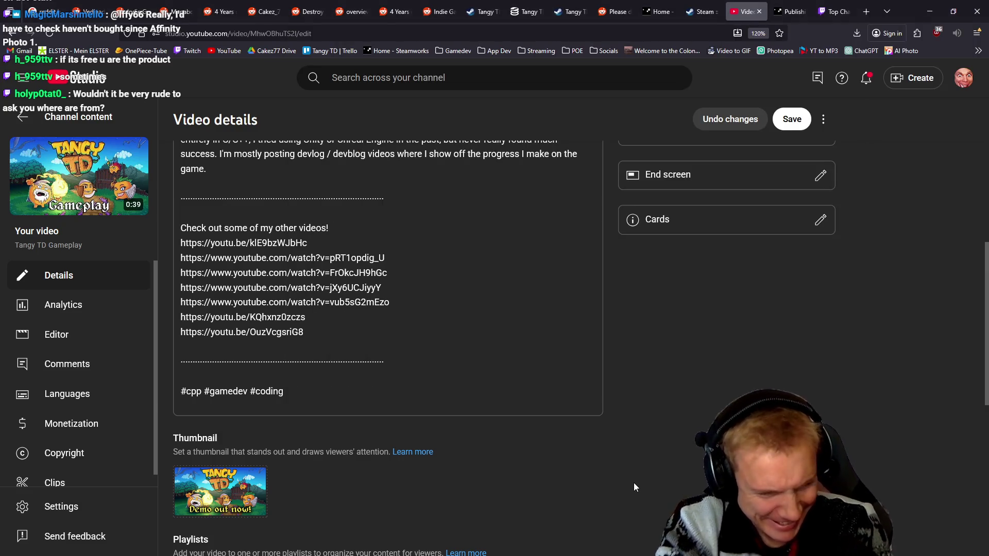
pyautogui.click(791, 120)
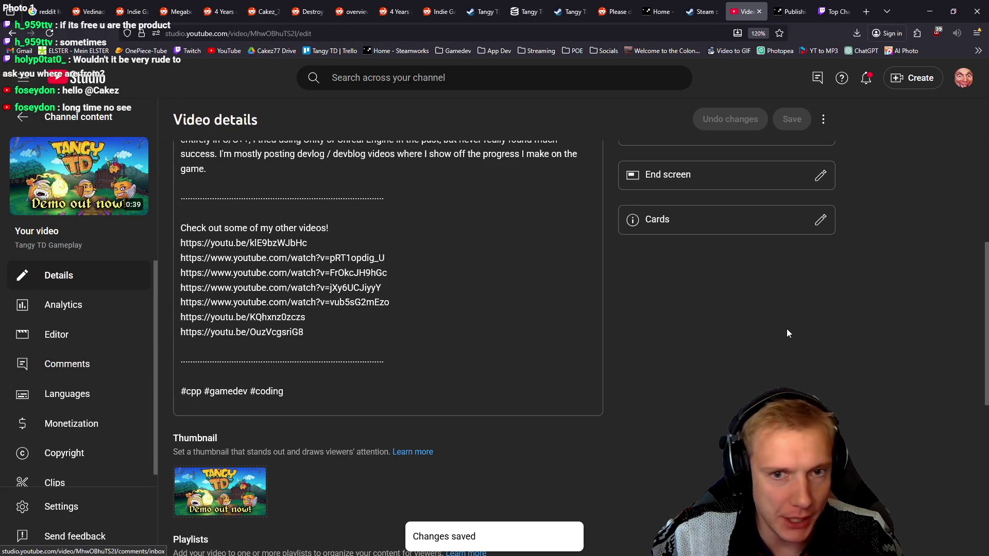
pyautogui.scroll(6, 824, 335)
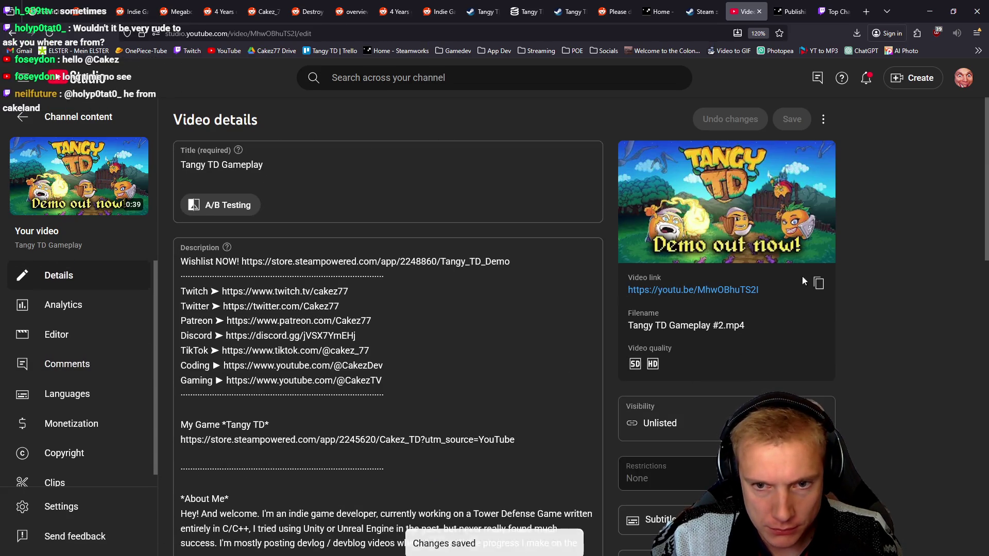
pyautogui.click(819, 283)
pyautogui.click(661, 11)
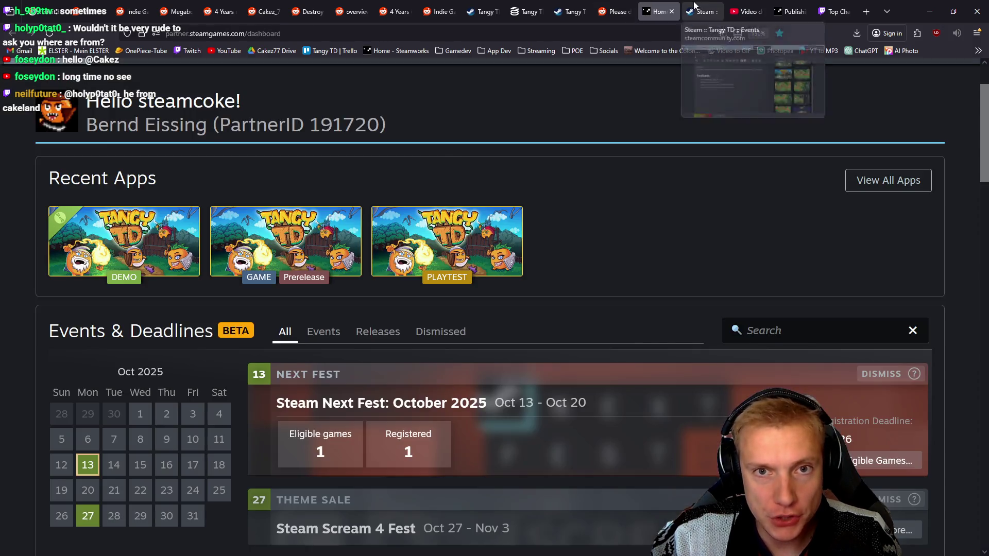
# Add a 'Gameplay:' line under the feature list, paste the video link, and remove the auto-embed.
pyautogui.click(702, 11)
pyautogui.click(146, 390)
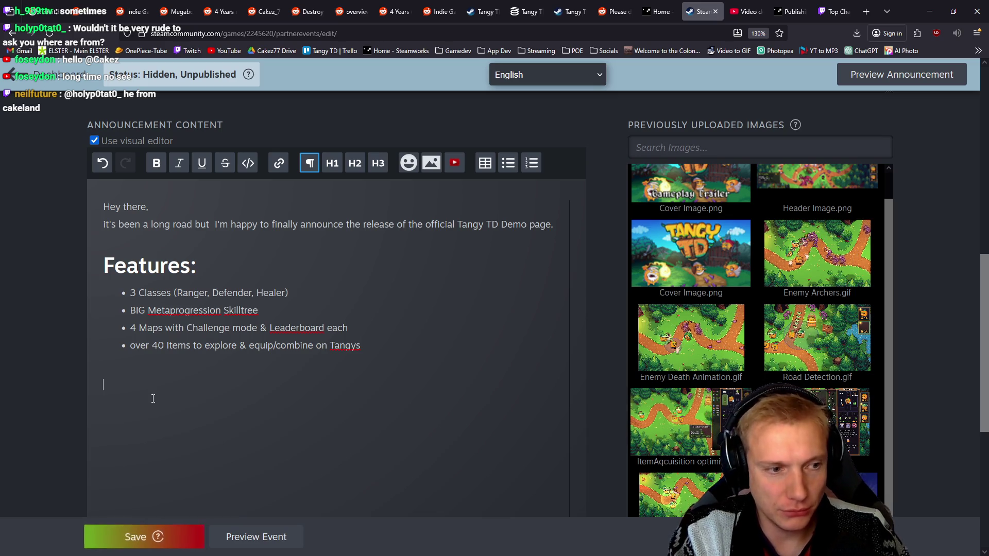
pyautogui.write('Gameplay T')
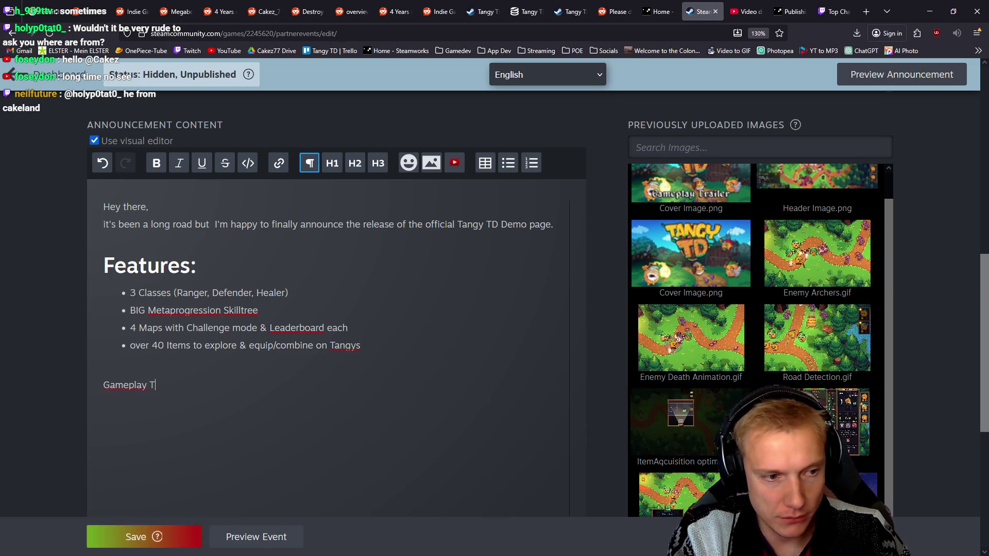
pyautogui.press('BackSpace')
pyautogui.press('BackSpace')
pyautogui.write(':')
pyautogui.press('Return')
pyautogui.hotkey('ctrl', 'v')
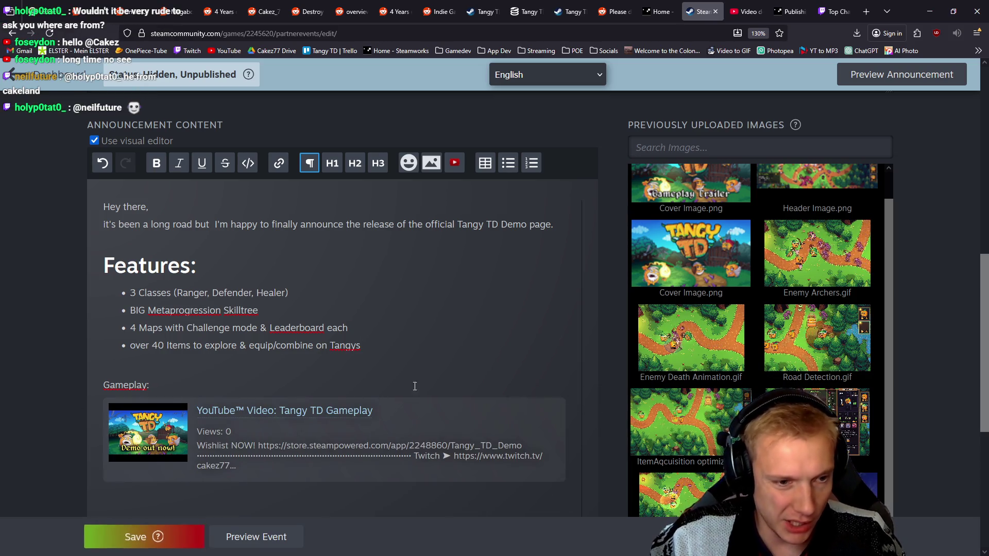
pyautogui.moveTo(526, 415)
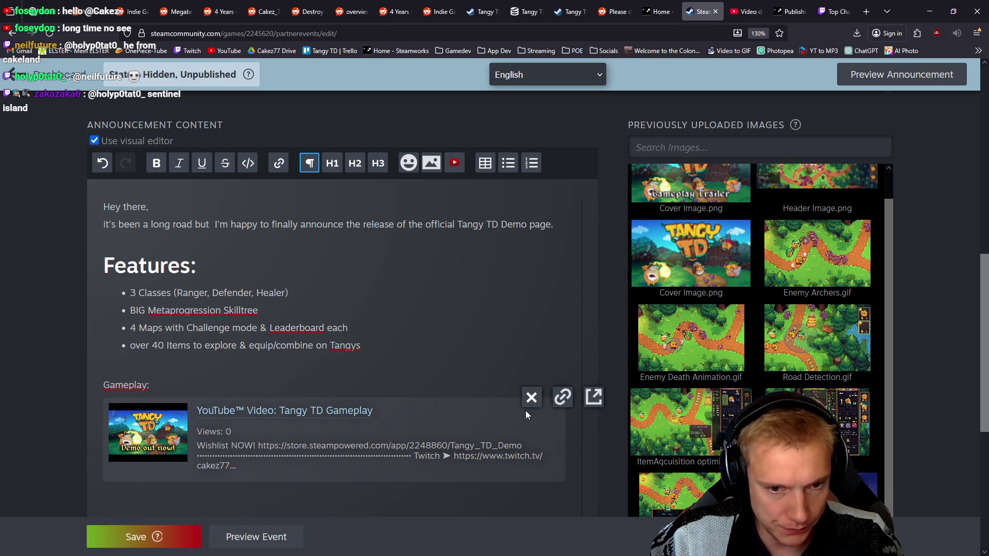
pyautogui.click(531, 397)
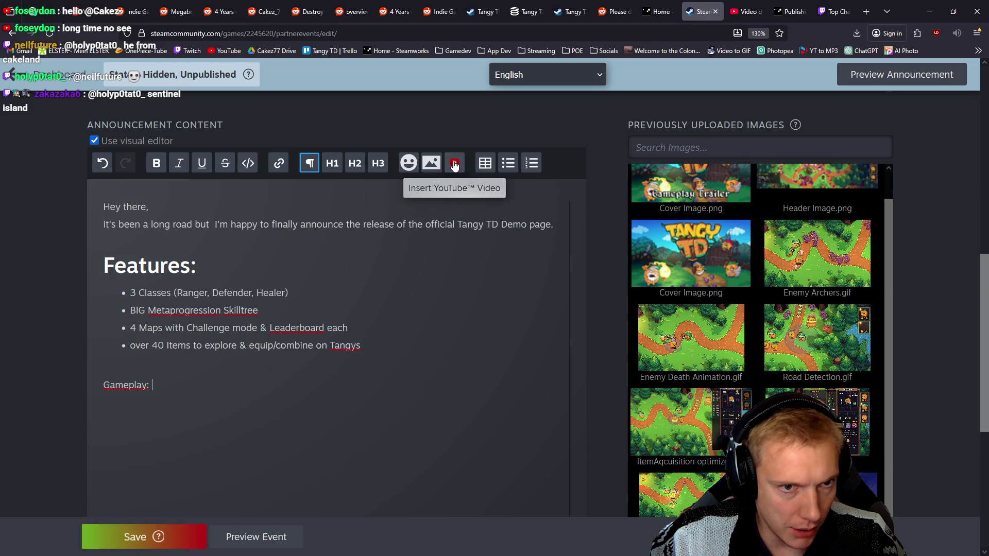
# Insert the YouTube video at full width and delete the 'Gameplay:' label and empty bullet.
pyautogui.click(455, 164)
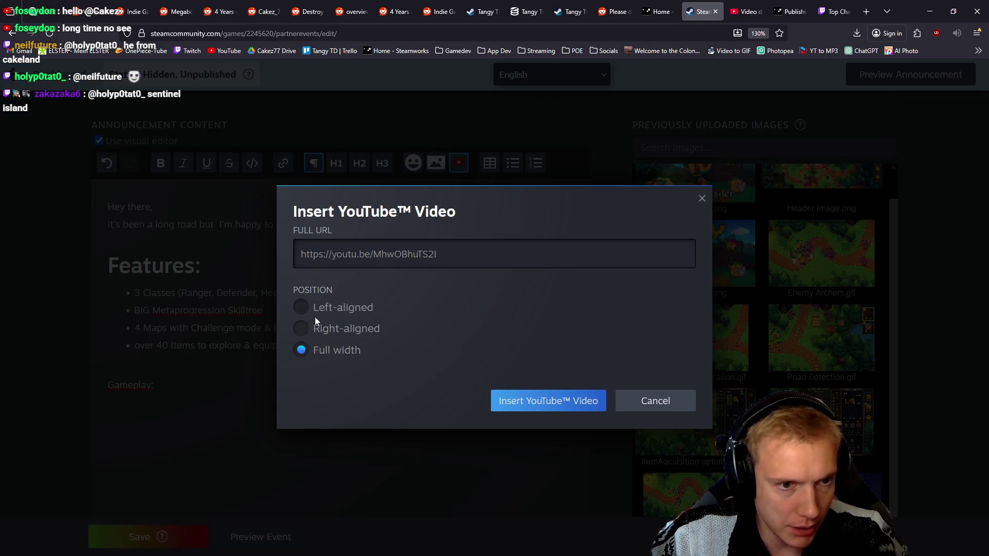
pyautogui.click(547, 404)
pyautogui.scroll(-3, 298, 319)
pyautogui.moveTo(147, 262)
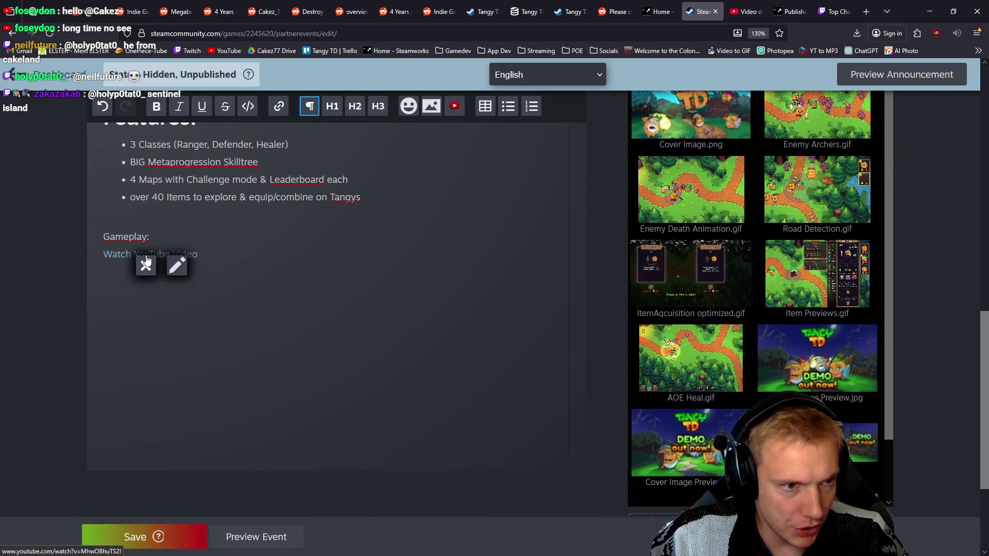
pyautogui.moveTo(155, 236); pyautogui.dragTo(75, 236)
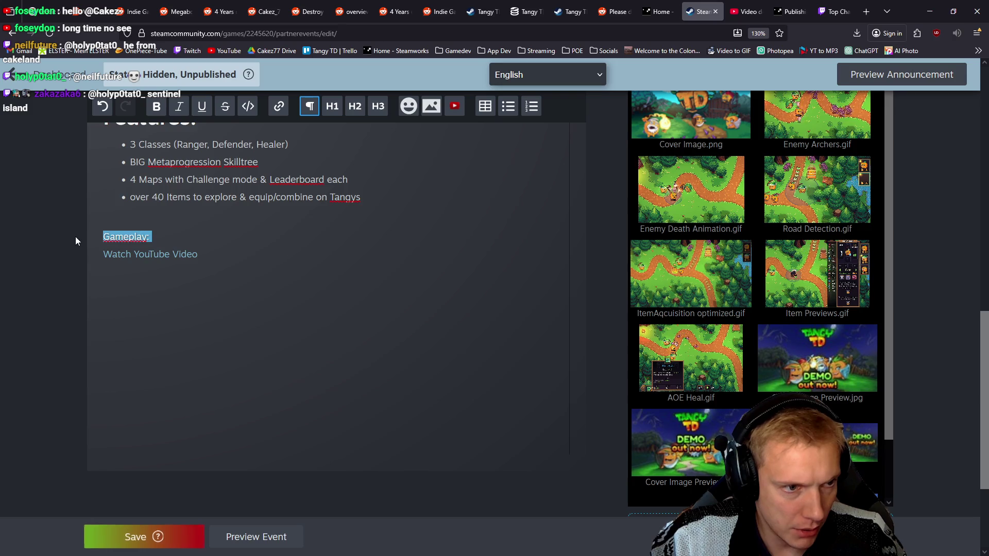
pyautogui.press('BackSpace')
pyautogui.press('BackSpace')
pyautogui.press('BackSpace')
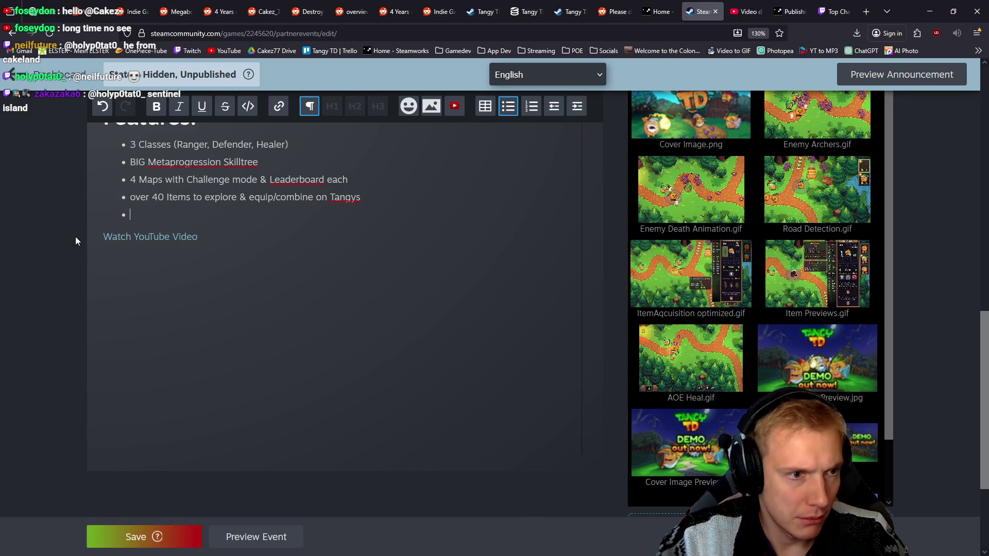
pyautogui.press('BackSpace')
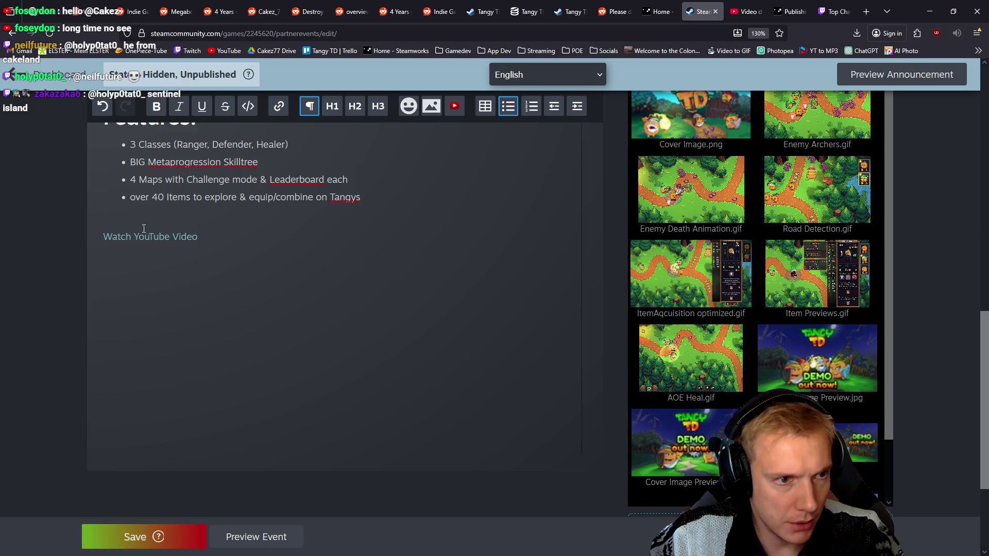
# Edit the inserted video's link and save it.
pyautogui.click(175, 250)
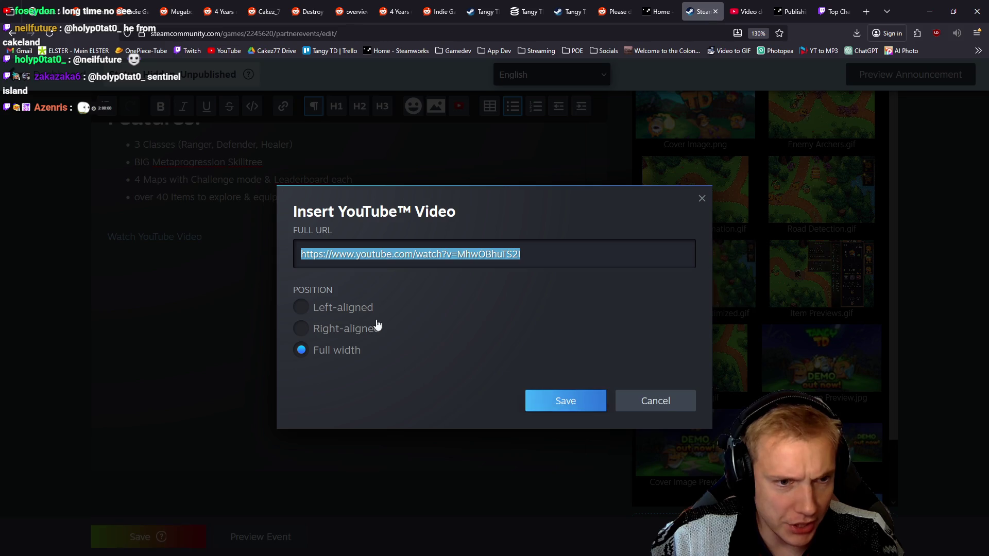
pyautogui.click(555, 403)
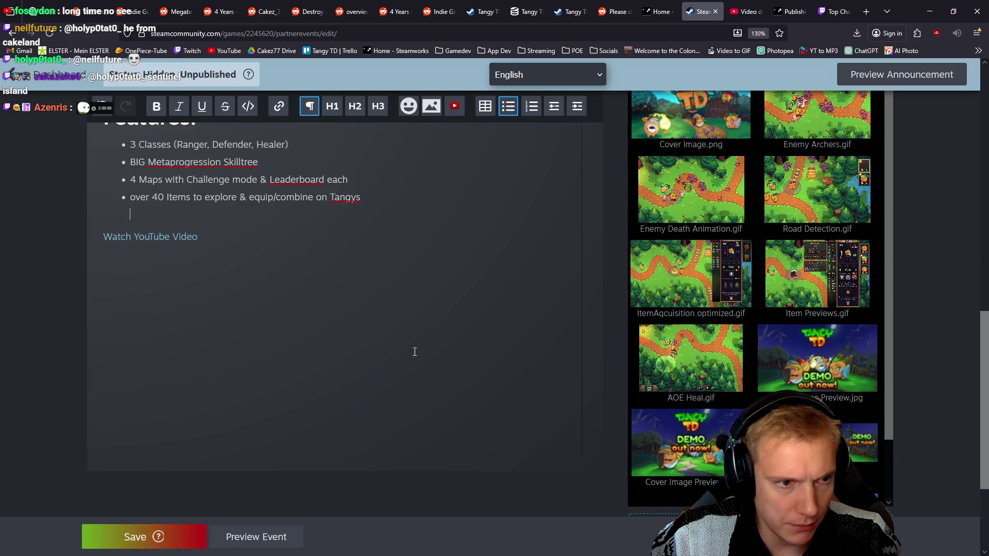
pyautogui.scroll(5, 379, 307)
pyautogui.scroll(-3, 437, 323)
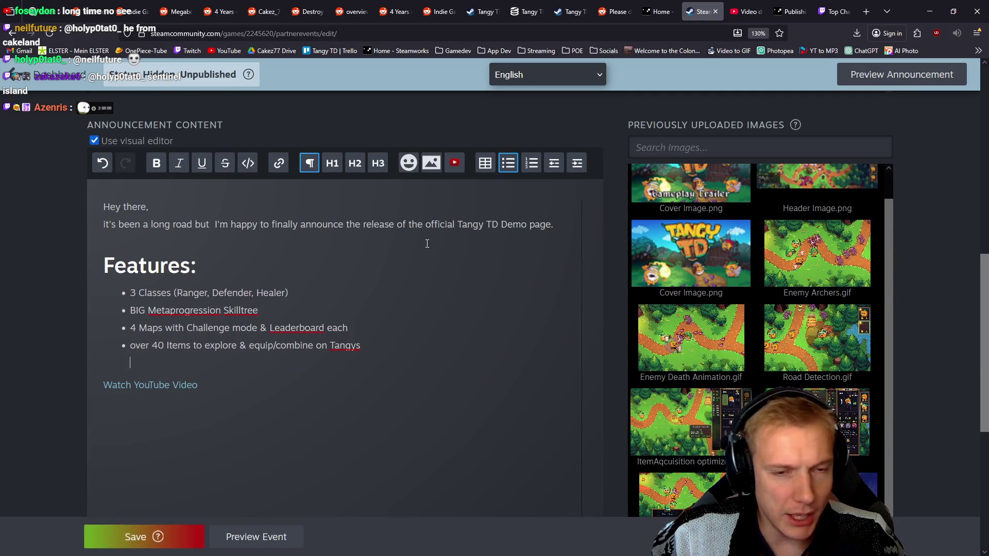
# Make the greeting and opening sentence bold.
pyautogui.moveTo(563, 228); pyautogui.dragTo(36, 192)
pyautogui.click(151, 169)
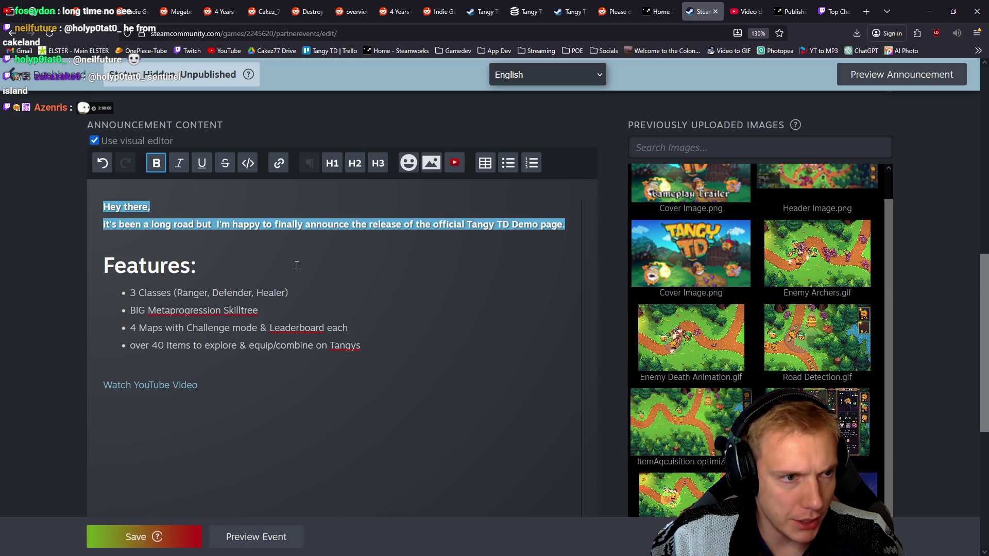
pyautogui.click(303, 224)
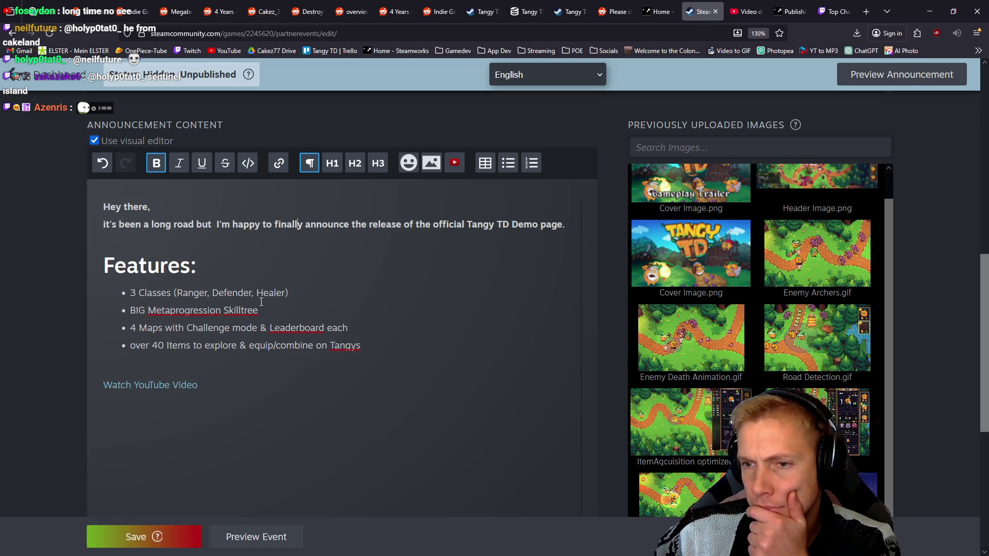
# Remove the extra space between 'but' and 'I'm' in the opening line.
pyautogui.click(376, 350)
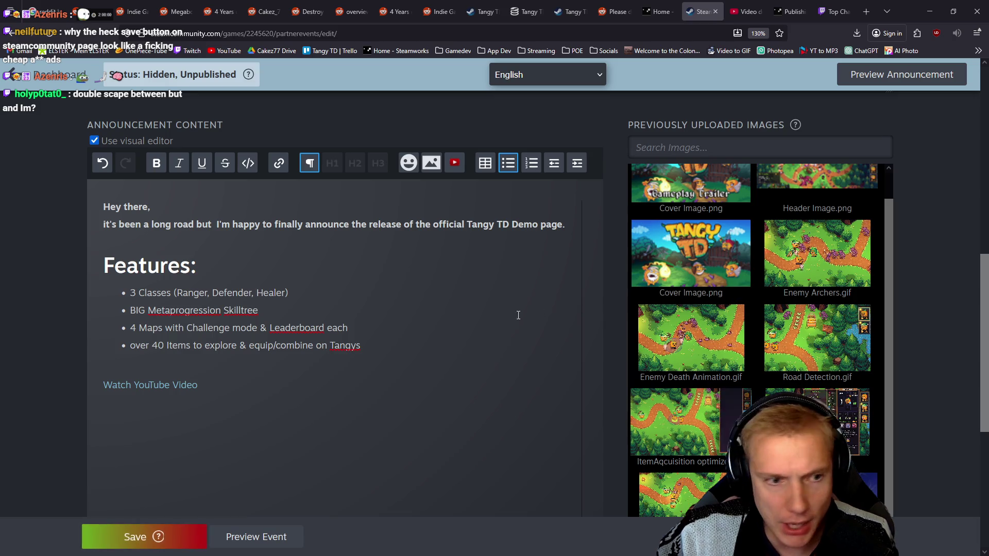
pyautogui.click(215, 223)
pyautogui.press('BackSpace')
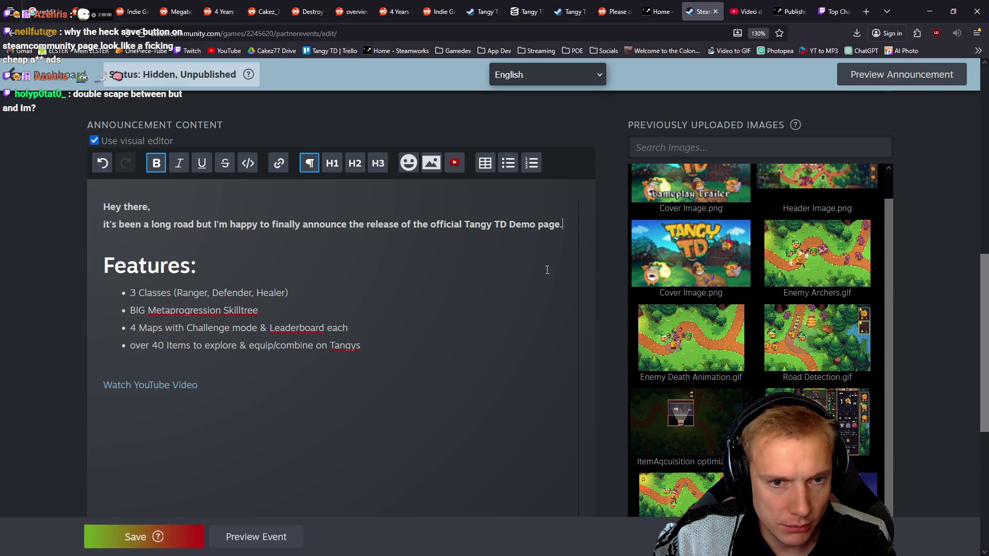
pyautogui.click(387, 355)
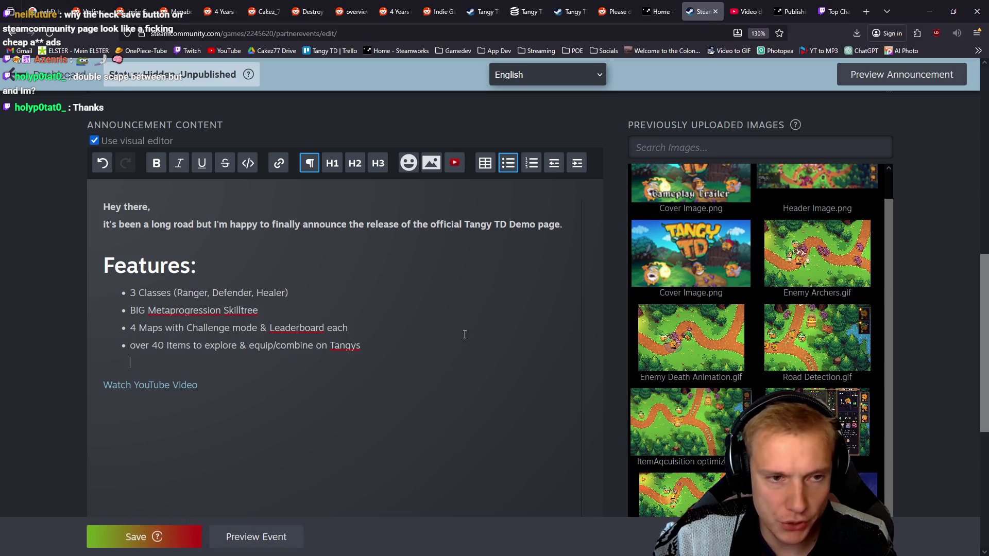
pyautogui.scroll(1, 420, 255)
pyautogui.scroll(10, 419, 255)
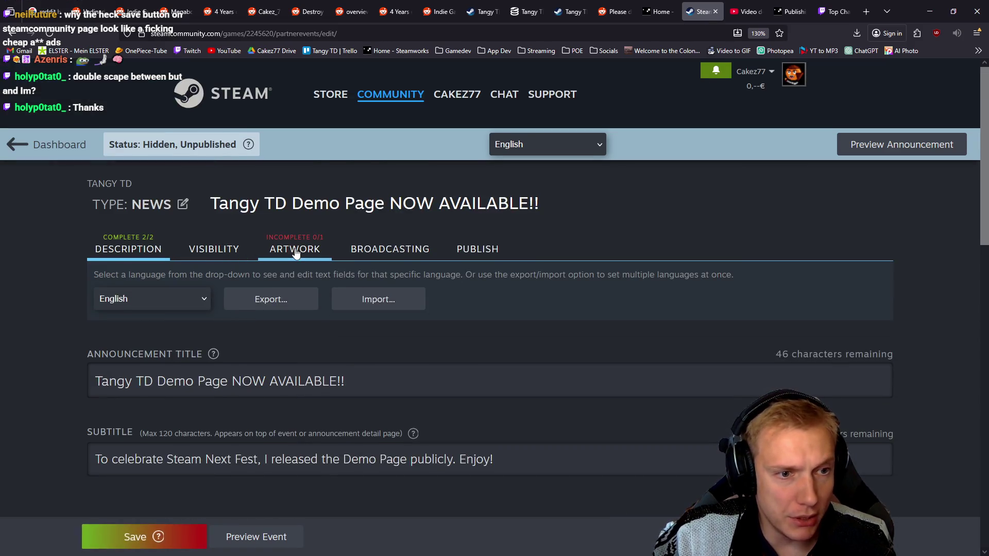
# Open the announcement's artwork settings and scroll down to the empty Cover Image section.
pyautogui.click(295, 251)
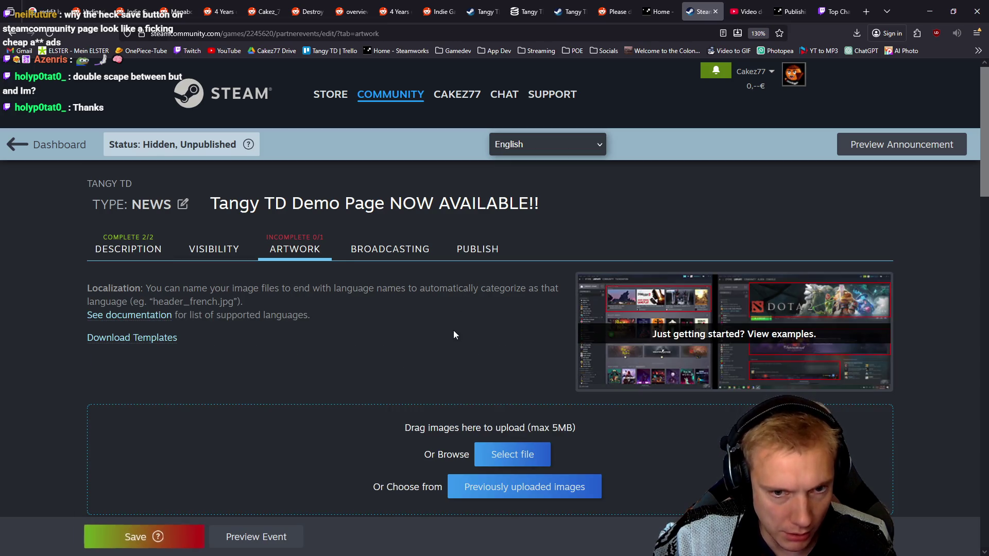
pyautogui.scroll(-2, 412, 288)
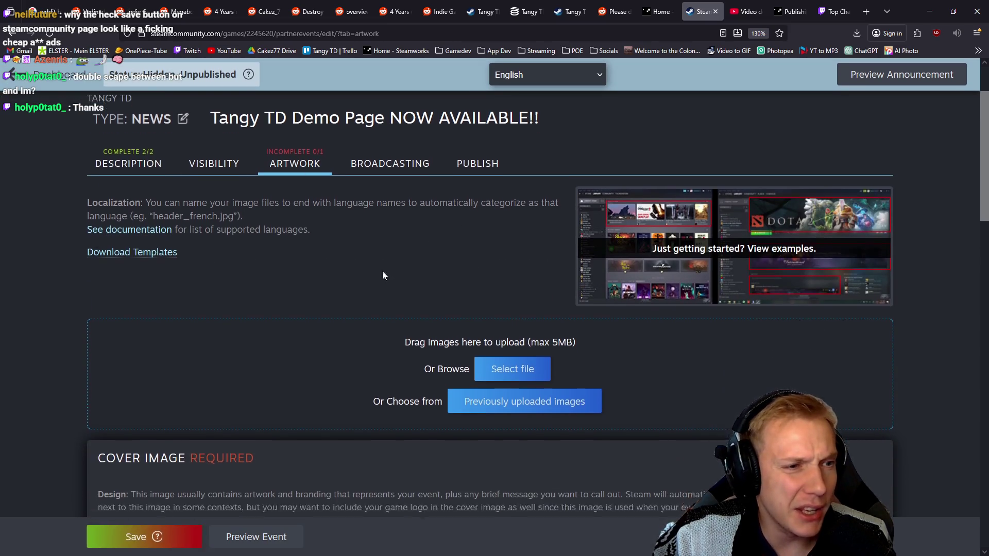
pyautogui.scroll(-4, 370, 299)
pyautogui.scroll(-3, 352, 352)
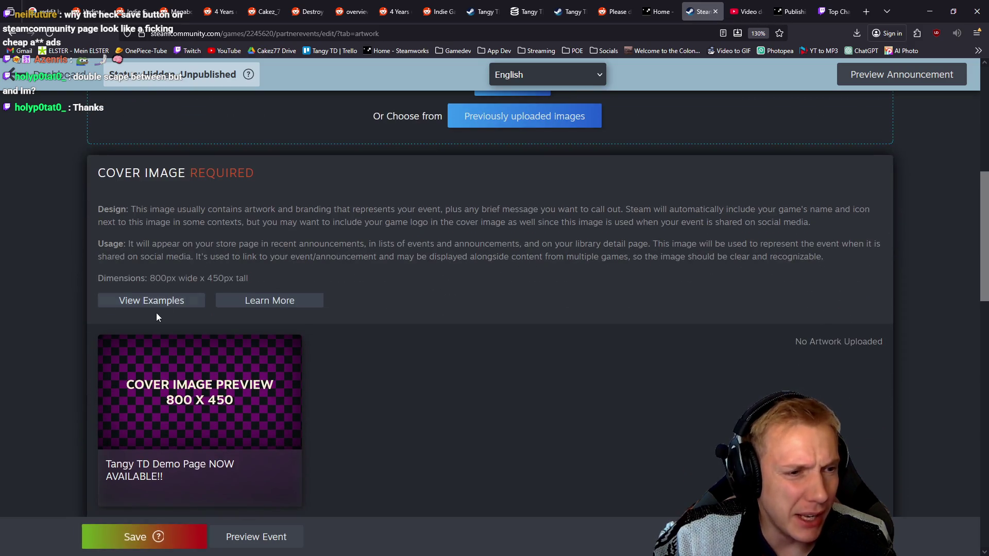
pyautogui.scroll(-3, 379, 328)
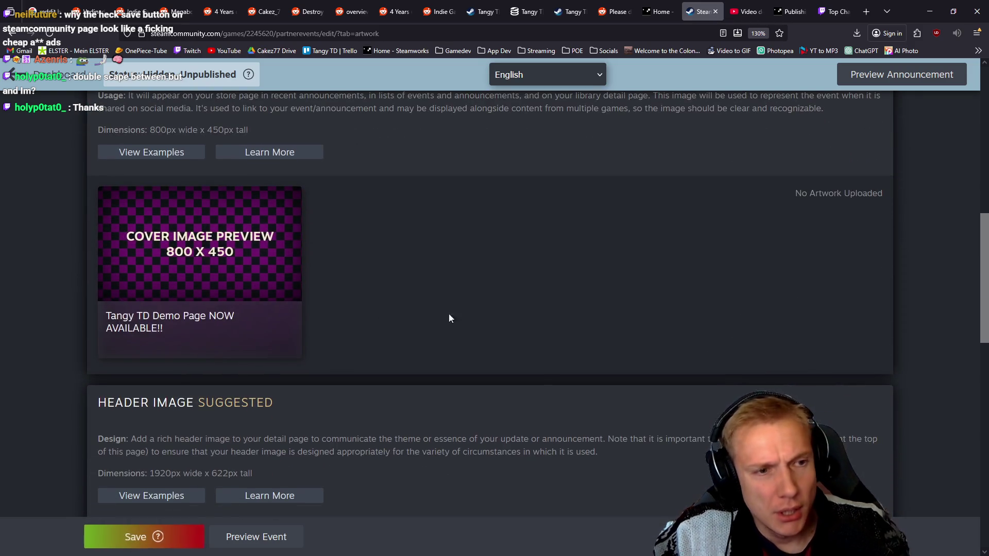
# Find the Cover Image PSD in the Pixel Art PSD folder and open it in Photopea.
pyautogui.hotkey('alt', 'Tab')
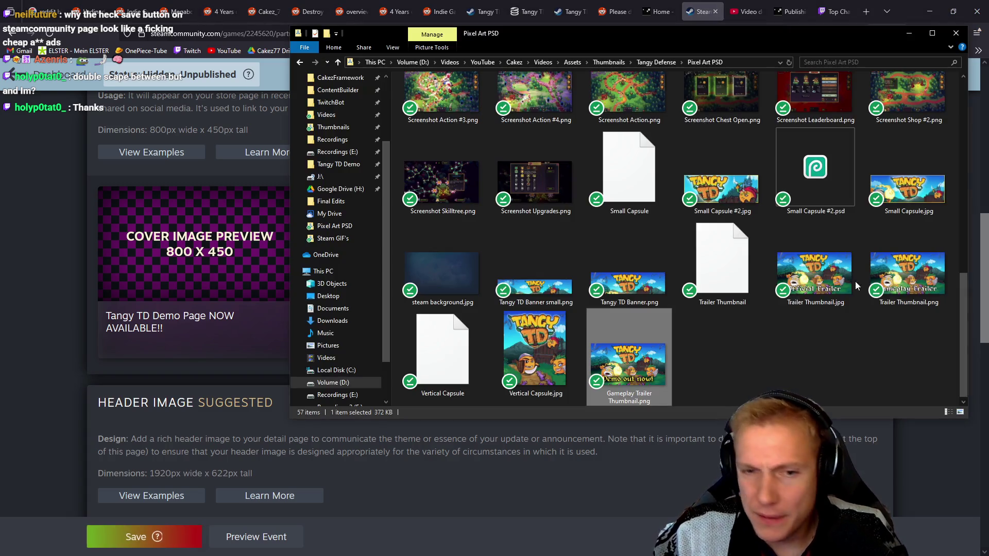
pyautogui.click(793, 351)
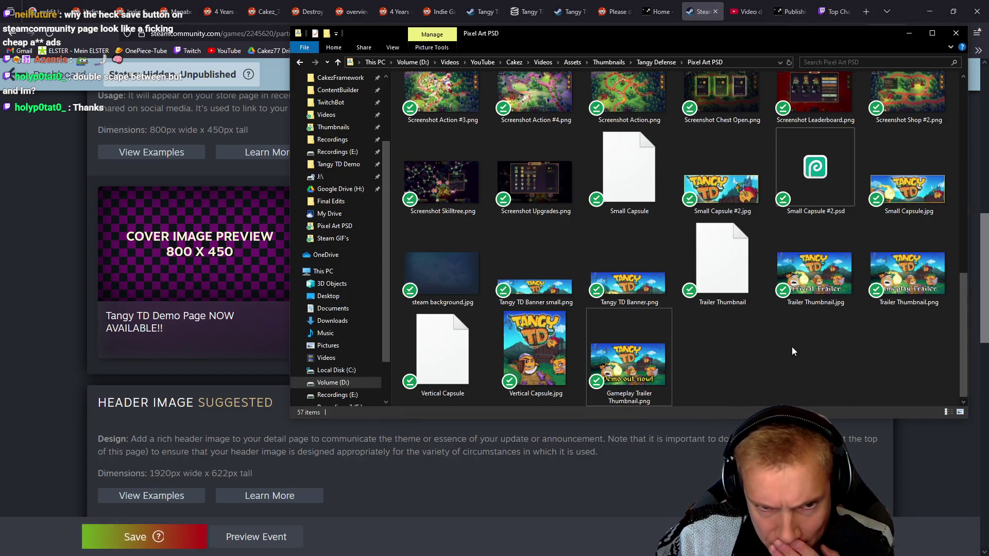
pyautogui.scroll(5, 792, 348)
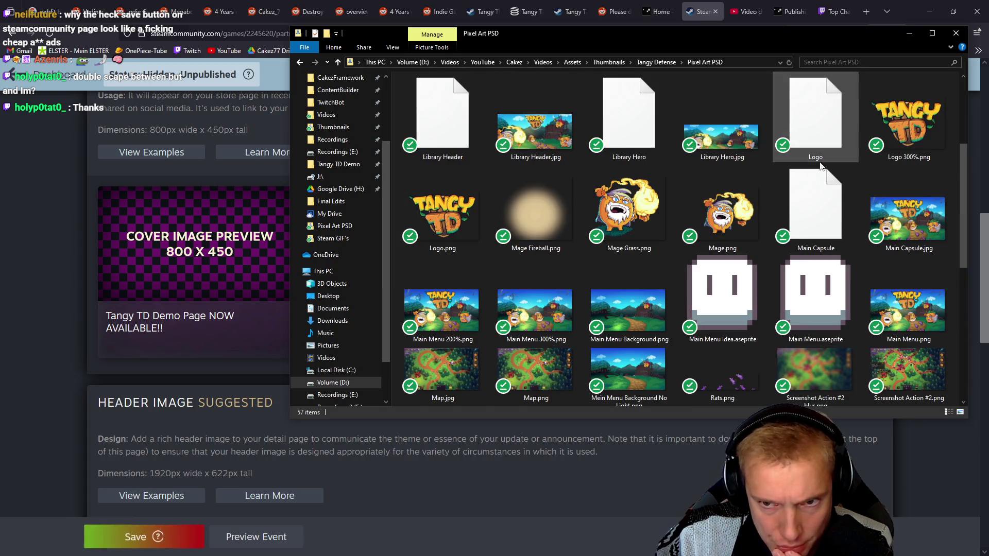
pyautogui.scroll(-3, 618, 217)
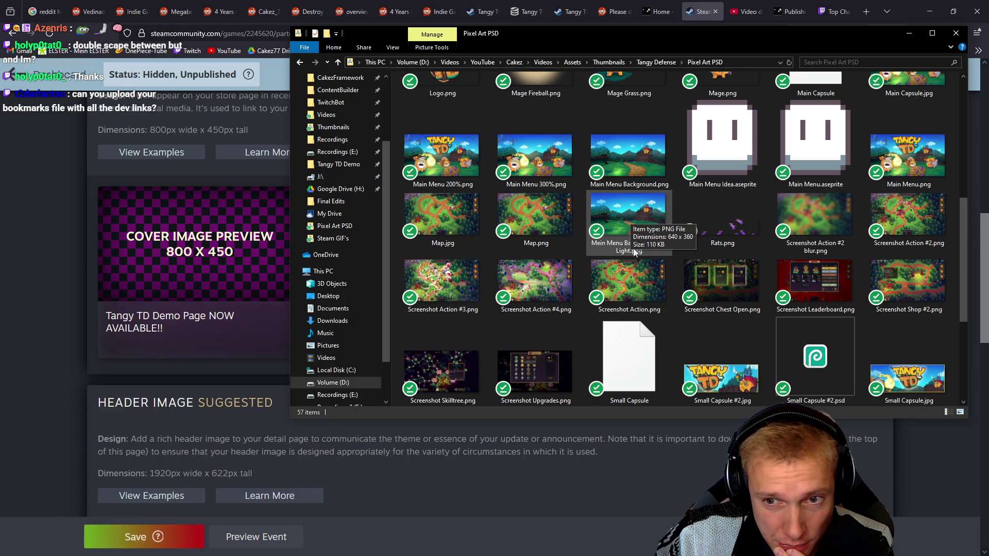
pyautogui.scroll(-3, 623, 285)
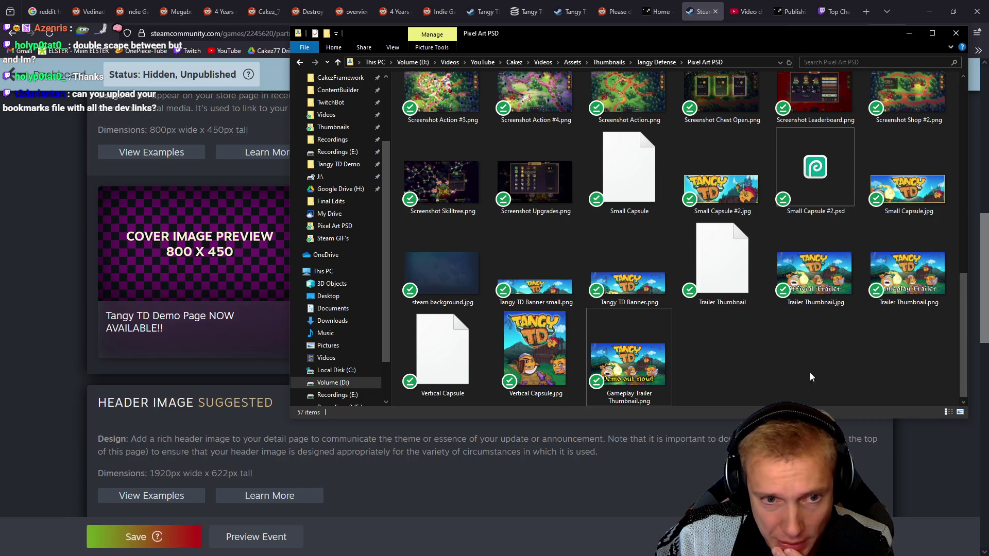
pyautogui.scroll(10, 779, 347)
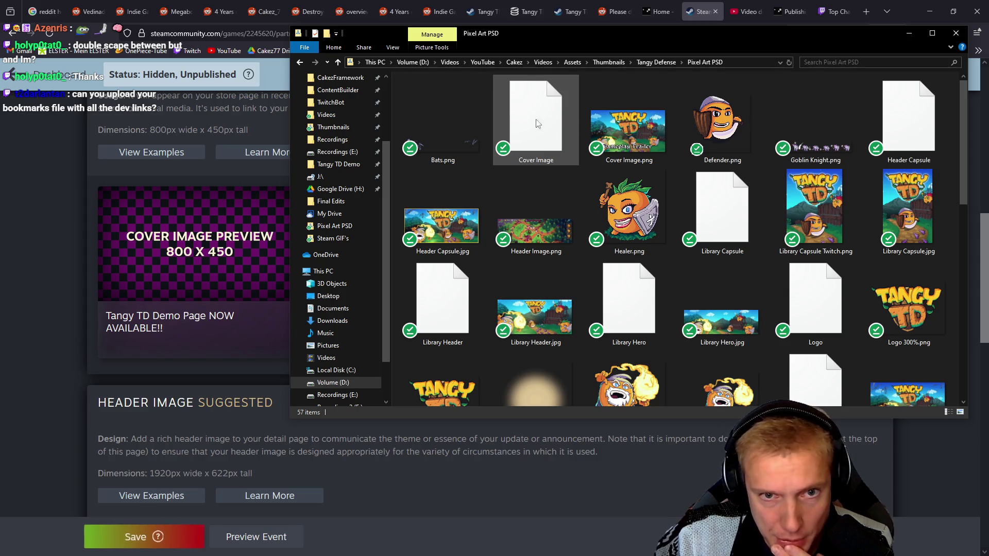
pyautogui.moveTo(627, 129)
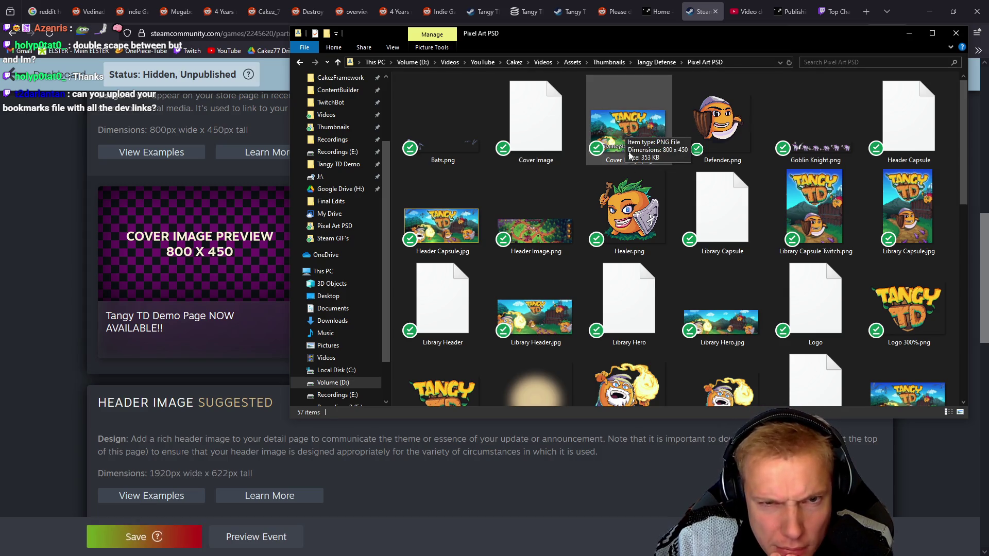
pyautogui.moveTo(541, 131)
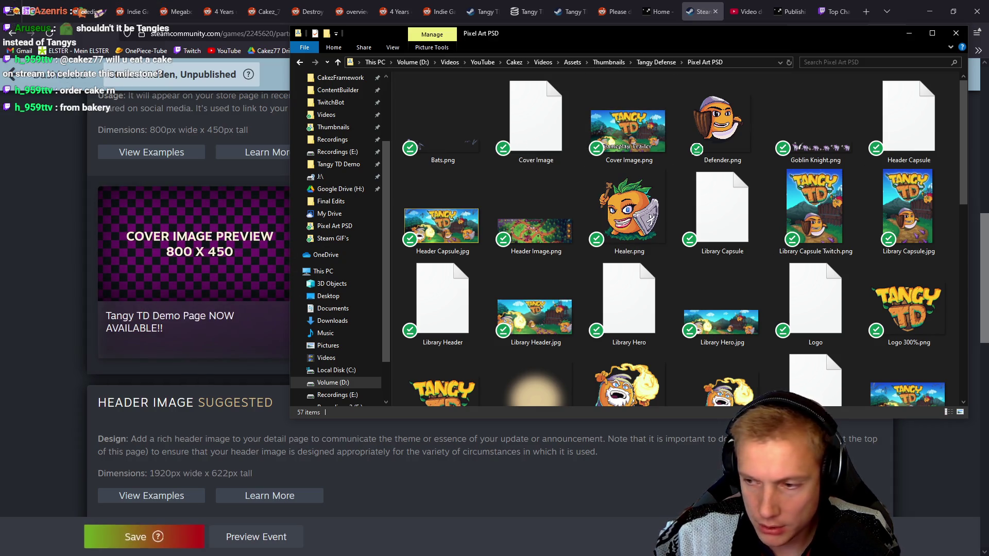
pyautogui.hotkey('alt', 'Tab')
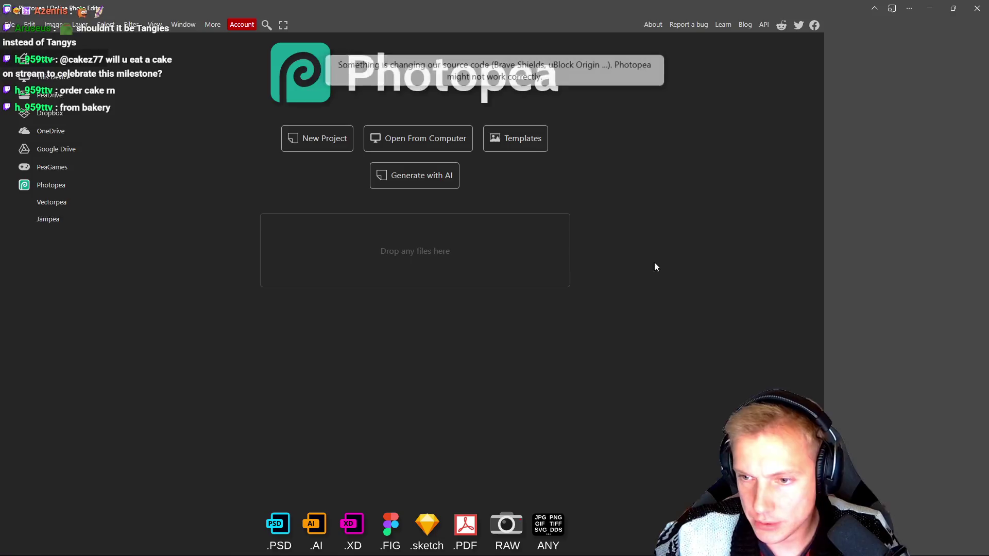
pyautogui.hotkey('alt', 'Tab')
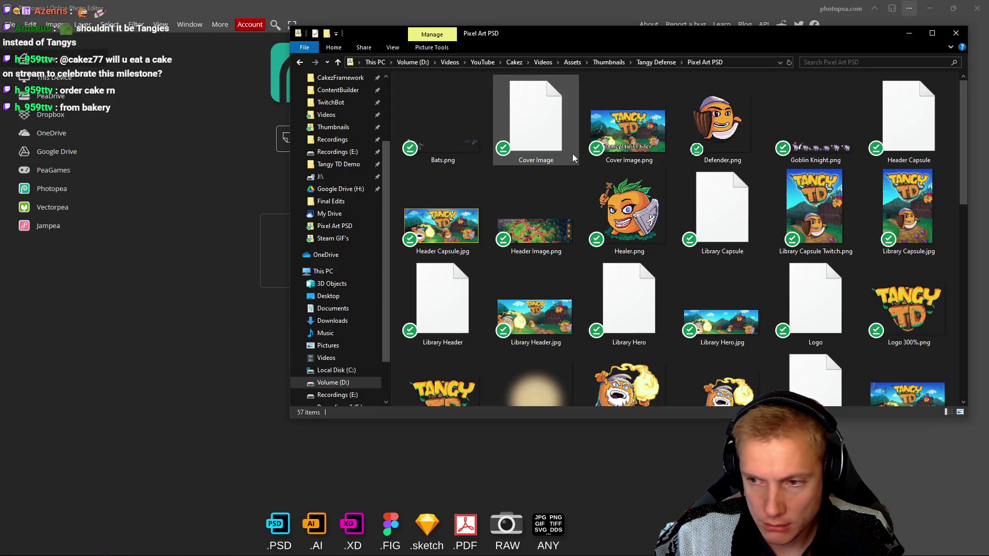
pyautogui.moveTo(534, 127)
pyautogui.mouseDown()
pyautogui.moveTo(192, 240)
pyautogui.moveTo(234, 239)
pyautogui.moveTo(310, 264)
pyautogui.moveTo(487, 245)
pyautogui.mouseUp()
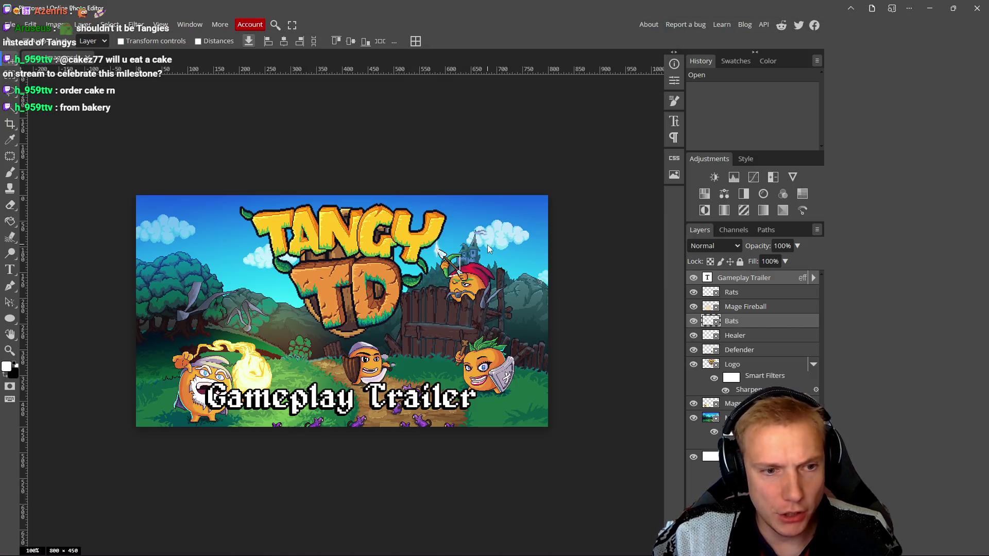
# Hide the Gameplay Trailer caption layer on the cover art, undoing an accidental logo nudge.
pyautogui.moveTo(466, 338); pyautogui.dragTo(476, 308)
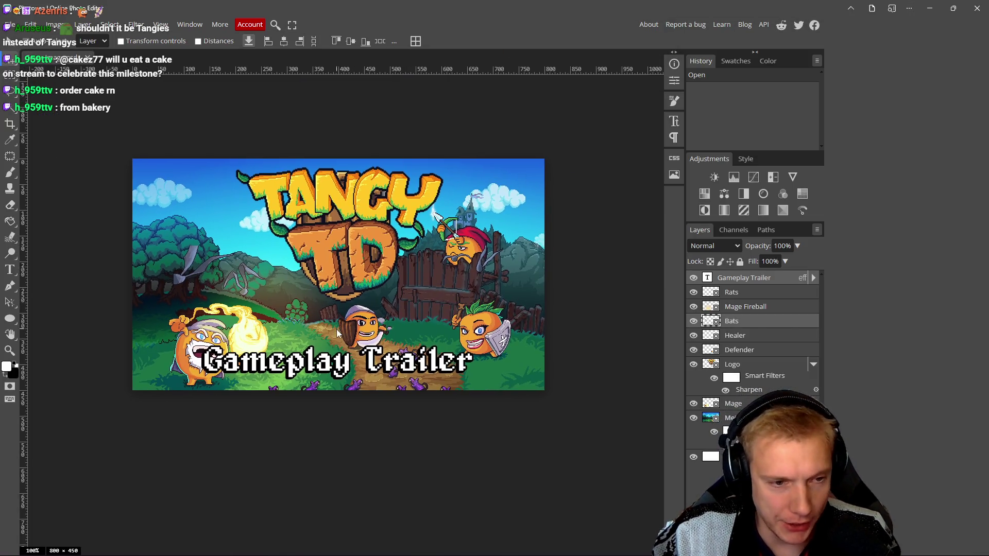
pyautogui.scroll(2, 370, 357)
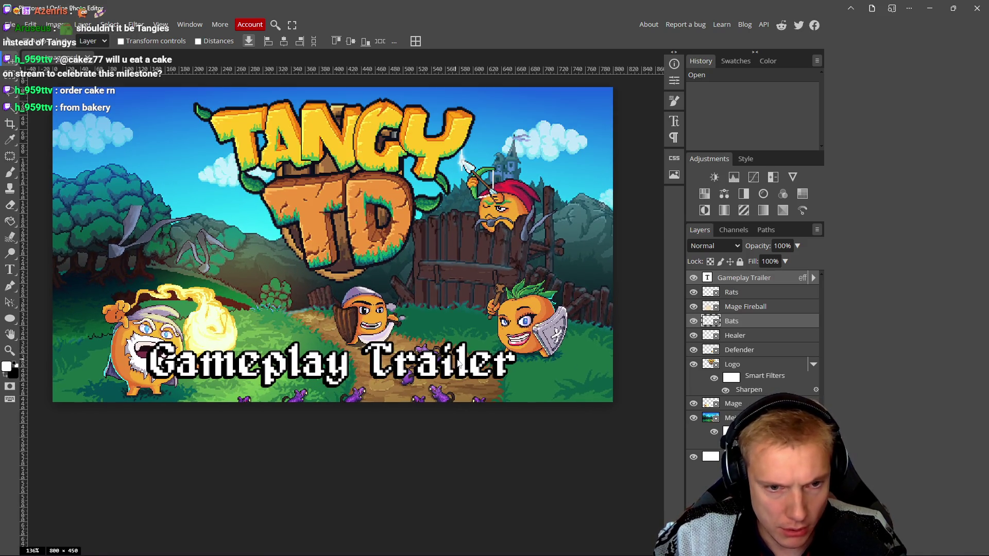
pyautogui.press('t')
pyautogui.scroll(10, 469, 355)
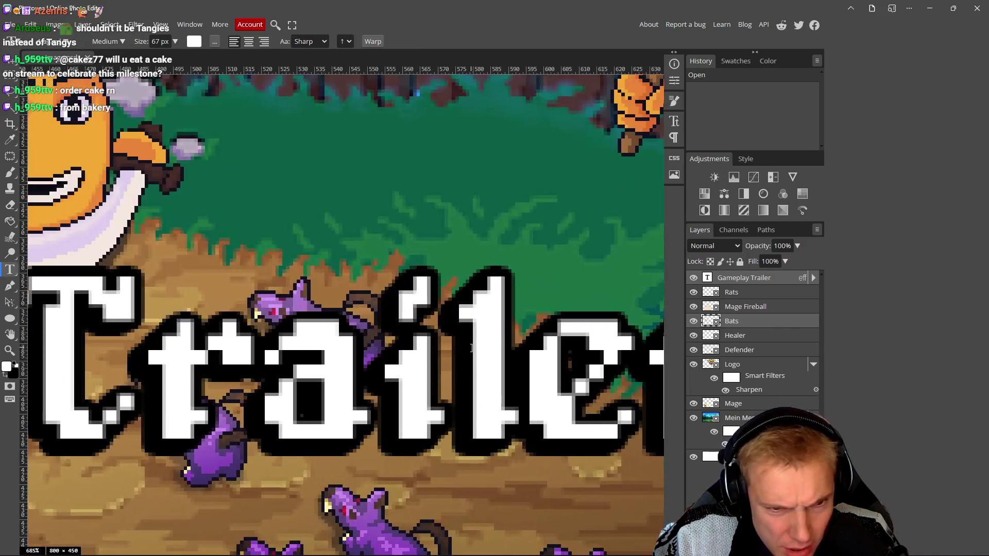
pyautogui.scroll(-10, 471, 348)
pyautogui.click(372, 353)
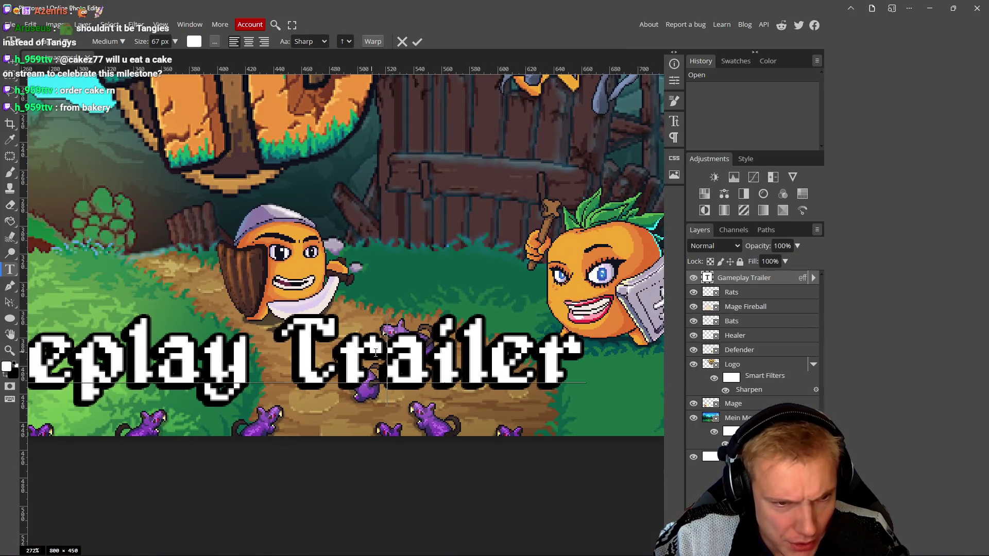
pyautogui.click(693, 277)
pyautogui.scroll(-6, 475, 273)
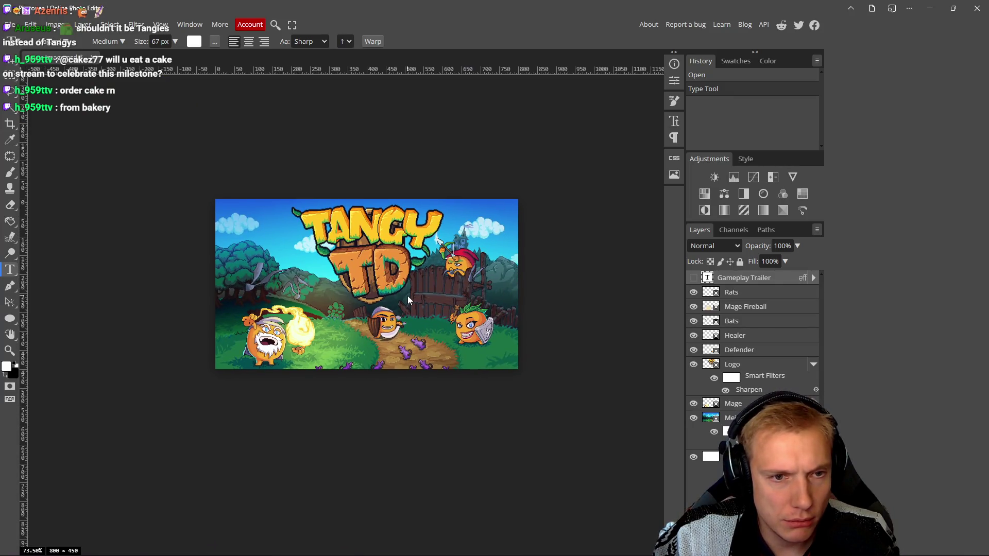
pyautogui.press('v')
pyautogui.moveTo(368, 240); pyautogui.dragTo(367, 239)
pyautogui.hotkey('ctrl', 'z')
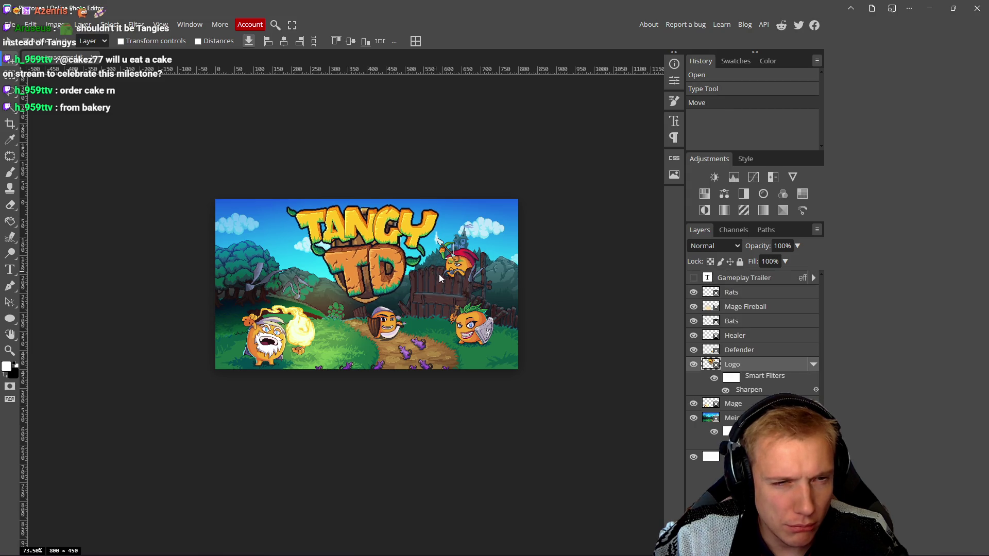
# Export the artwork as an 800×450 PNG named Cover Image #2.png and leave Photopea.
pyautogui.hotkey('ctrl', 'alt', 'shift', 's')
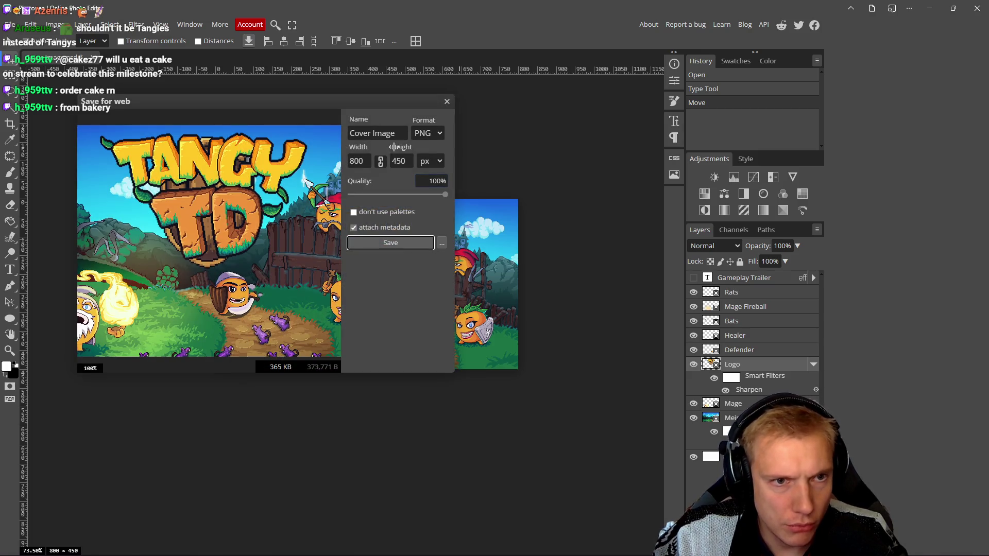
pyautogui.click(391, 243)
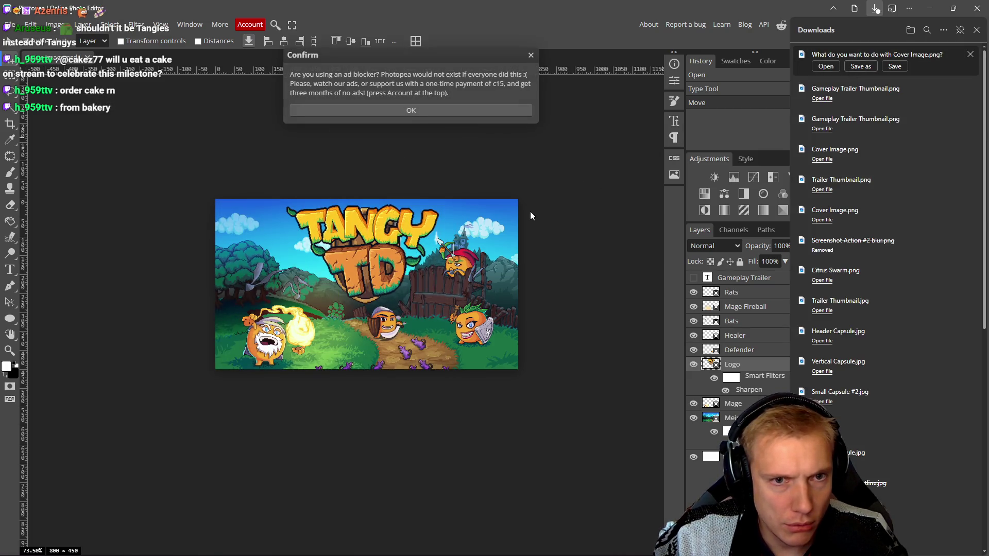
pyautogui.click(861, 66)
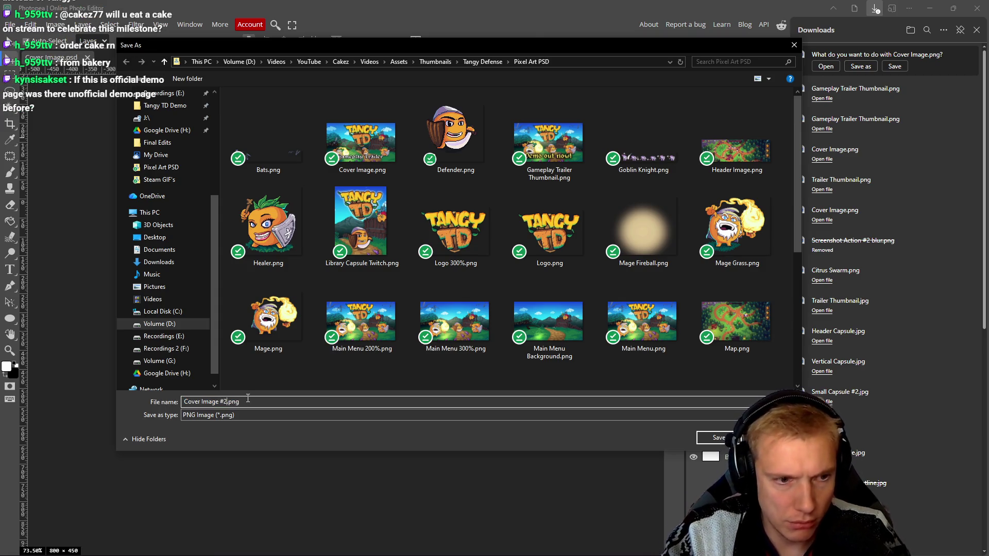
pyautogui.press('Return')
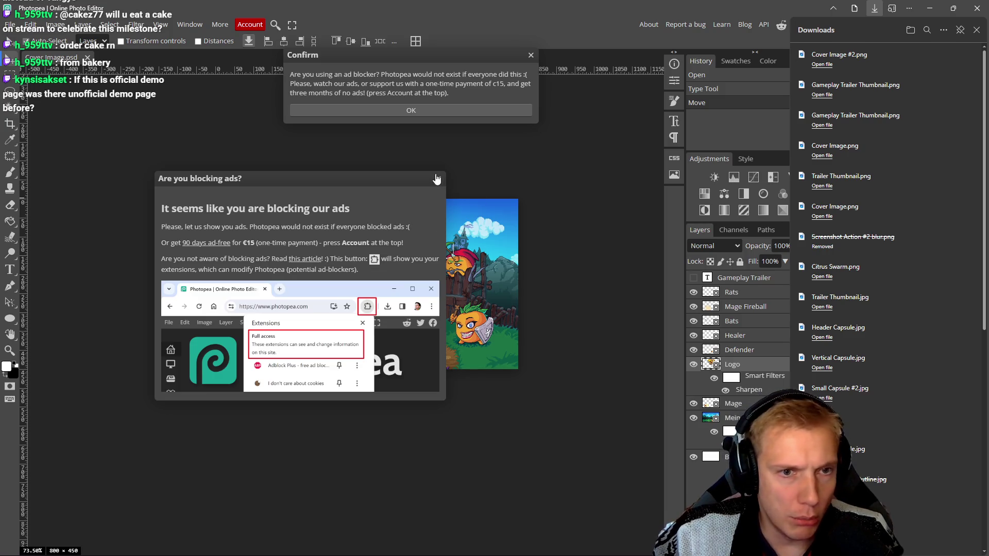
pyautogui.click(439, 179)
pyautogui.click(531, 55)
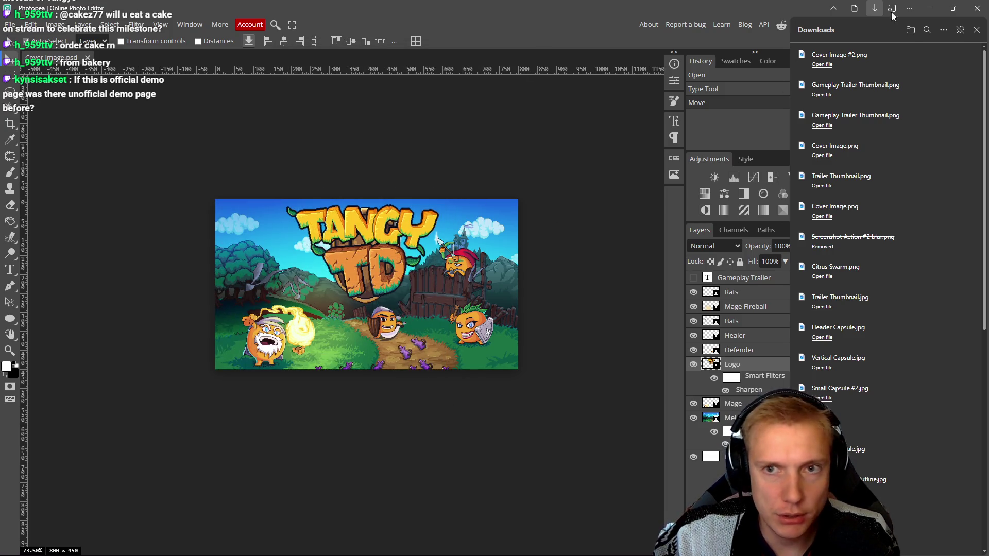
pyautogui.click(874, 8)
pyautogui.click(930, 9)
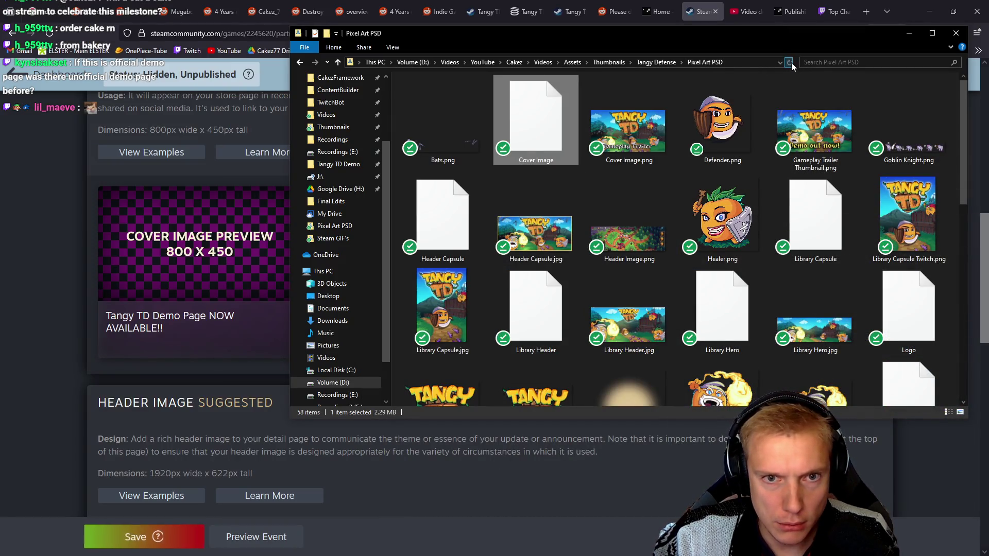
# Try dropping Cover Image #2.png onto the event's artwork area, staying on the editor page each time.
pyautogui.moveTo(628, 128); pyautogui.dragTo(169, 250)
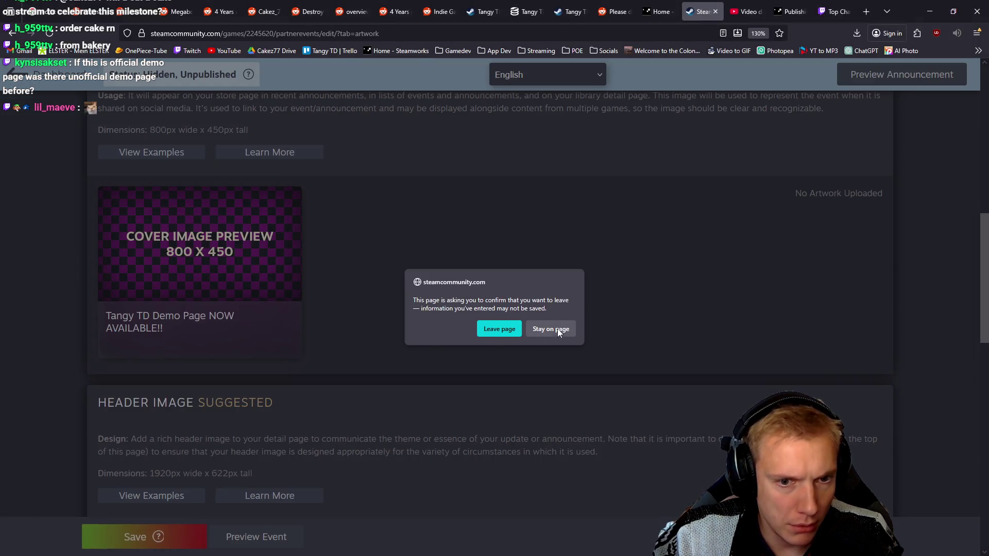
pyautogui.click(557, 328)
pyautogui.scroll(6, 486, 291)
pyautogui.hotkey('alt', 'Tab')
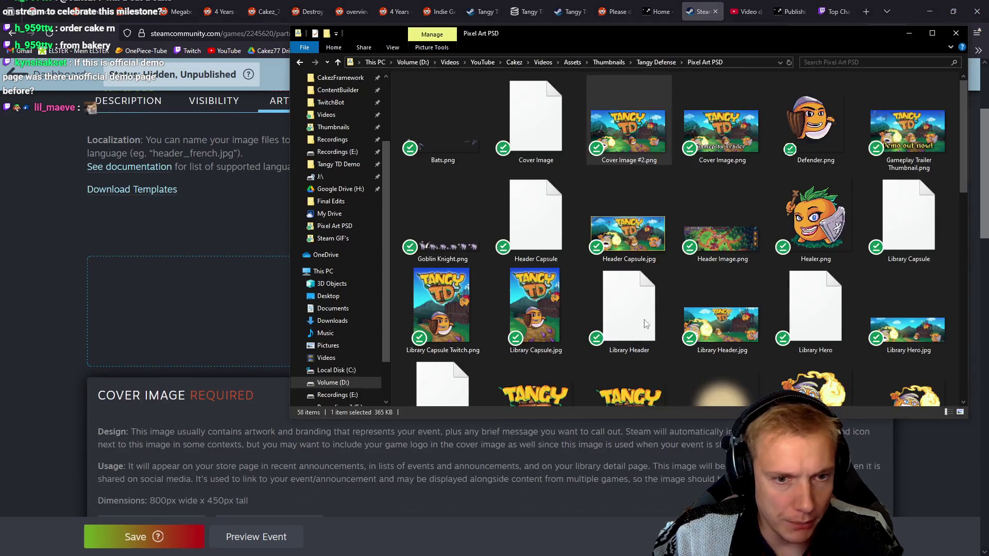
pyautogui.moveTo(325, 258); pyautogui.dragTo(222, 314)
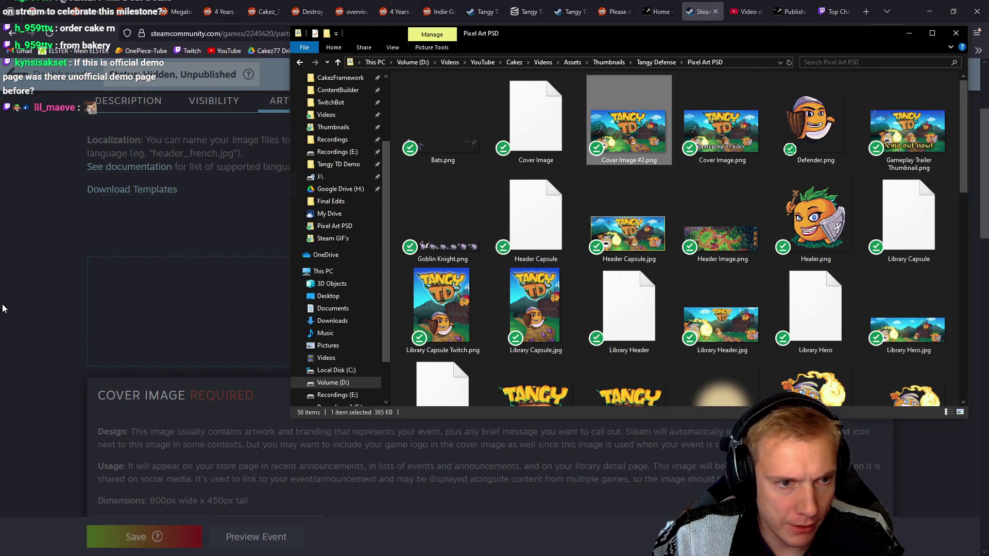
pyautogui.click(549, 328)
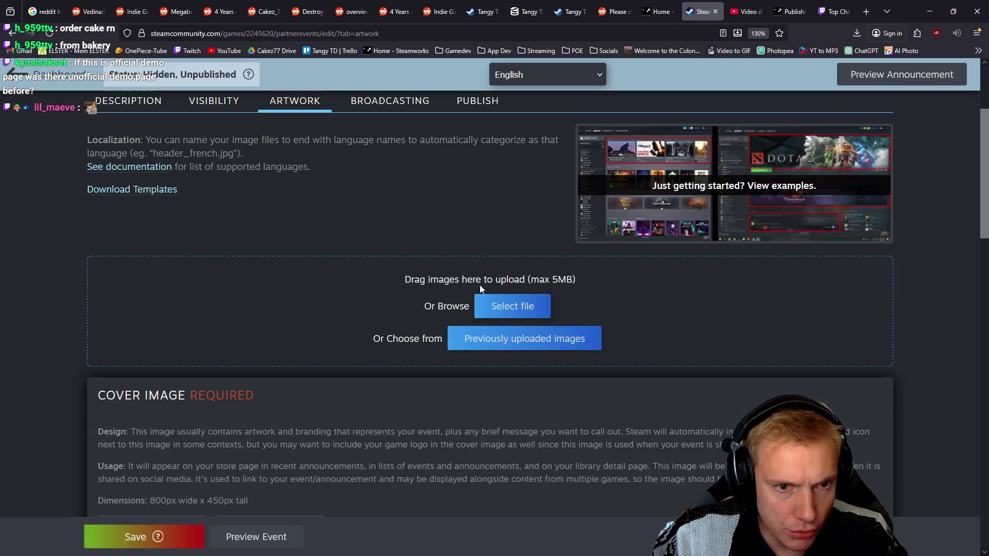
pyautogui.hotkey('alt', 'Tab')
pyautogui.moveTo(631, 139)
pyautogui.mouseDown()
pyautogui.moveTo(217, 306)
pyautogui.moveTo(236, 299)
pyautogui.mouseUp()
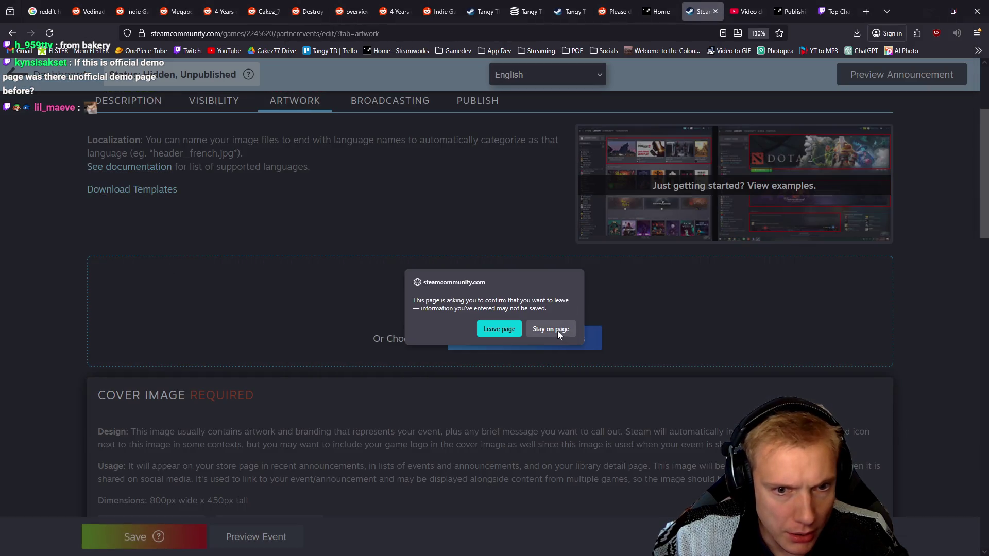
pyautogui.click(557, 330)
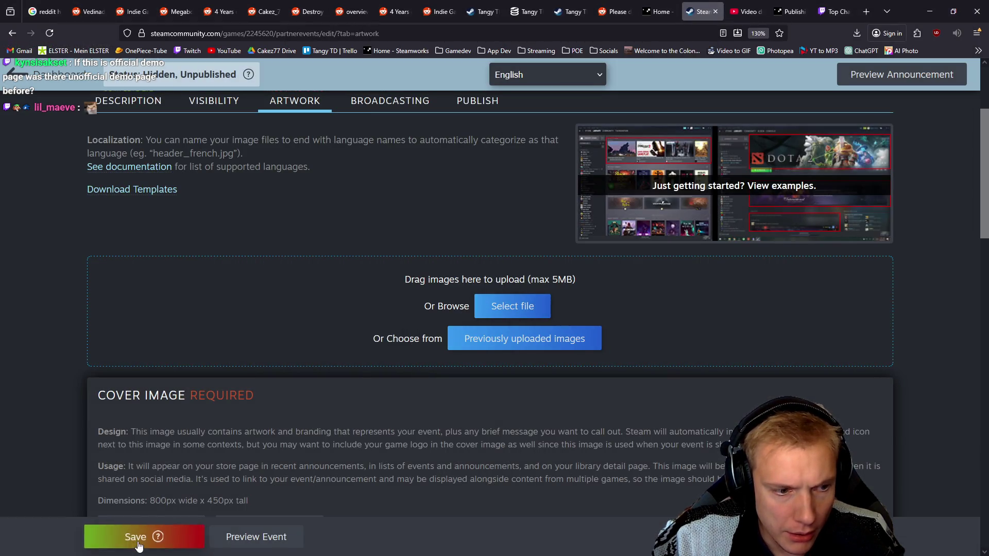
# Save the event, then pick Cover Image #2.png and upload it as the 800×450 cover.
pyautogui.click(138, 546)
pyautogui.click(525, 342)
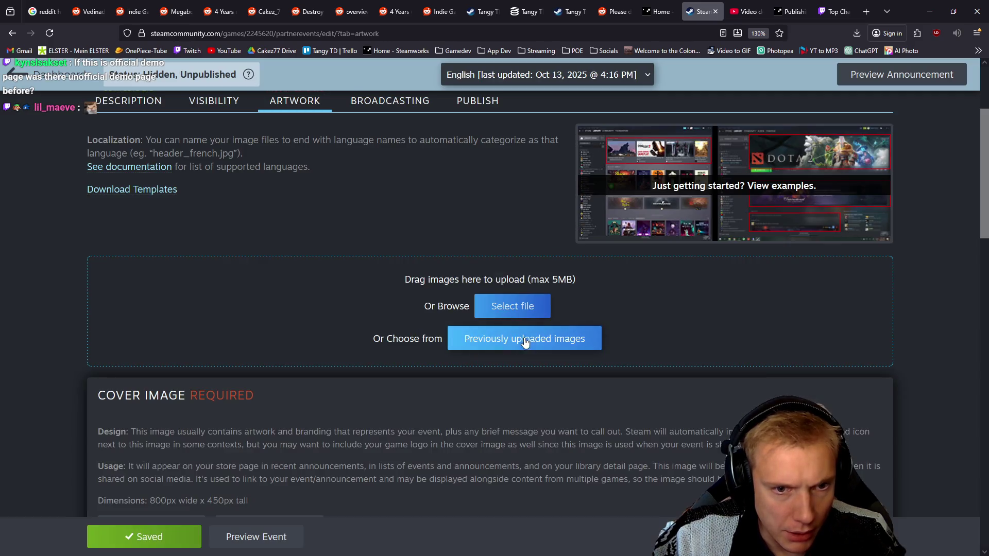
pyautogui.click(517, 308)
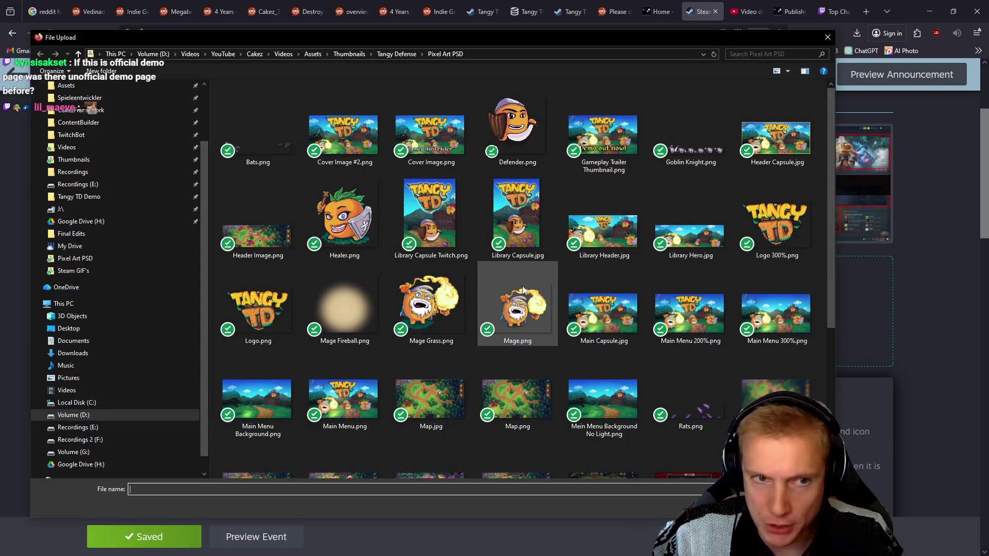
pyautogui.click(342, 149)
pyautogui.doubleClick(341, 149)
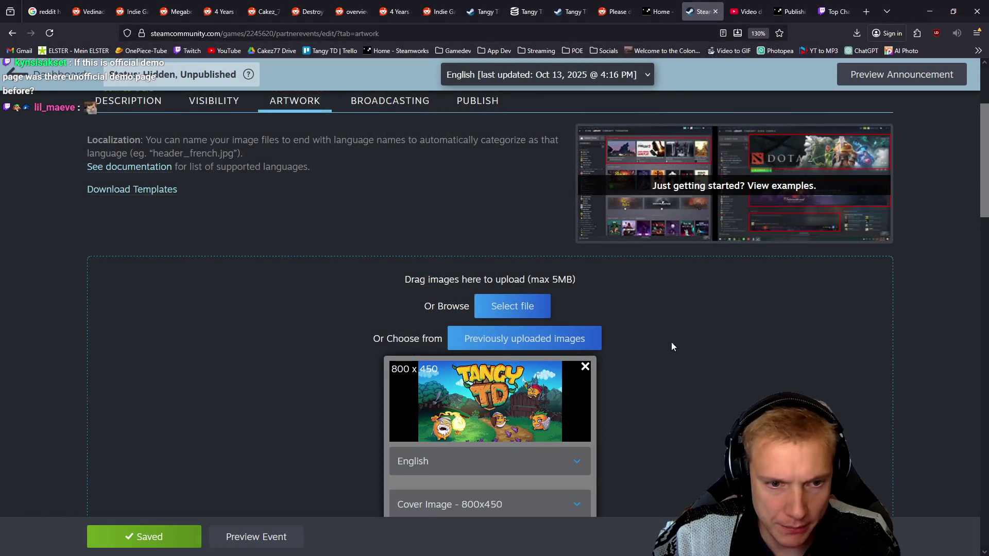
pyautogui.scroll(-5, 649, 335)
pyautogui.click(395, 283)
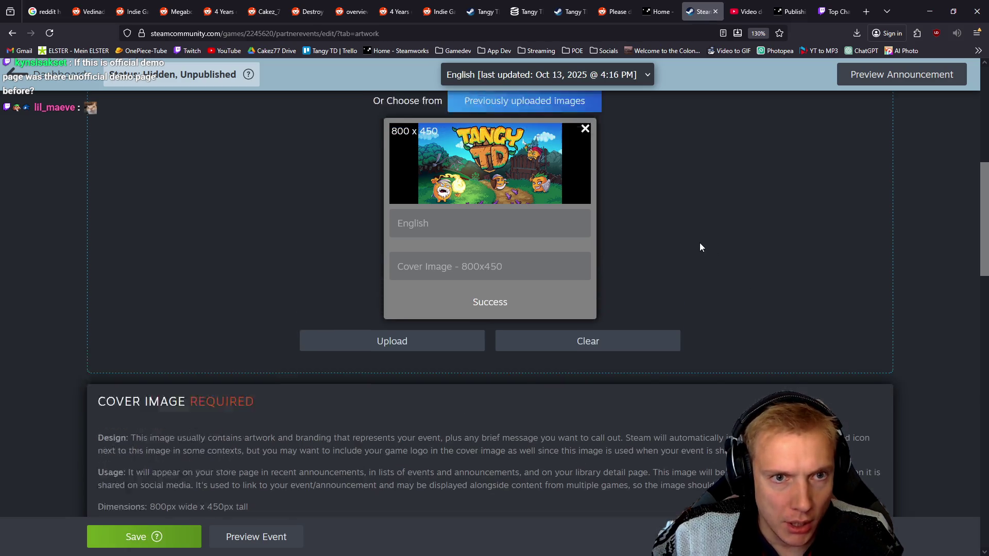
pyautogui.scroll(-10, 701, 244)
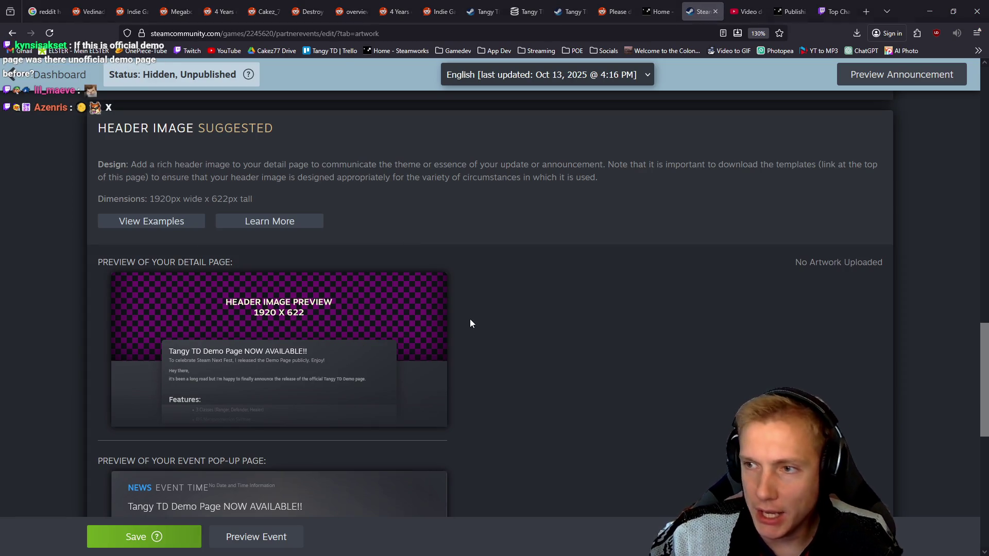
pyautogui.hotkey('alt', 'Tab')
pyautogui.scroll(-5, 776, 246)
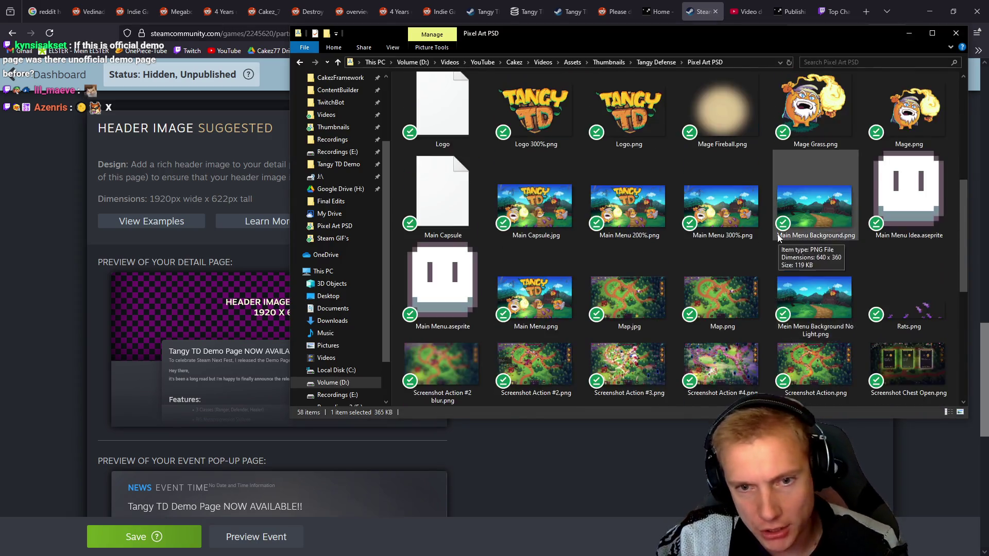
# Preview Screenshot Action #4.png in Photos and close the viewer.
pyautogui.scroll(-5, 778, 236)
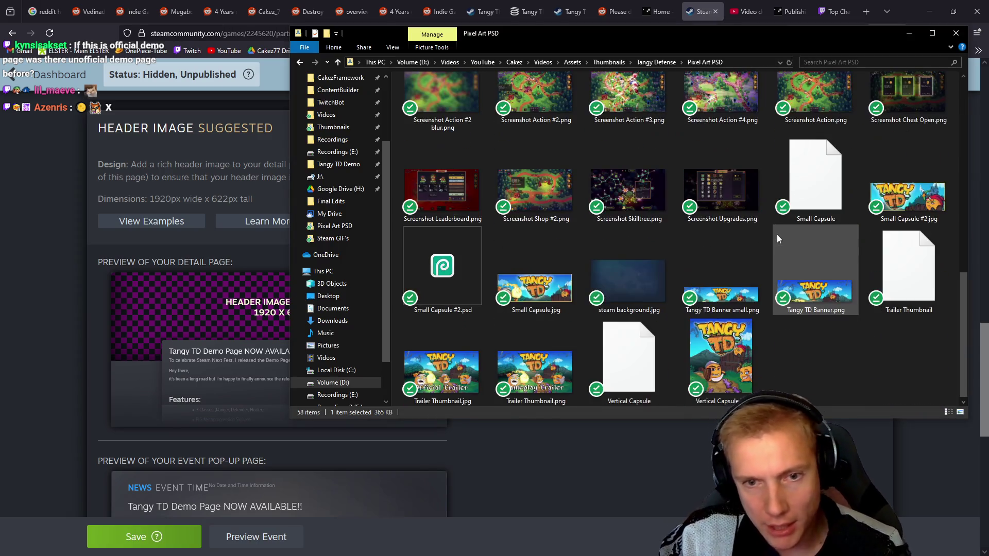
pyautogui.click(719, 97)
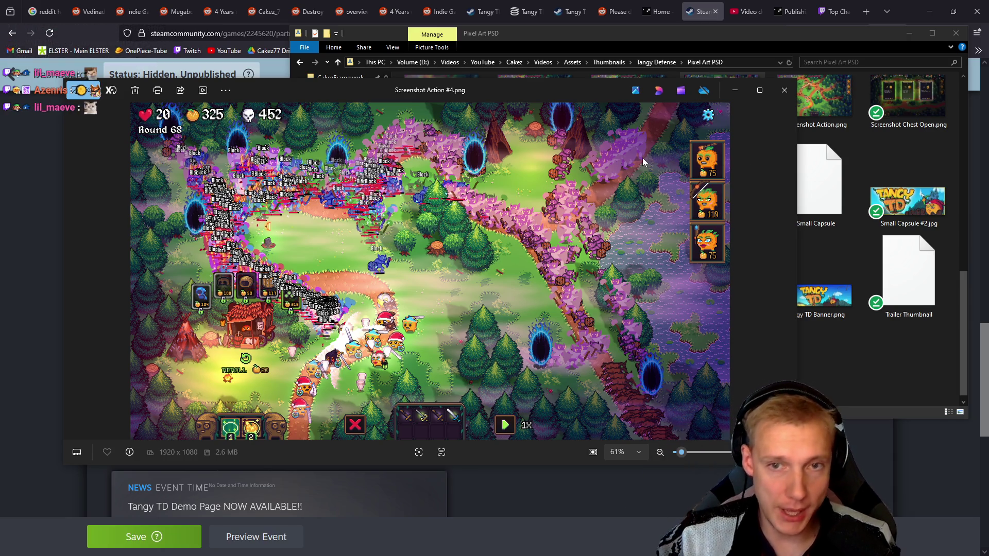
pyautogui.click(784, 90)
# Preview Screenshot Action #3.png, close the viewer, and drag it over to Aseprite.
pyautogui.scroll(5, 714, 216)
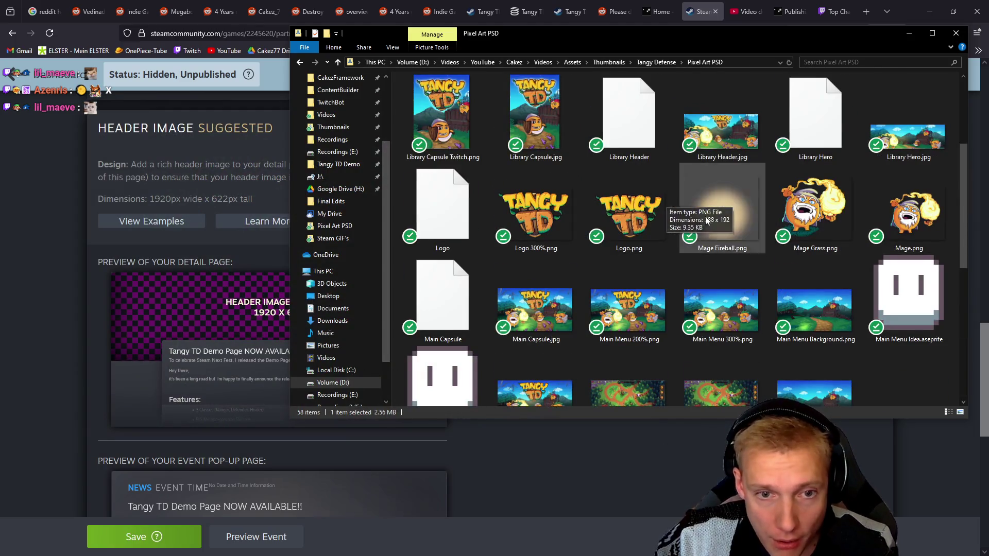
pyautogui.scroll(-5, 698, 214)
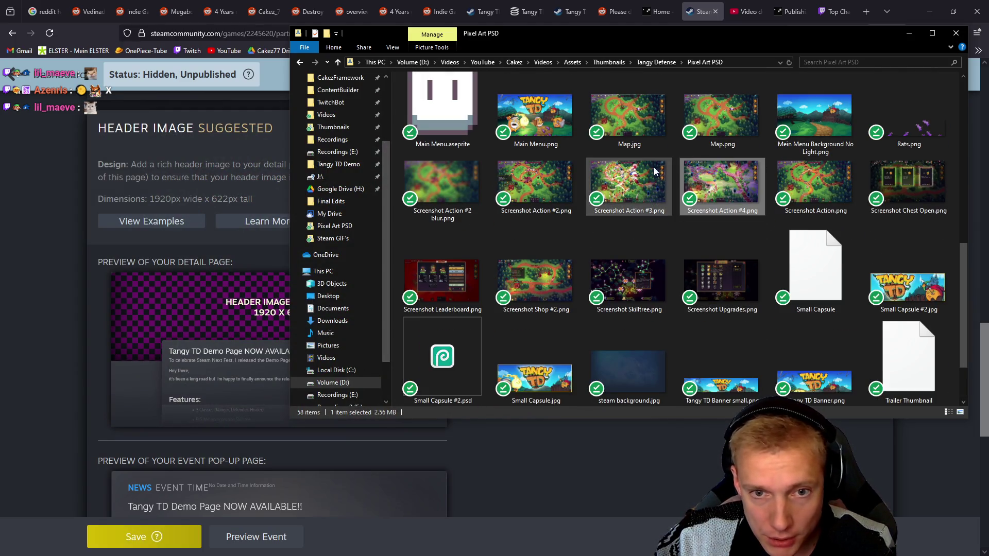
pyautogui.doubleClick(639, 184)
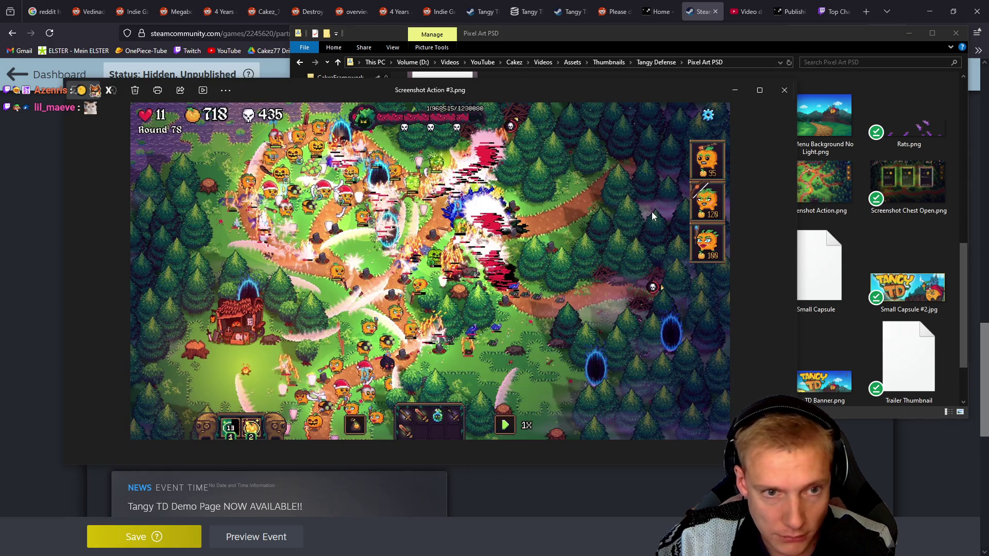
pyautogui.click(786, 90)
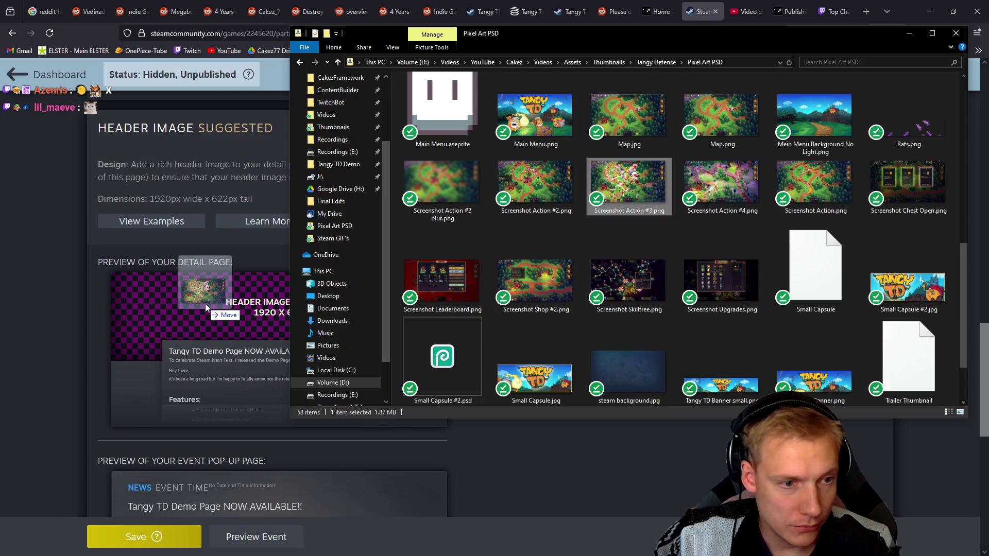
pyautogui.scroll(3, 84, 274)
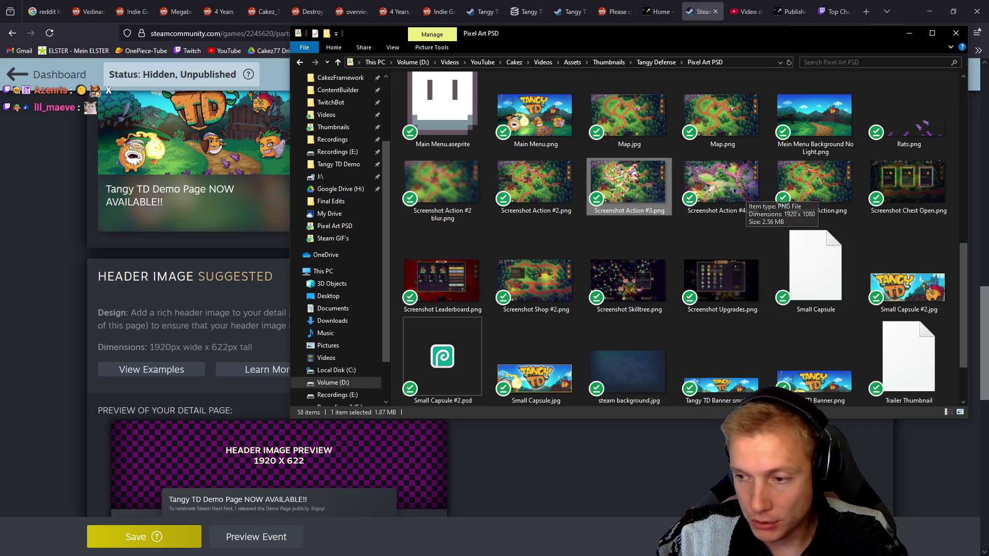
pyautogui.hotkey('alt', 'Tab')
pyautogui.hotkey('alt', 'Tab')
pyautogui.moveTo(632, 184); pyautogui.dragTo(243, 184)
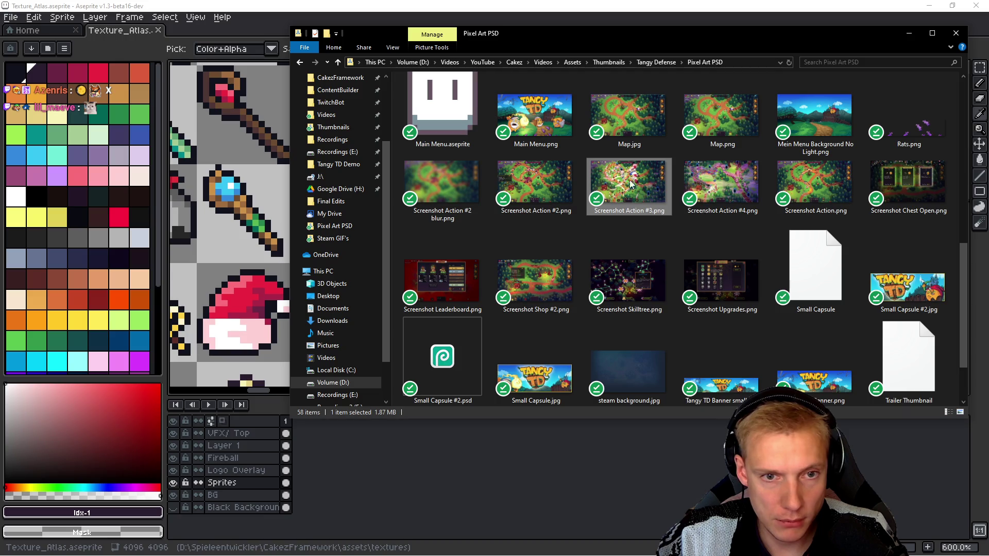
# Open Screenshot Action #3.png as a single image and crop the canvas to 1920×620.
pyautogui.moveTo(294, 30); pyautogui.dragTo(298, 8)
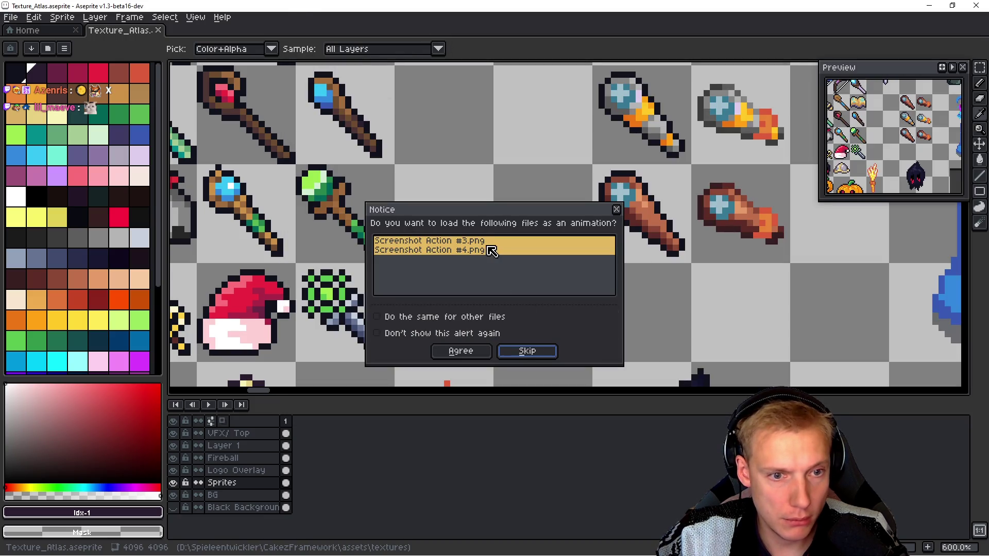
pyautogui.click(521, 353)
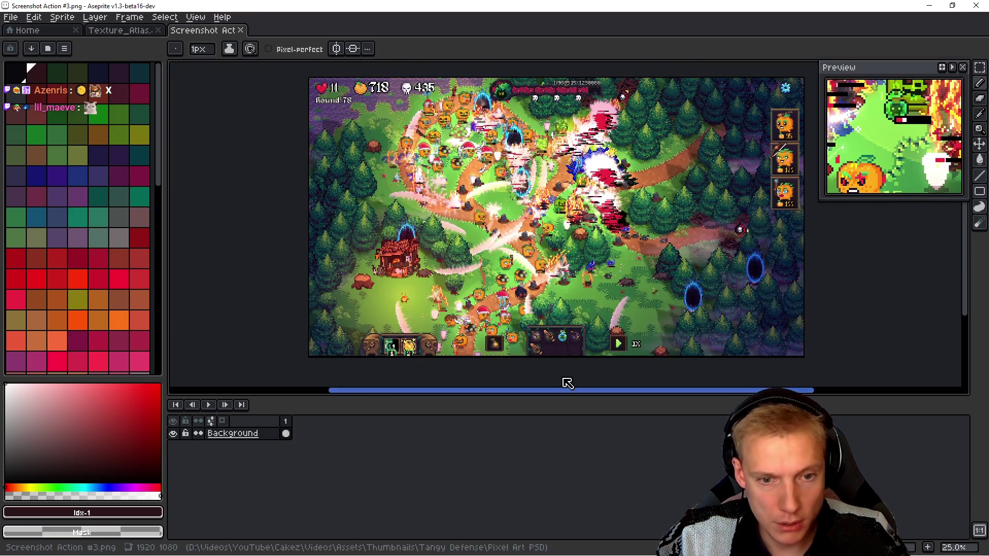
pyautogui.hotkey('ctrl', 'alt', 'c')
pyautogui.moveTo(565, 356); pyautogui.dragTo(562, 242)
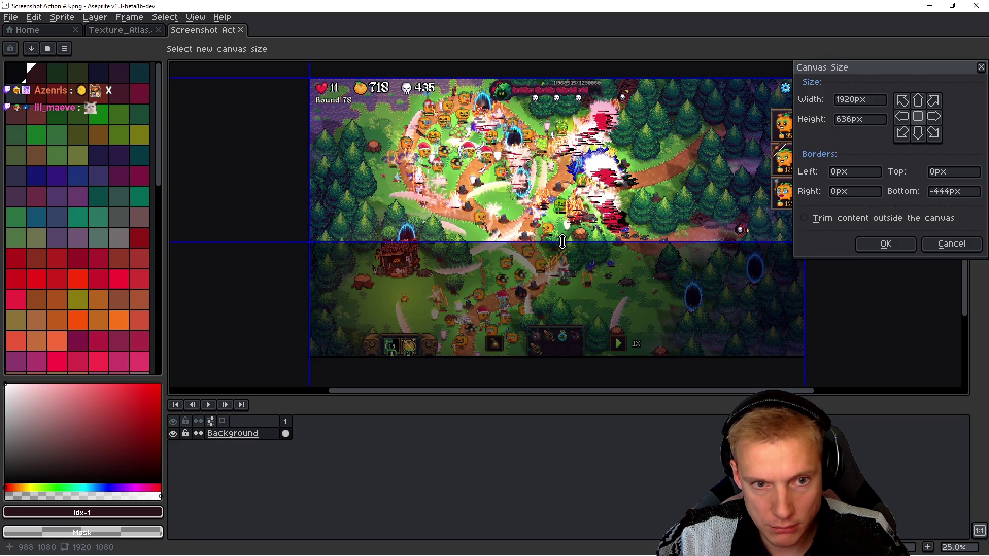
pyautogui.scroll(2, 573, 230)
pyautogui.scroll(1, 549, 210)
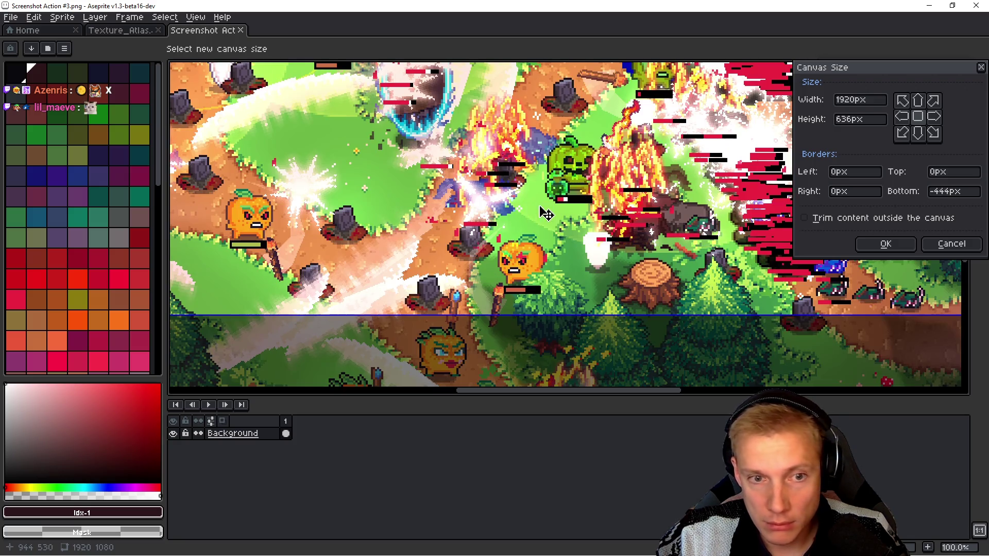
pyautogui.moveTo(517, 316); pyautogui.dragTo(517, 298)
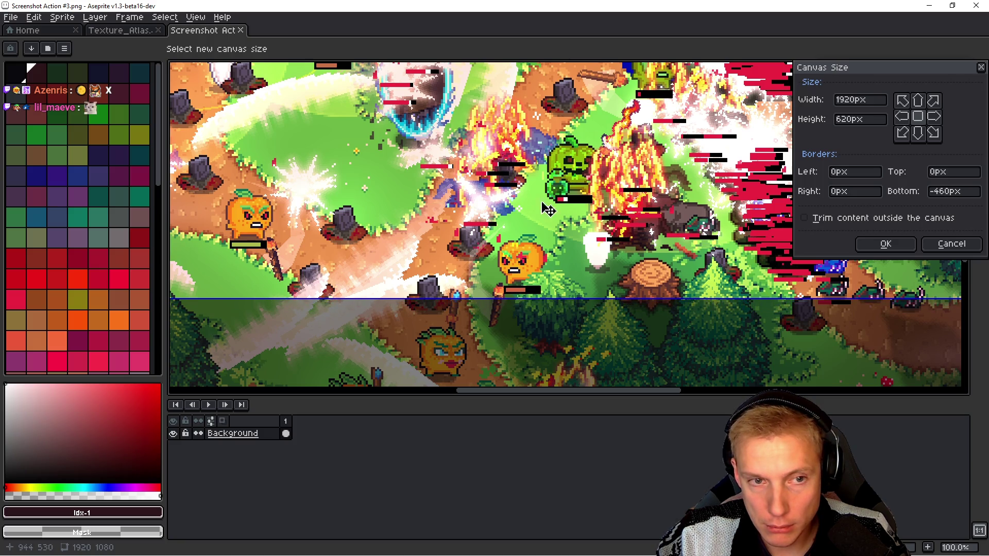
pyautogui.scroll(-3, 542, 221)
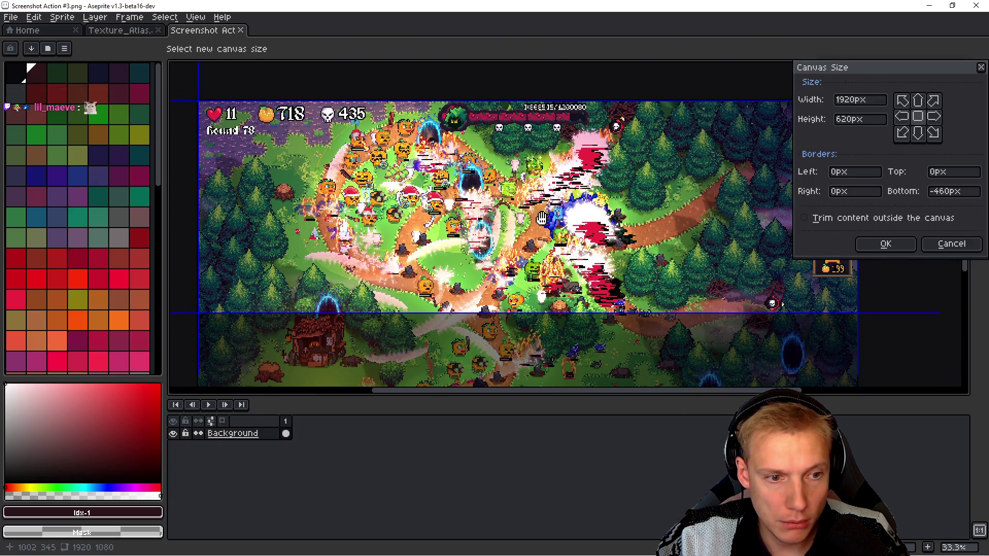
pyautogui.click(887, 244)
# Export the cropped image as Header Image #2.png and minimize Aseprite.
pyautogui.hotkey('ctrl', 'e')
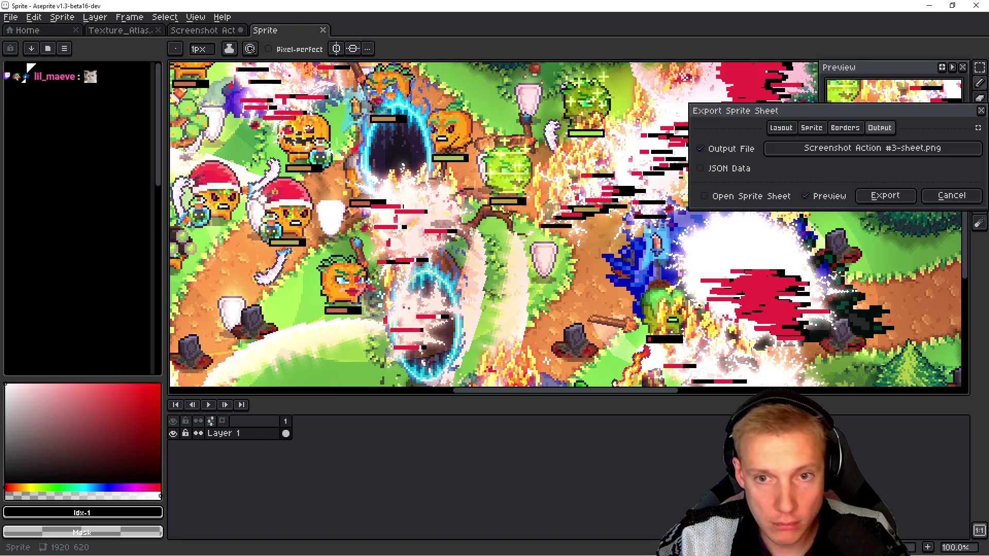
pyautogui.click(880, 149)
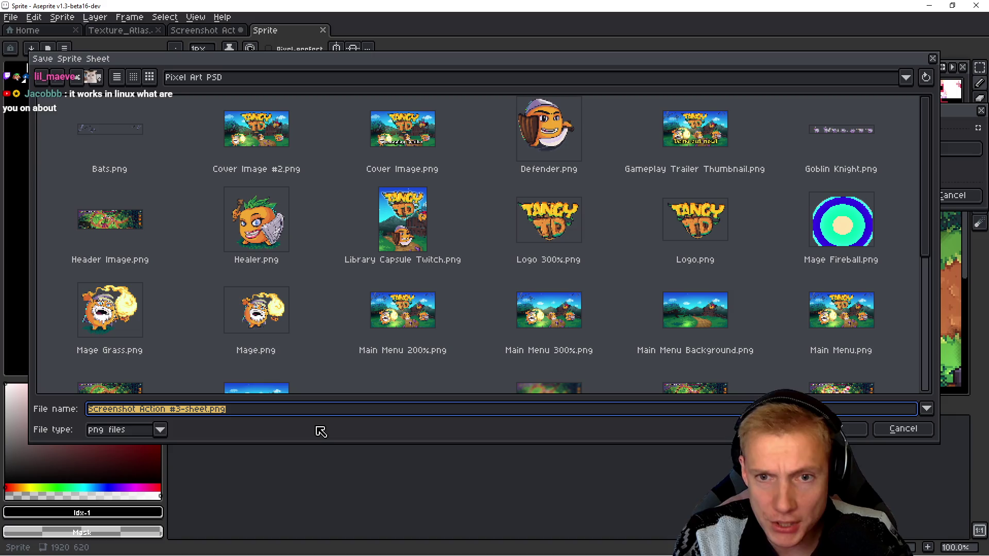
pyautogui.write('Header Image #2')
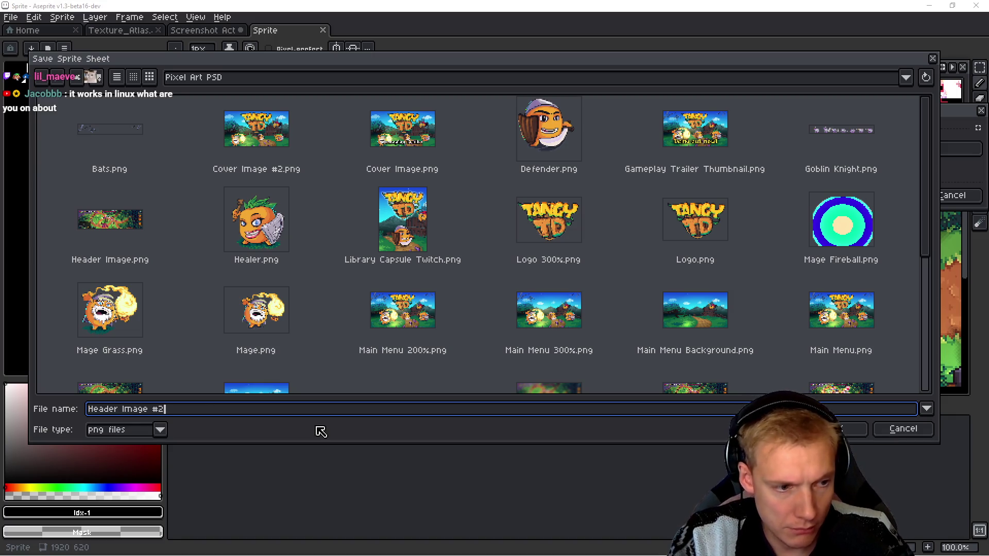
pyautogui.press('Return')
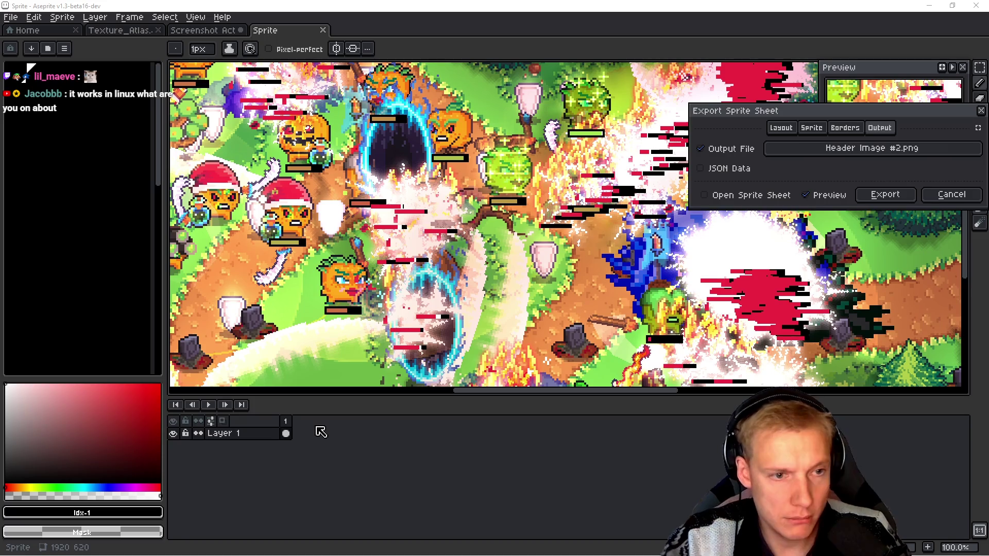
pyautogui.click(885, 194)
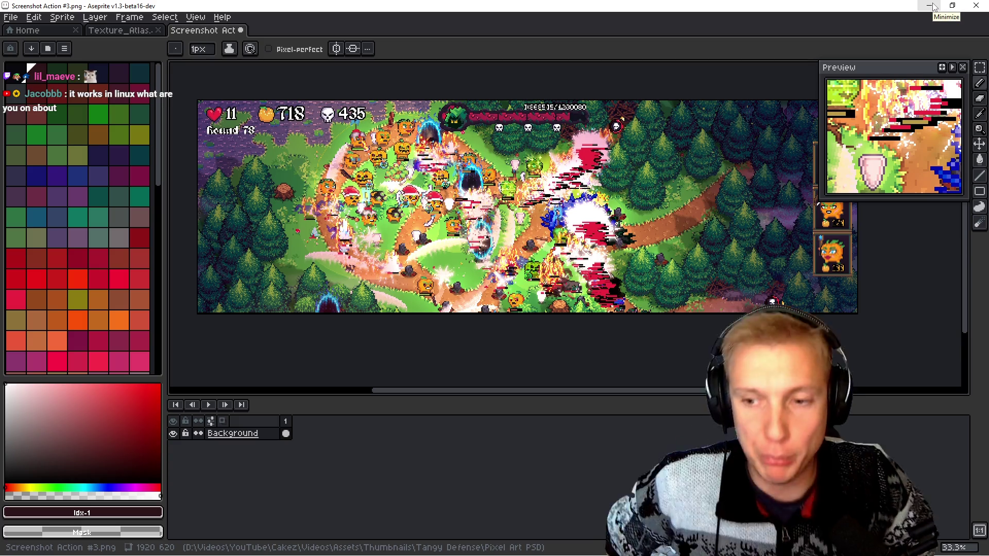
pyautogui.click(929, 6)
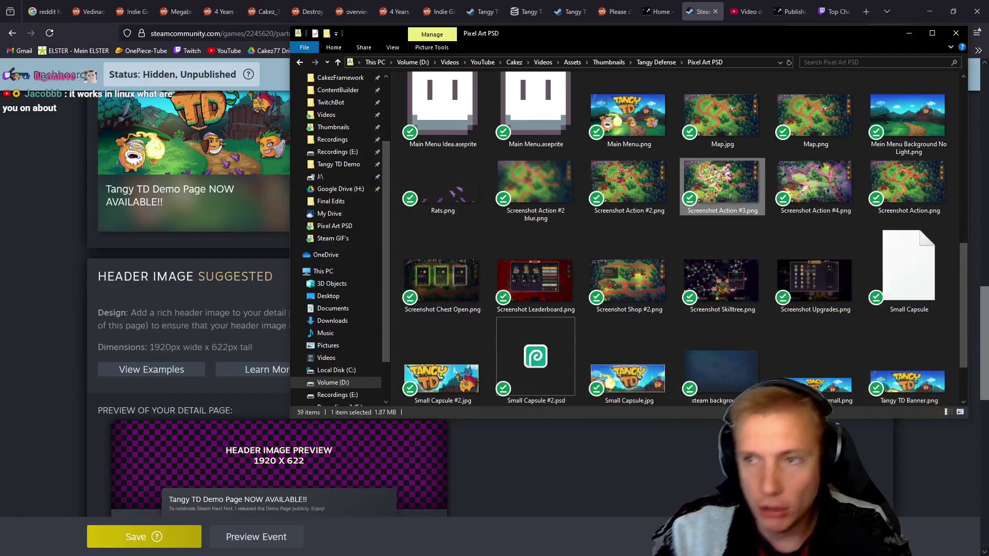
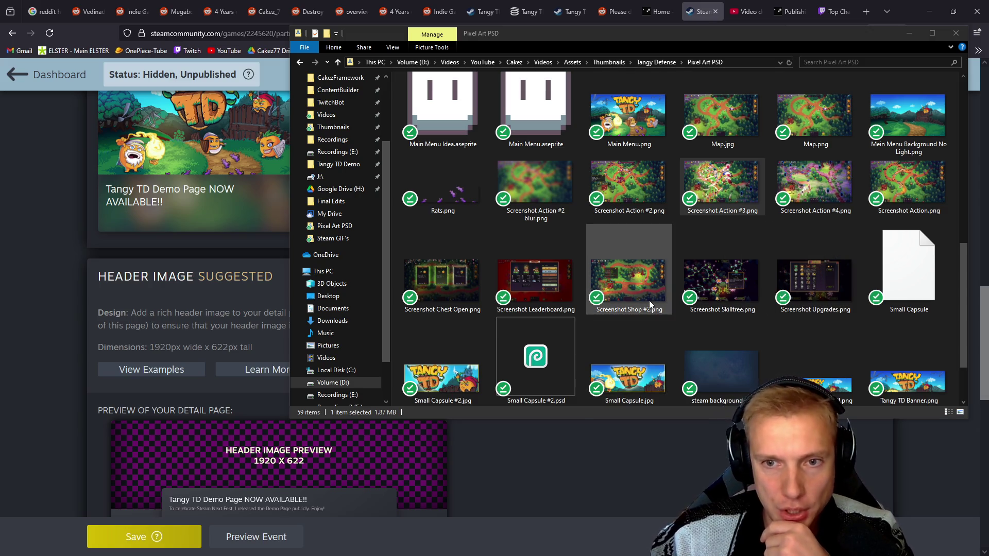
# Scroll to the Tangy TD banner images, clear the selection, then switch to the store page.
pyautogui.scroll(-2, 722, 322)
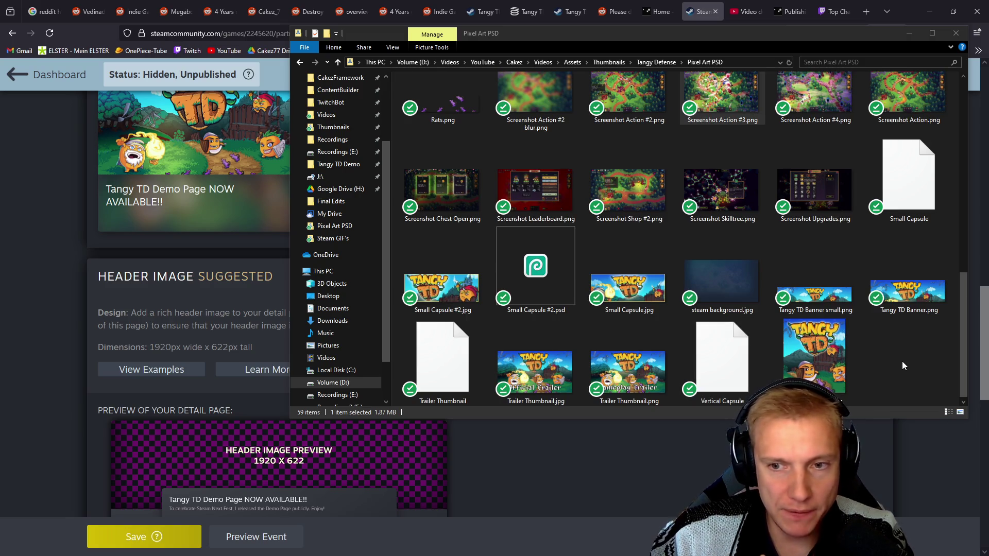
pyautogui.click(901, 294)
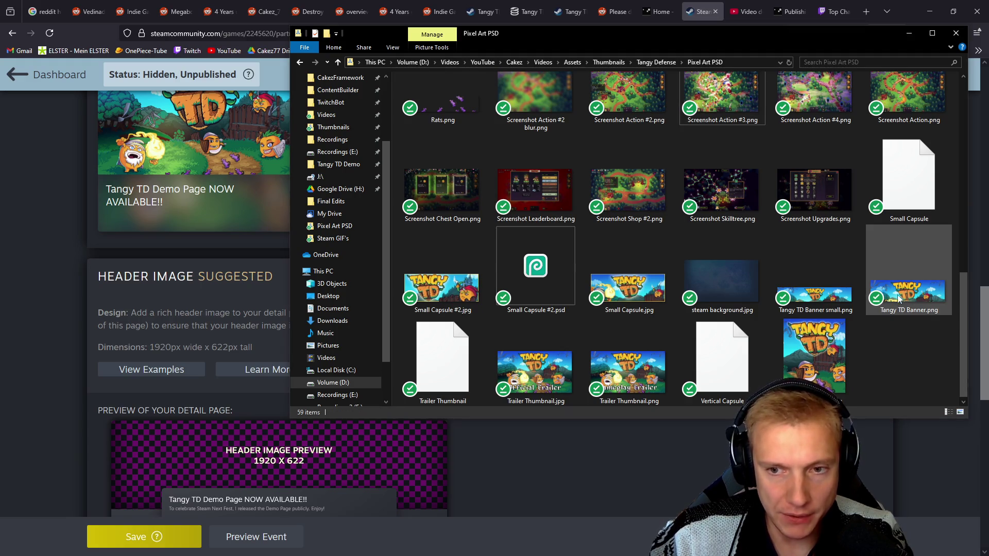
pyautogui.moveTo(897, 293)
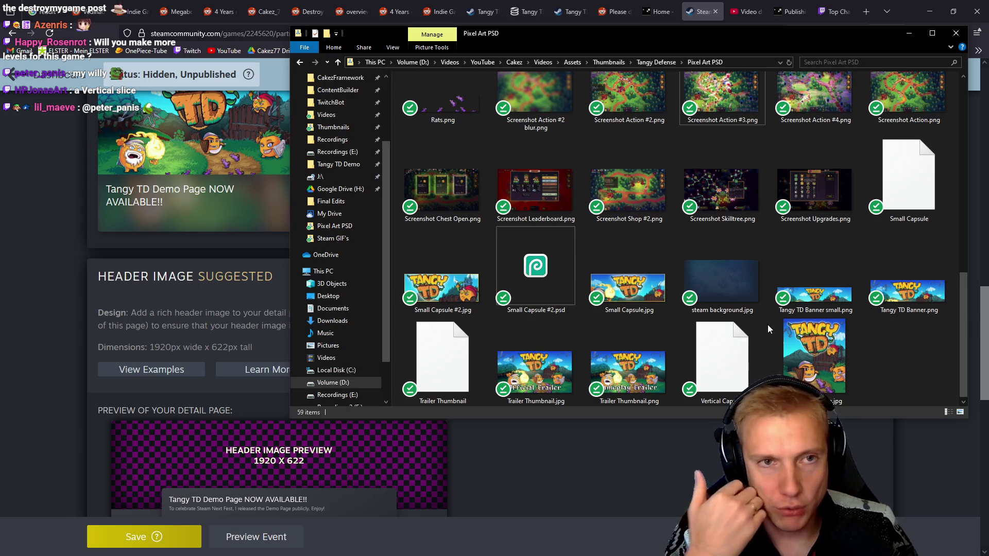
pyautogui.click(569, 11)
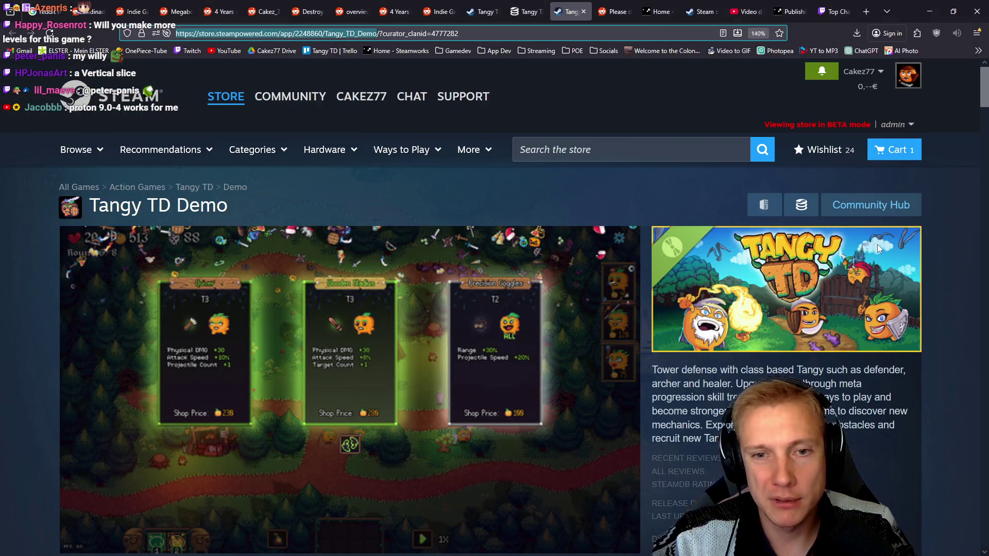
# Check the demo's Very Positive recent reviews, then bring the Pixel Art PSD folder forward.
pyautogui.scroll(-3, 796, 306)
pyautogui.moveTo(775, 304)
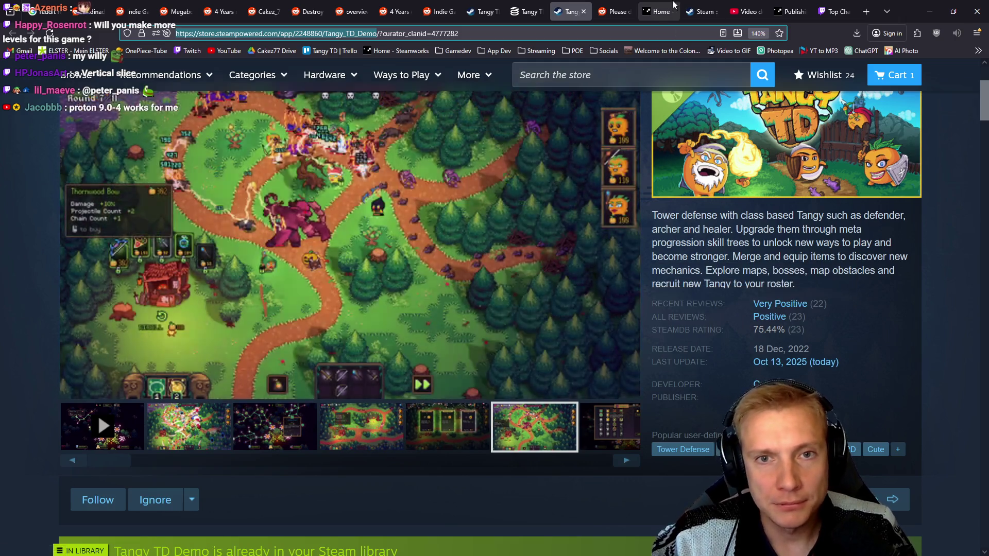
pyautogui.click(701, 11)
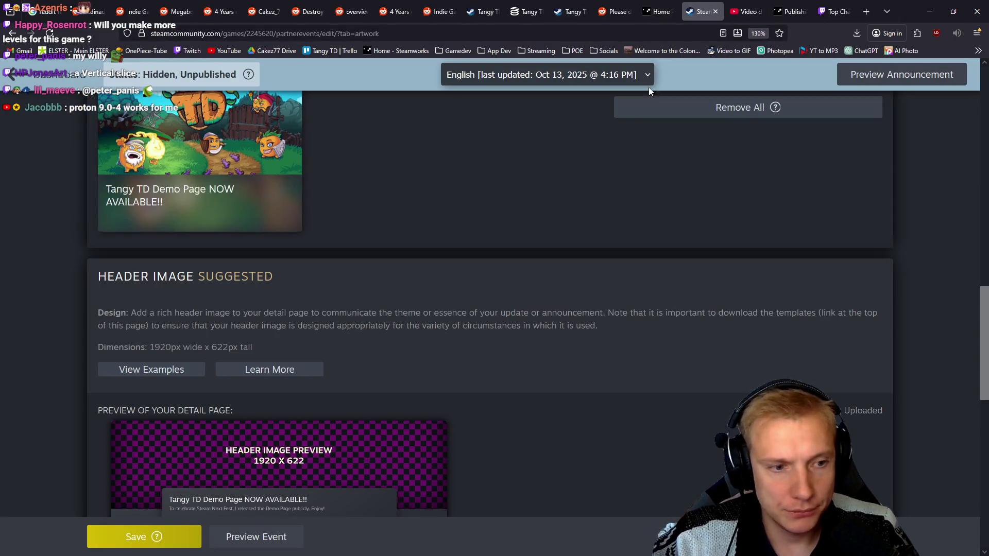
pyautogui.scroll(-3, 263, 315)
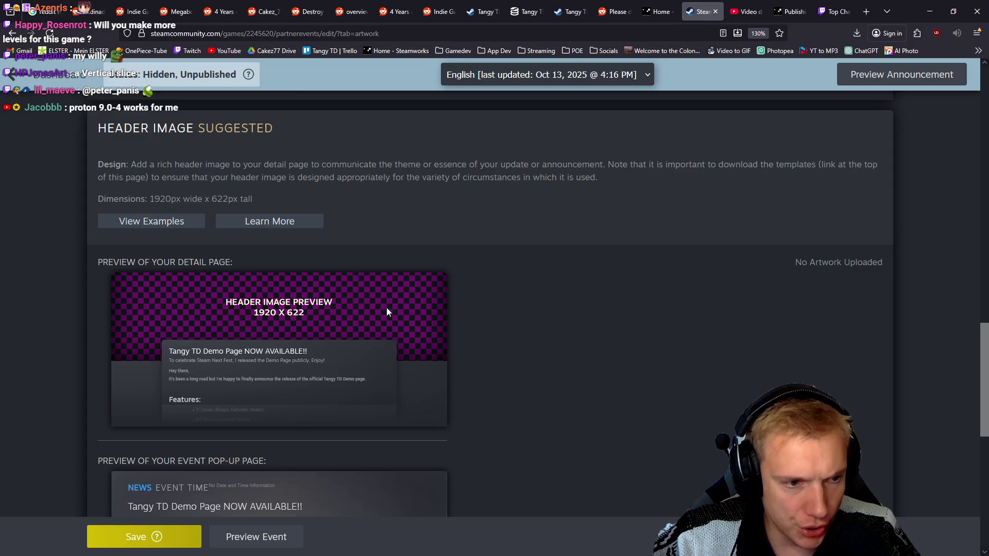
pyautogui.hotkey('alt', 'Tab')
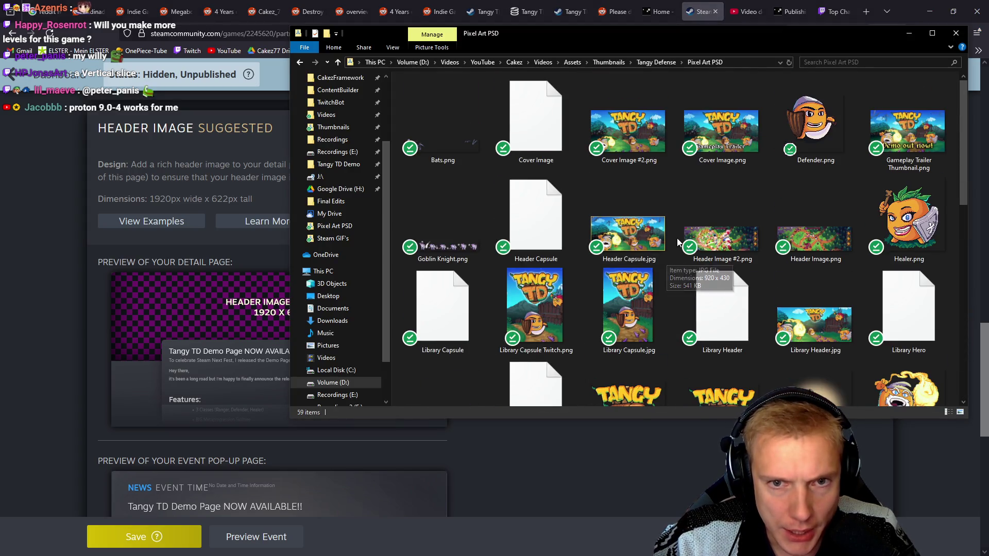
# Return from the Pixel Art PSD folder to the Steamworks event artwork page.
pyautogui.click(791, 62)
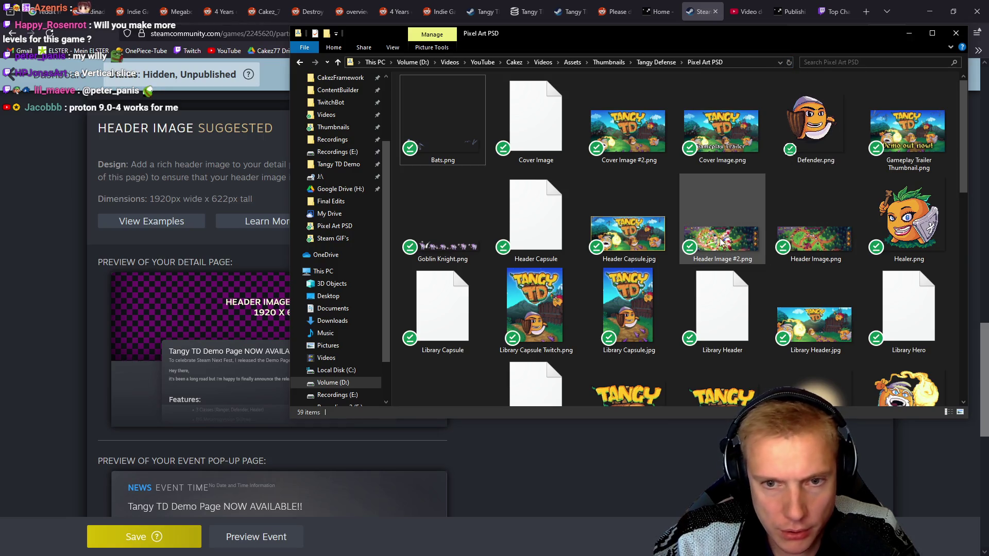
pyautogui.click(32, 195)
pyautogui.scroll(8, 394, 240)
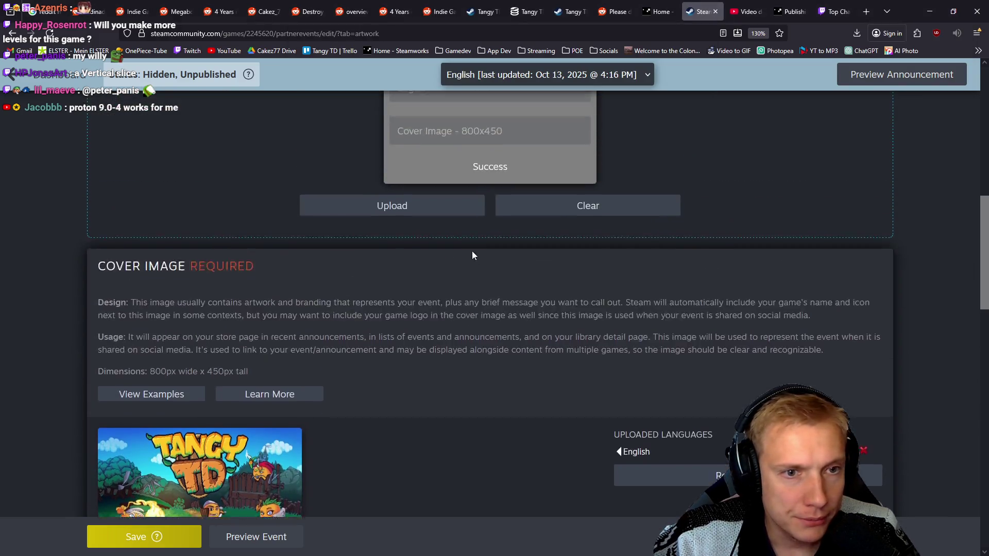
pyautogui.scroll(5, 472, 252)
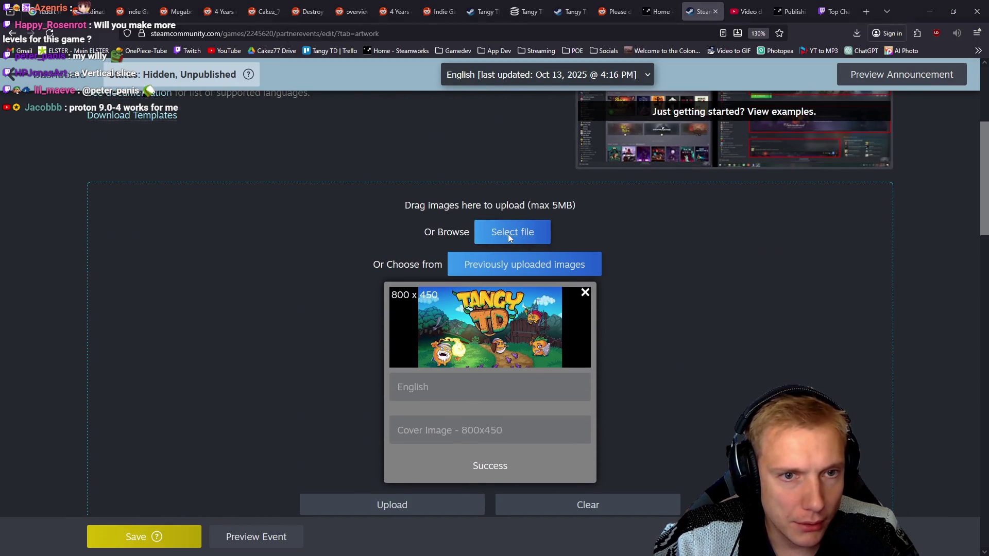
# Attach Header Image #2.png as the header, which is rejected as smaller than 1920x622.
pyautogui.click(508, 235)
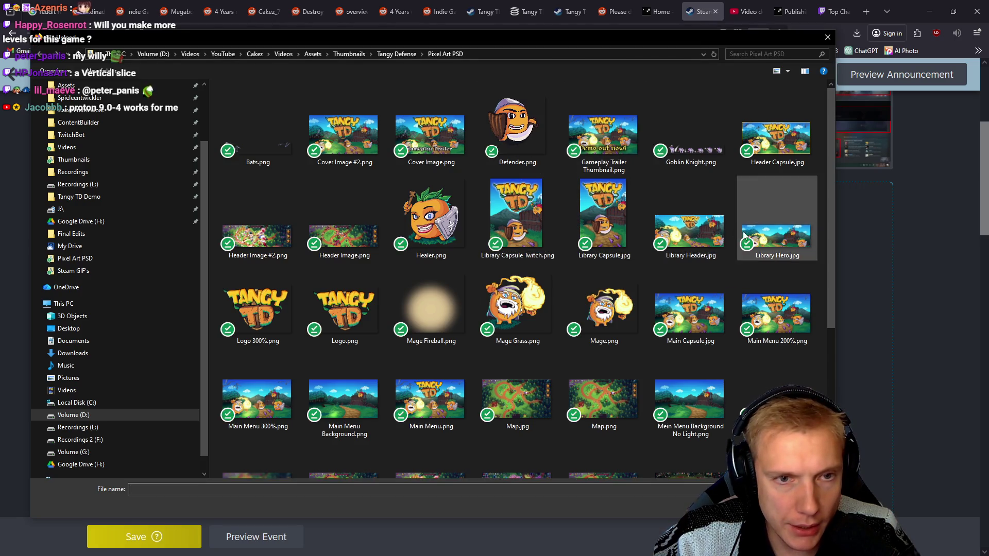
pyautogui.doubleClick(264, 238)
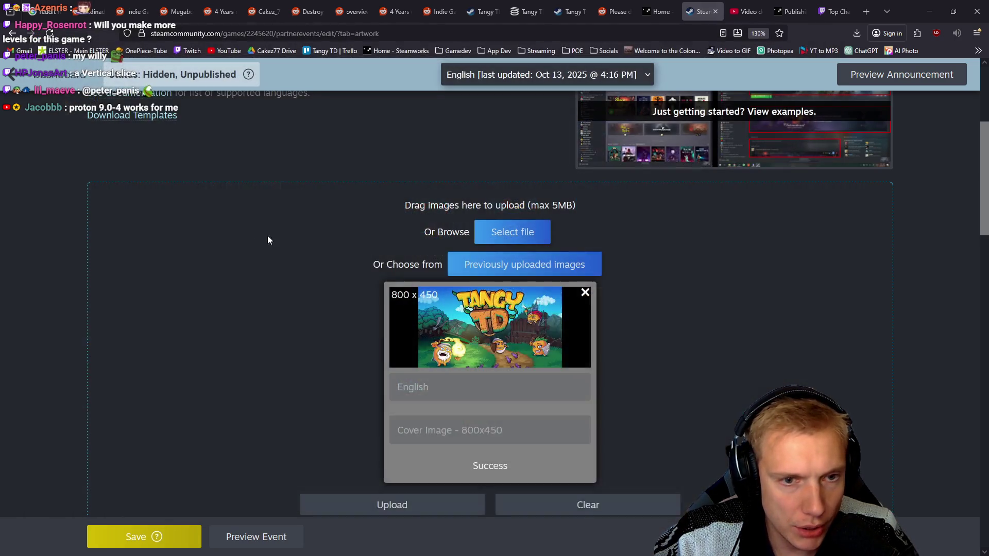
pyautogui.scroll(-3, 623, 270)
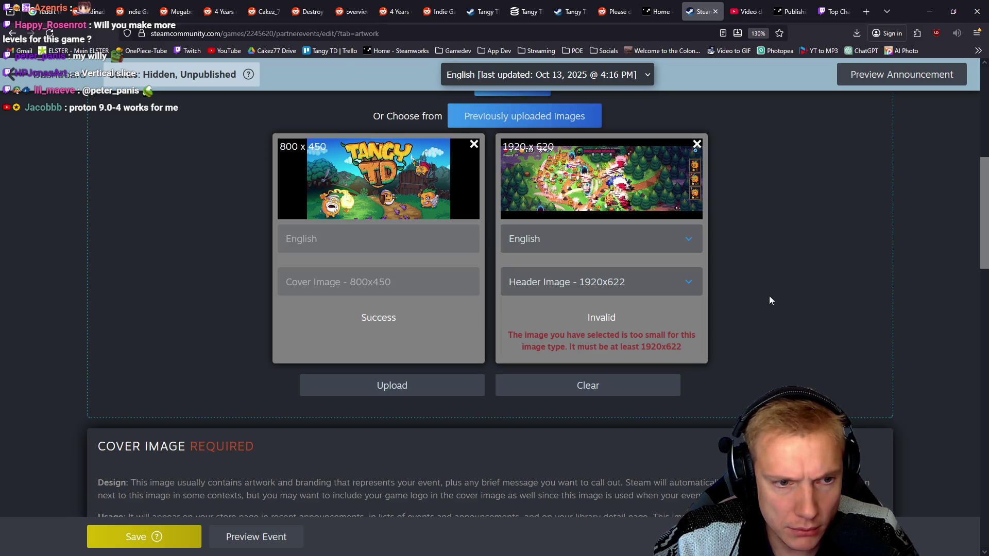
pyautogui.click(768, 295)
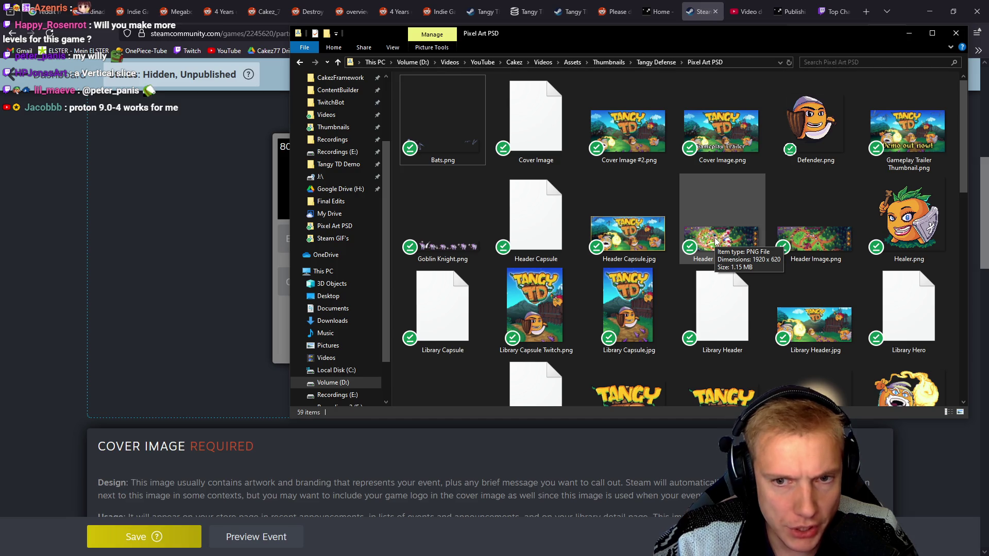
pyautogui.doubleClick(715, 240)
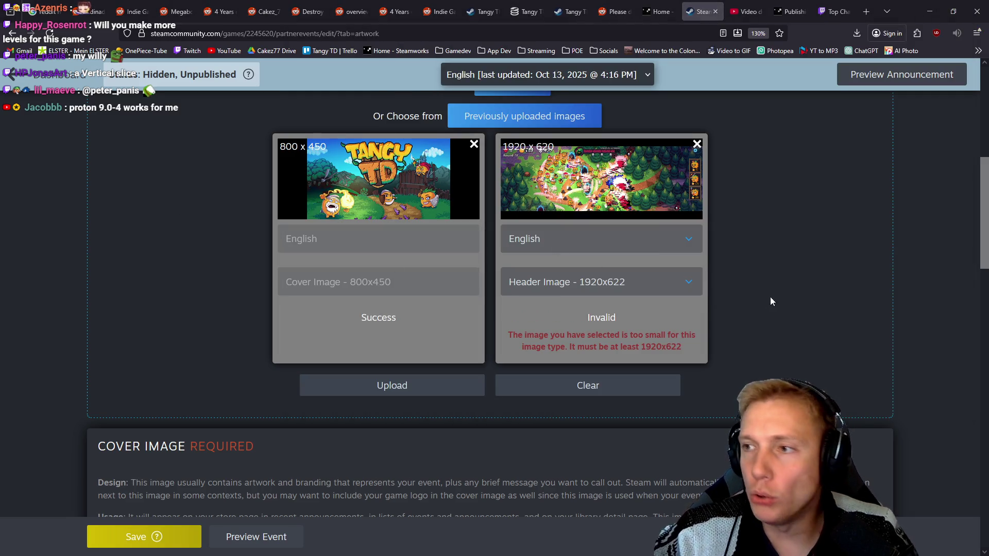
pyautogui.hotkey('alt', 'Tab')
pyautogui.scroll(4, 534, 318)
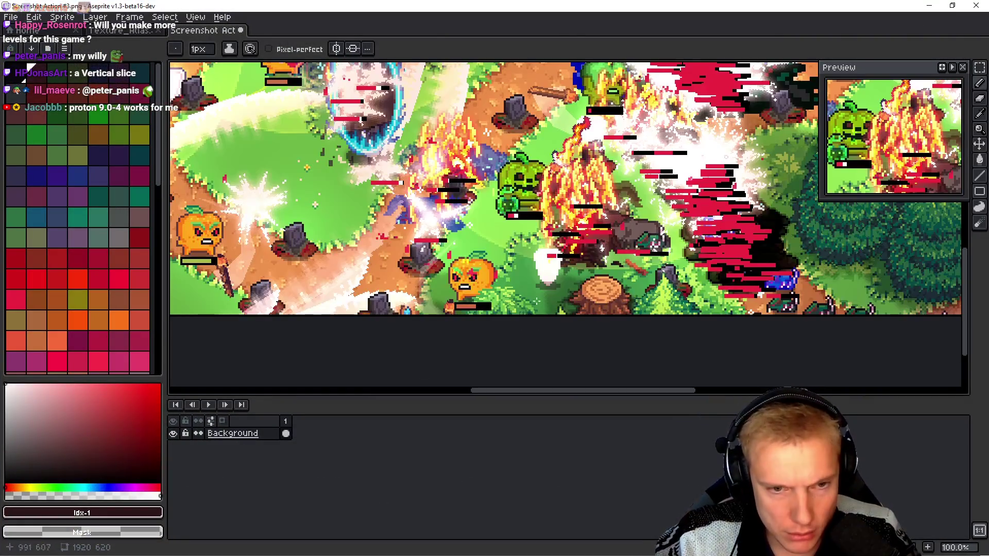
# Try extending the canvas height, then undo back to the original 1920x1080 screenshot.
pyautogui.hotkey('ctrl', 'alt', 'c')
pyautogui.moveTo(534, 318); pyautogui.dragTo(535, 322)
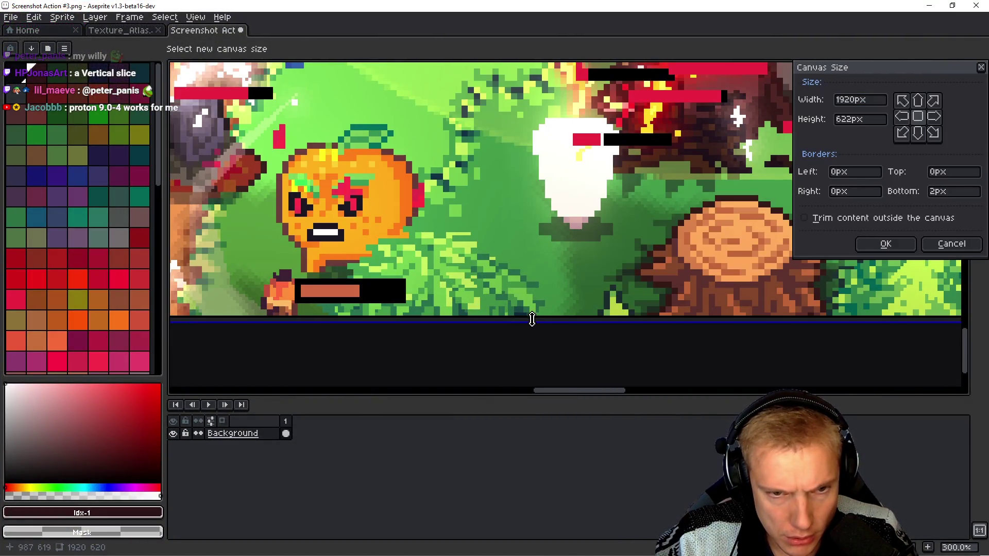
pyautogui.click(897, 243)
pyautogui.hotkey('ctrl', 'z')
pyautogui.hotkey('ctrl', 'z')
pyautogui.press('b')
pyautogui.scroll(-4, 566, 268)
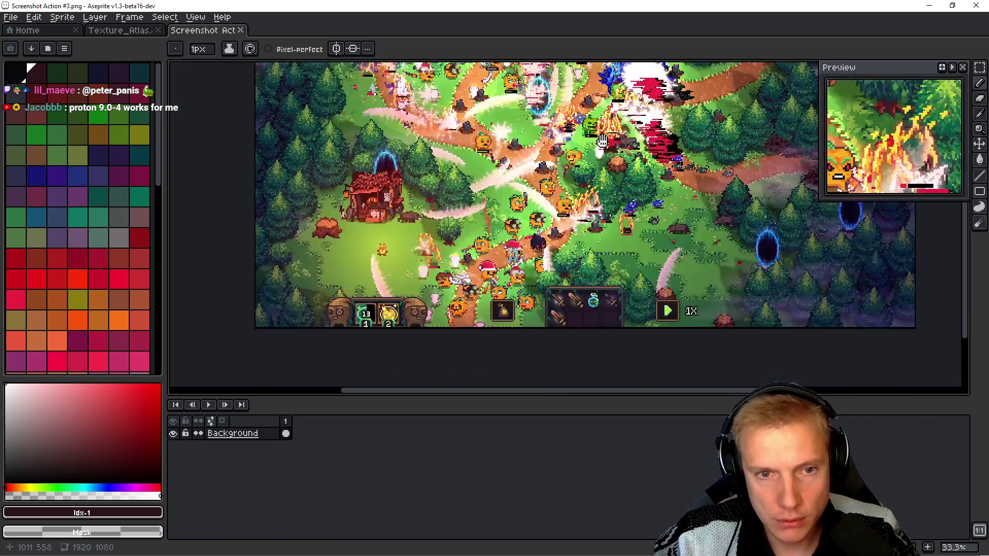
# Set the canvas height to 622 px, then undo that resize.
pyautogui.hotkey('ctrl', 'alt', 'c')
pyautogui.doubleClick(871, 119)
pyautogui.write('622')
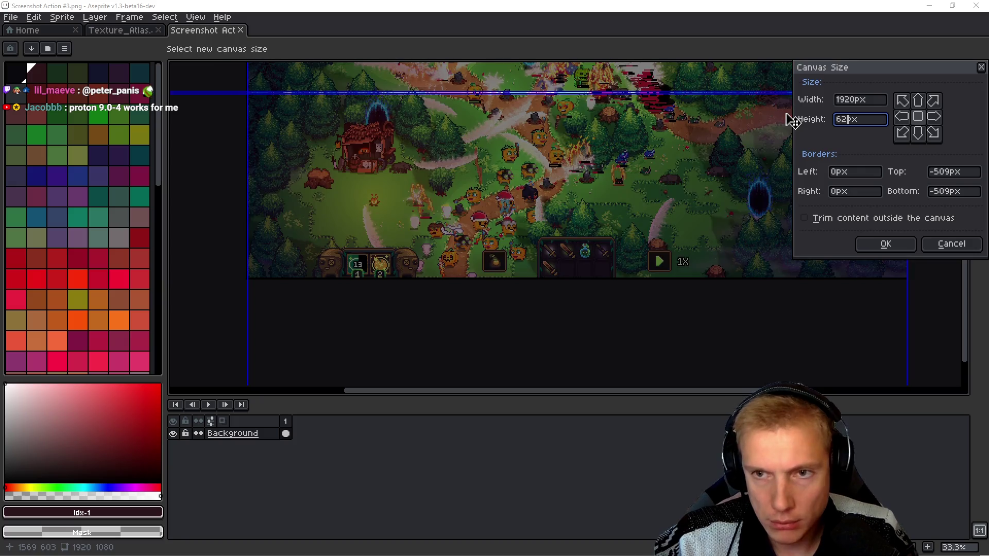
pyautogui.press('Return')
pyautogui.scroll(3, 672, 184)
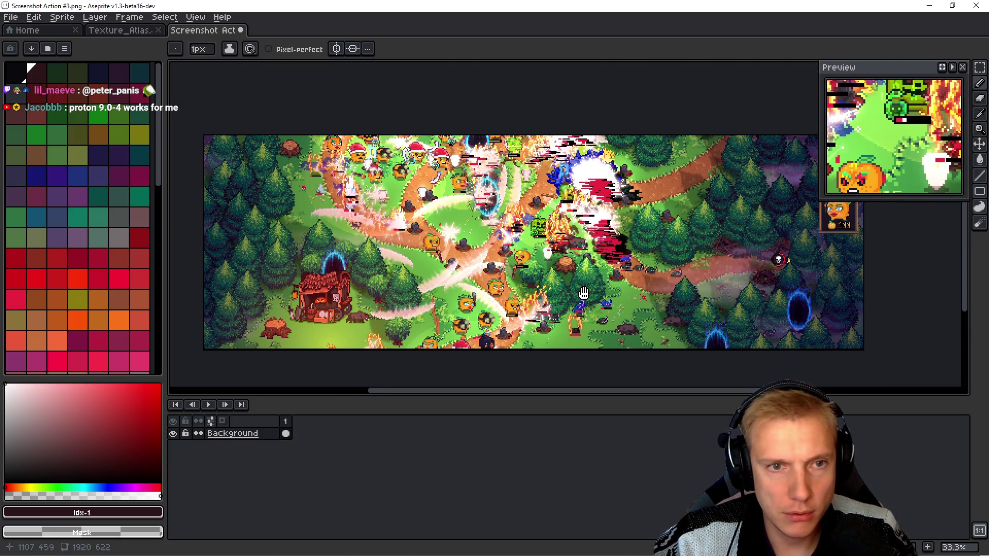
pyautogui.press('v')
pyautogui.hotkey('ctrl', 'z')
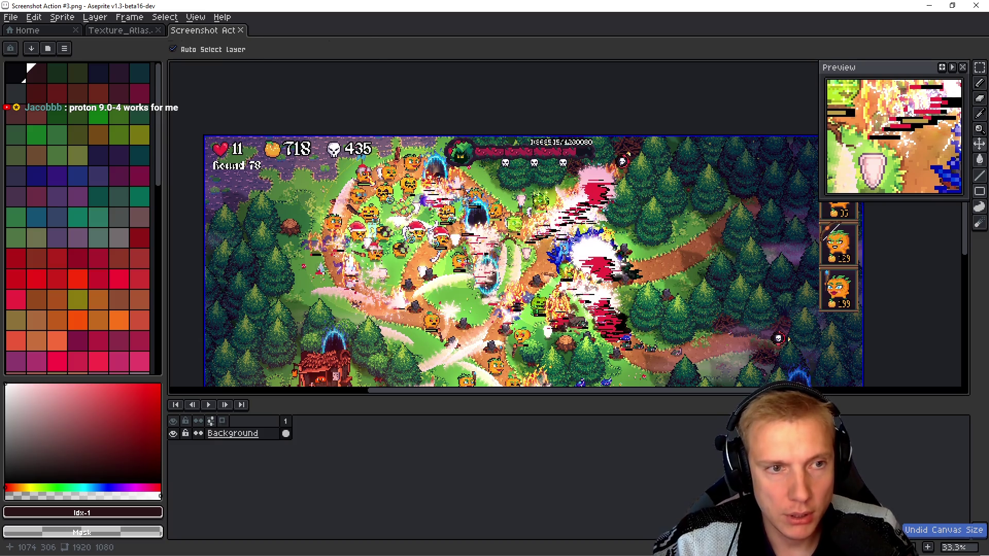
pyautogui.scroll(-5, 536, 257)
# Crop the screenshot canvas to exactly 1920x622 by trimming the bottom border.
pyautogui.hotkey('ctrl', 'alt', 'c')
pyautogui.moveTo(568, 216)
pyautogui.mouseDown()
pyautogui.moveTo(556, 211)
pyautogui.moveTo(541, 312)
pyautogui.moveTo(534, 214)
pyautogui.mouseUp()
pyautogui.scroll(3, 557, 211)
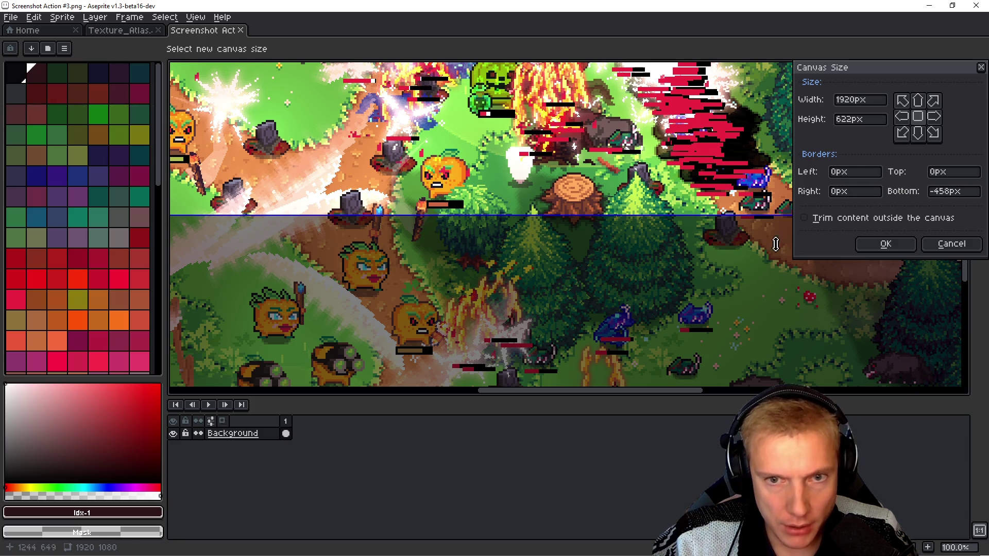
pyautogui.click(887, 244)
pyautogui.scroll(-2, 613, 254)
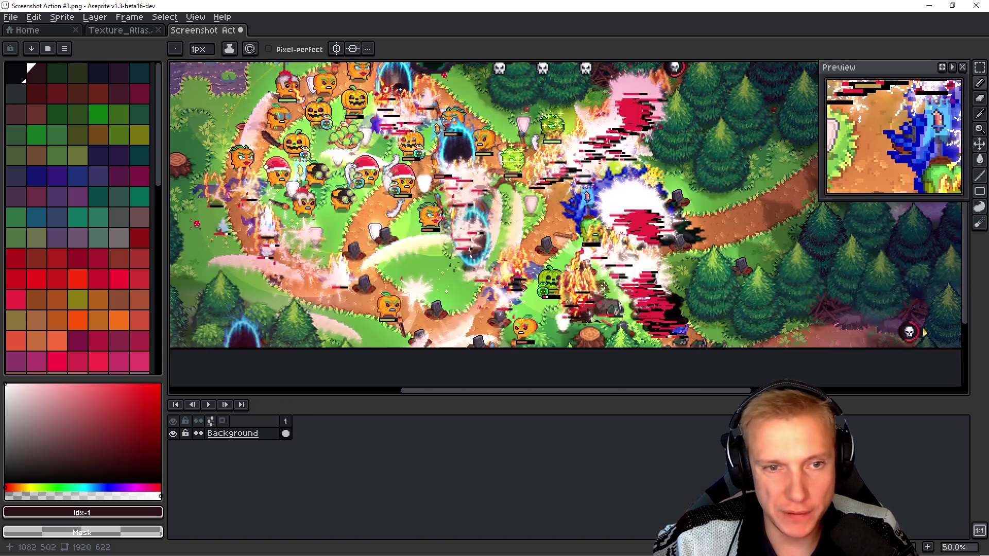
pyautogui.hotkey('ctrl', 'e')
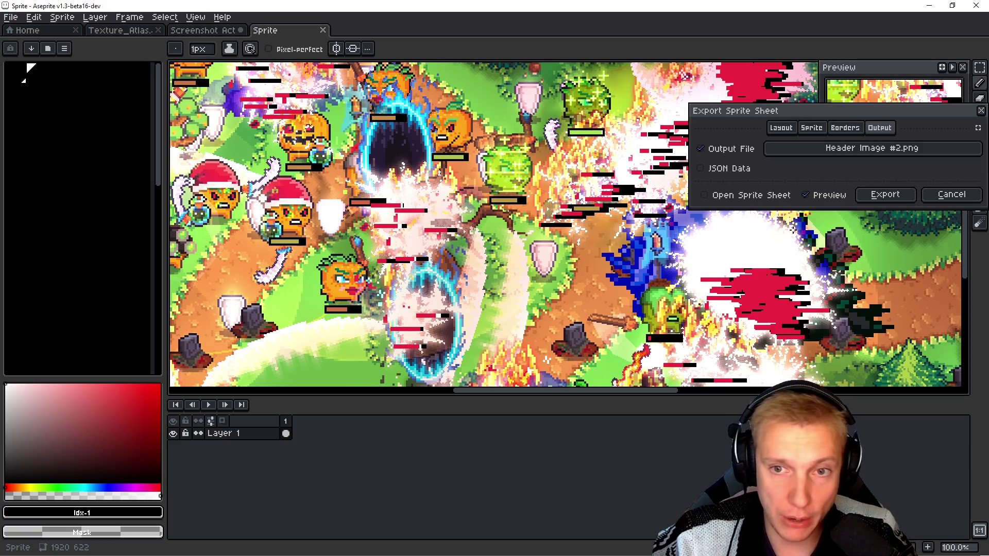
# Export the sprite sheet over Header Image #2.png, confirming both overwrite prompts.
pyautogui.click(905, 152)
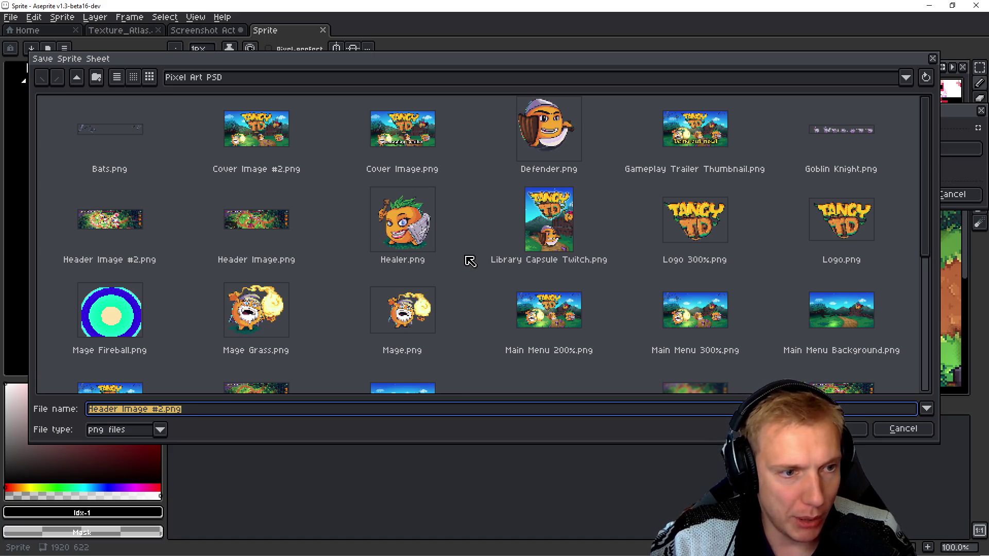
pyautogui.click(110, 218)
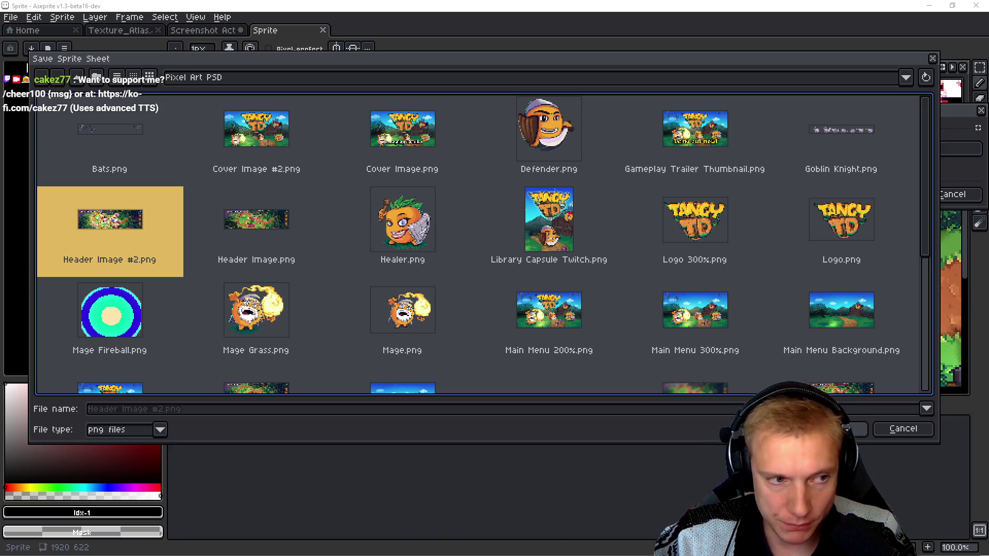
pyautogui.click(837, 429)
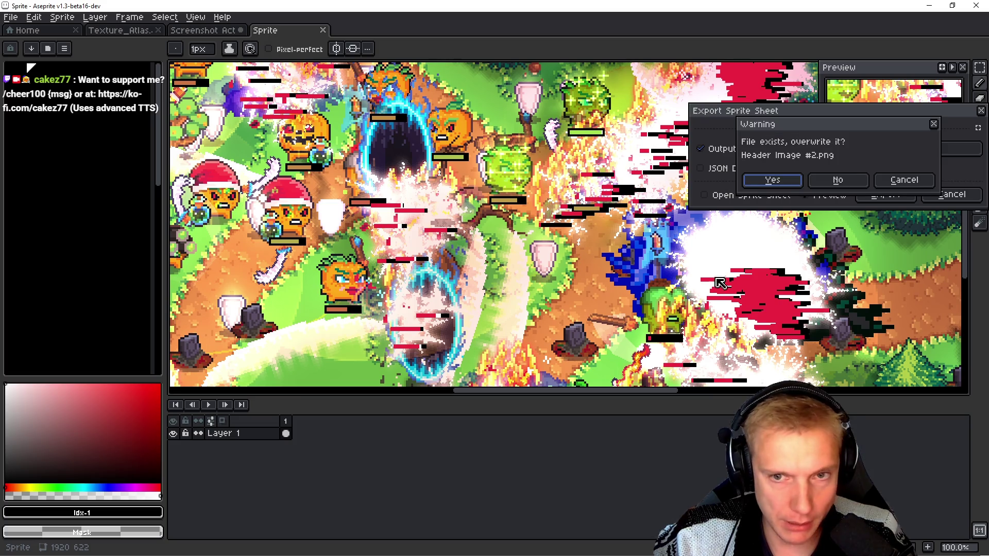
pyautogui.click(788, 183)
pyautogui.click(883, 194)
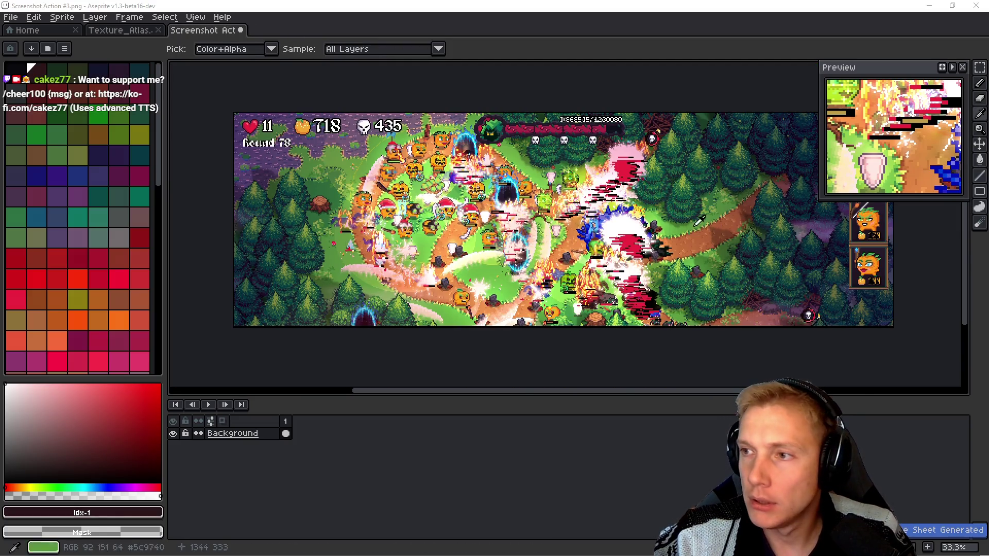
pyautogui.hotkey('alt', 'Tab')
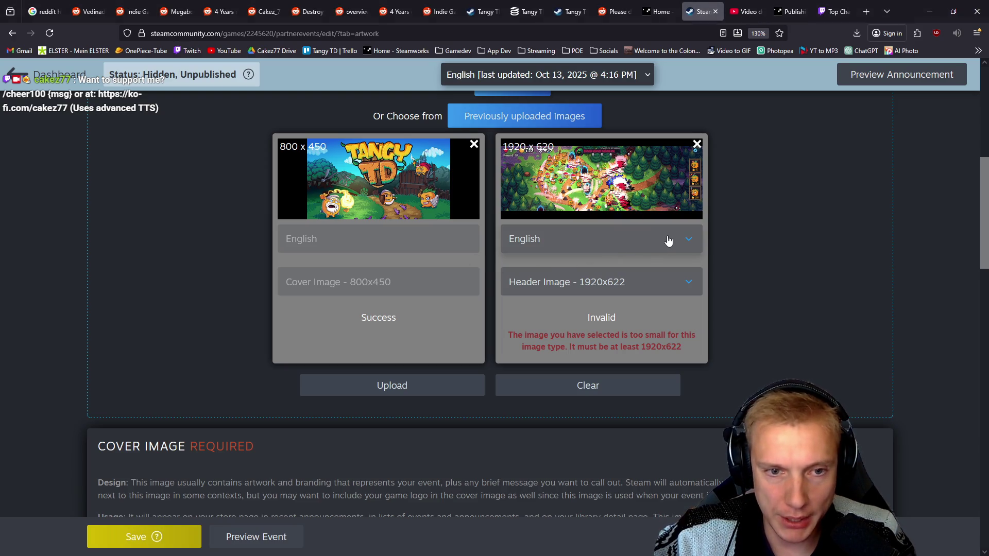
# Remove the too-small 1920x620 header image, keeping the header image type.
pyautogui.click(668, 281)
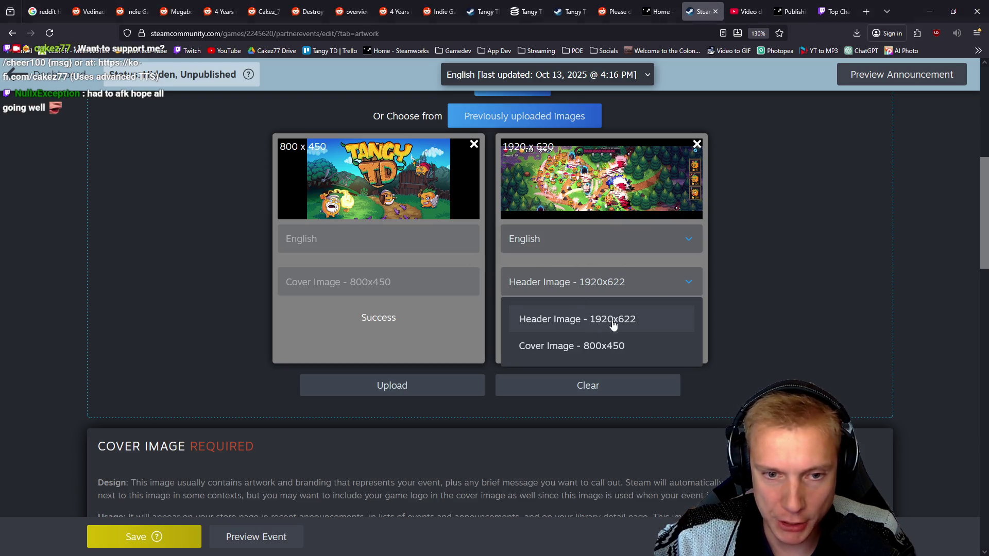
pyautogui.click(644, 322)
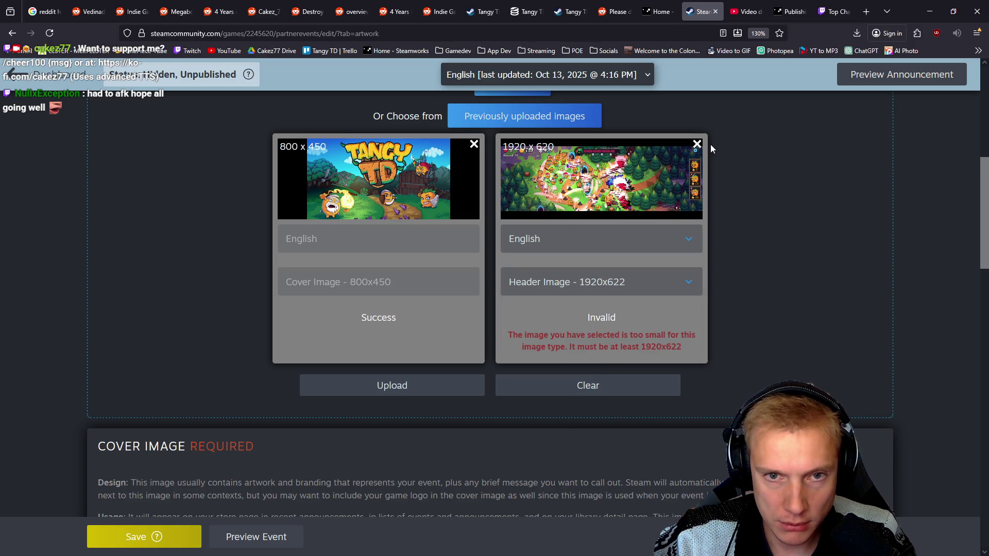
pyautogui.click(697, 145)
pyautogui.scroll(3, 687, 181)
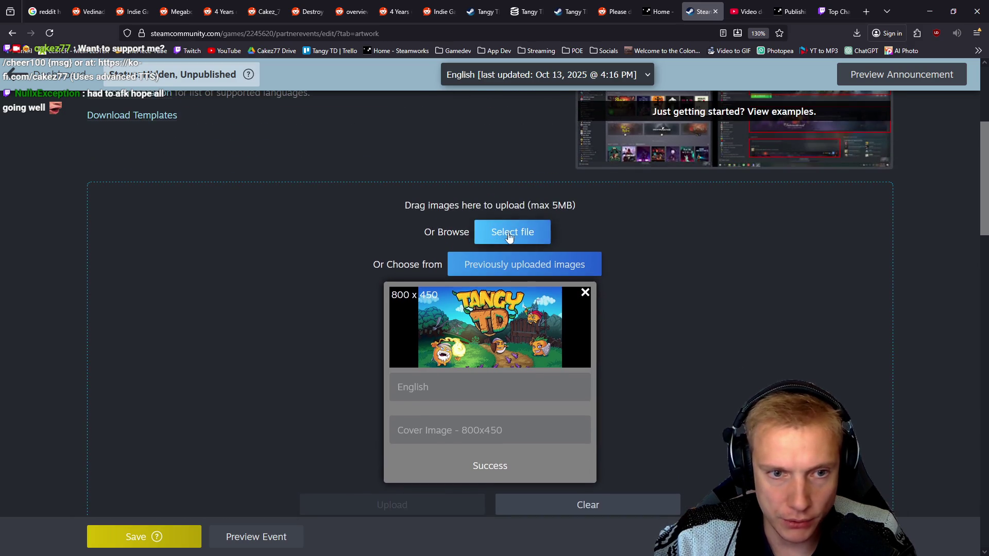
# Upload Header Image #2.png as the new English header image.
pyautogui.click(512, 233)
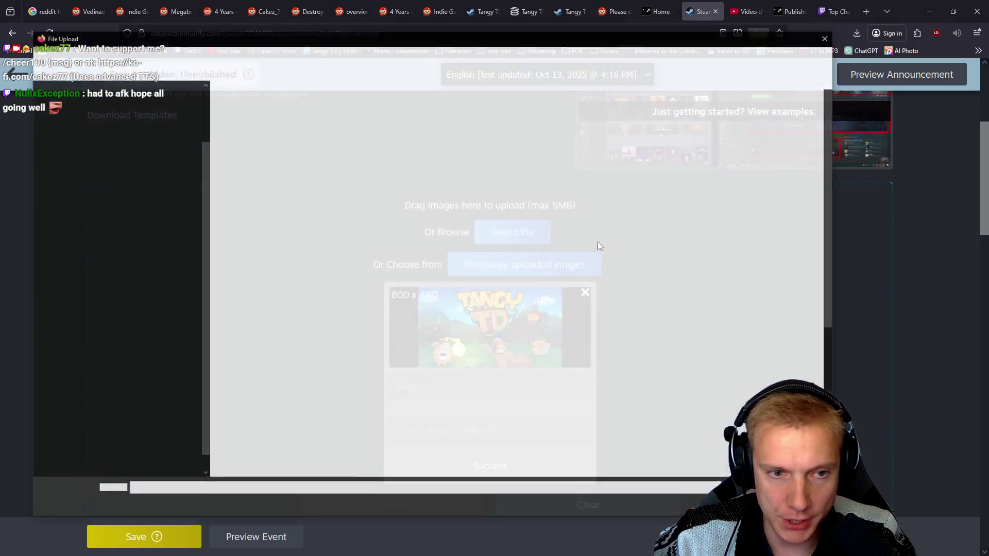
pyautogui.doubleClick(253, 238)
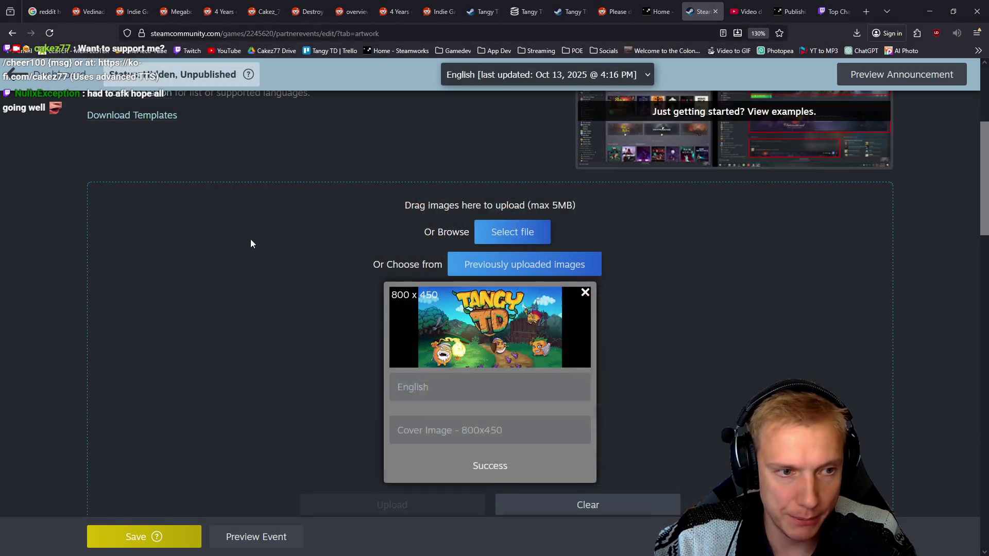
pyautogui.scroll(-3, 684, 249)
pyautogui.scroll(-3, 782, 226)
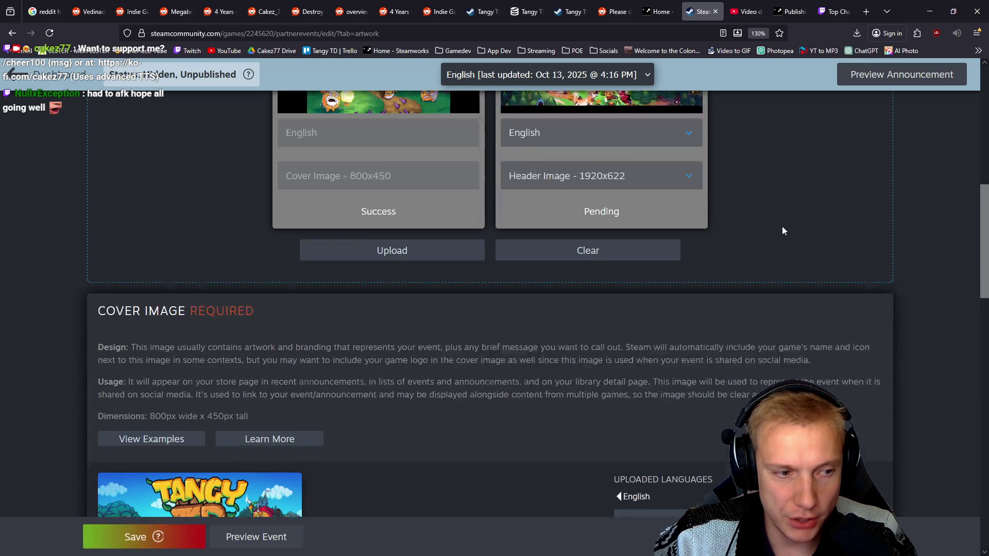
pyautogui.scroll(-6, 503, 373)
pyautogui.scroll(-5, 474, 317)
pyautogui.scroll(12, 503, 316)
pyautogui.scroll(-1, 605, 320)
pyautogui.click(624, 311)
pyautogui.click(626, 310)
pyautogui.scroll(-3, 747, 338)
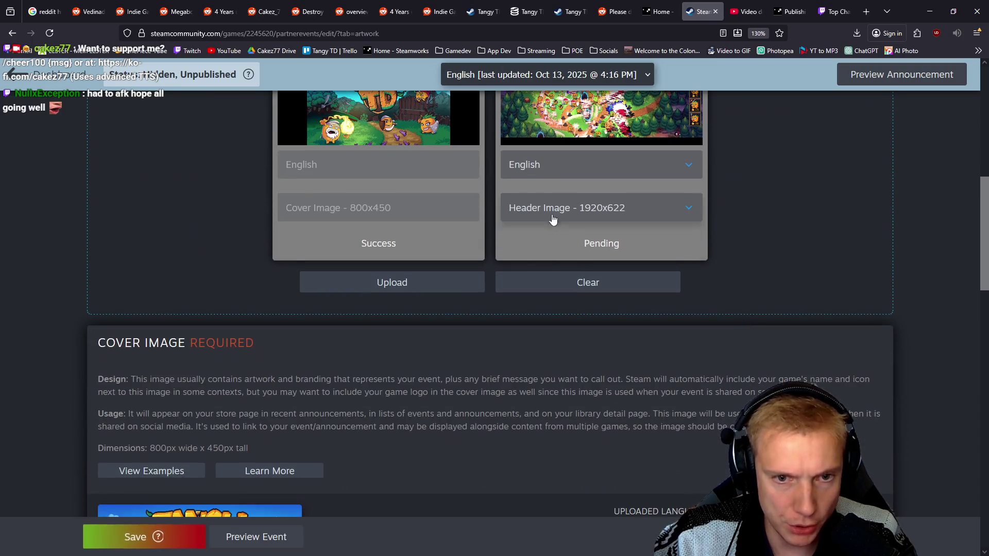
pyautogui.click(398, 281)
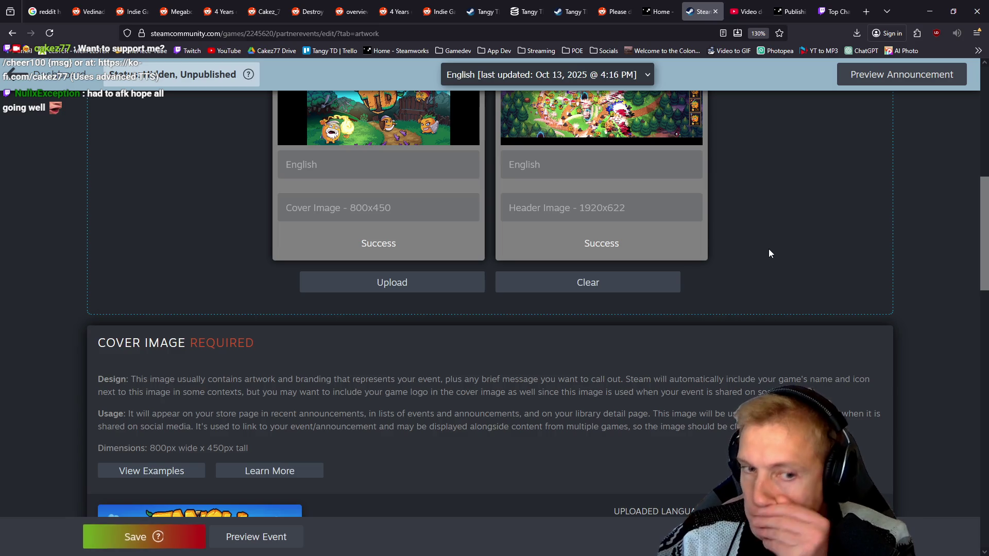
pyautogui.scroll(-2, 613, 289)
# Save the event changes and dismiss the success message.
pyautogui.click(149, 544)
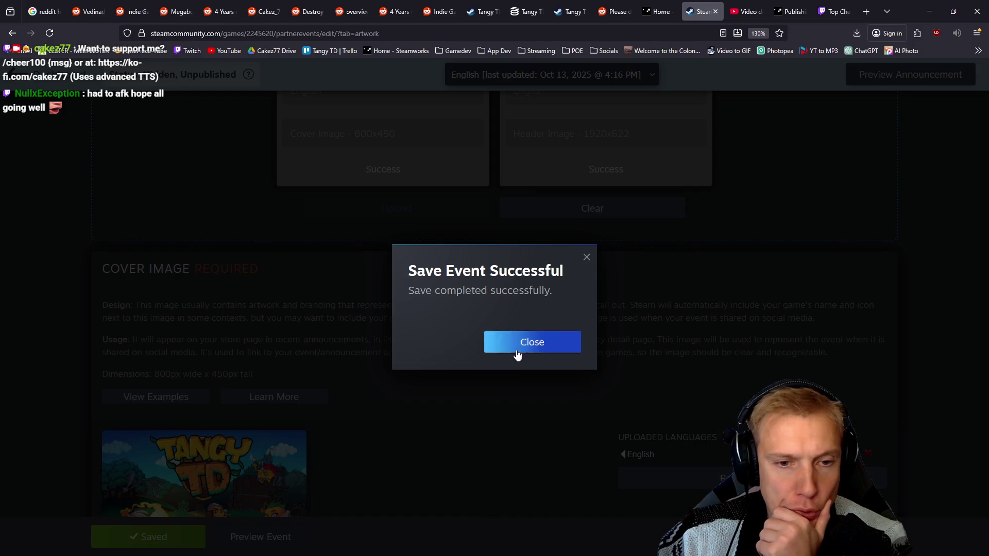
pyautogui.click(517, 348)
pyautogui.scroll(-10, 502, 278)
pyautogui.scroll(-4, 499, 245)
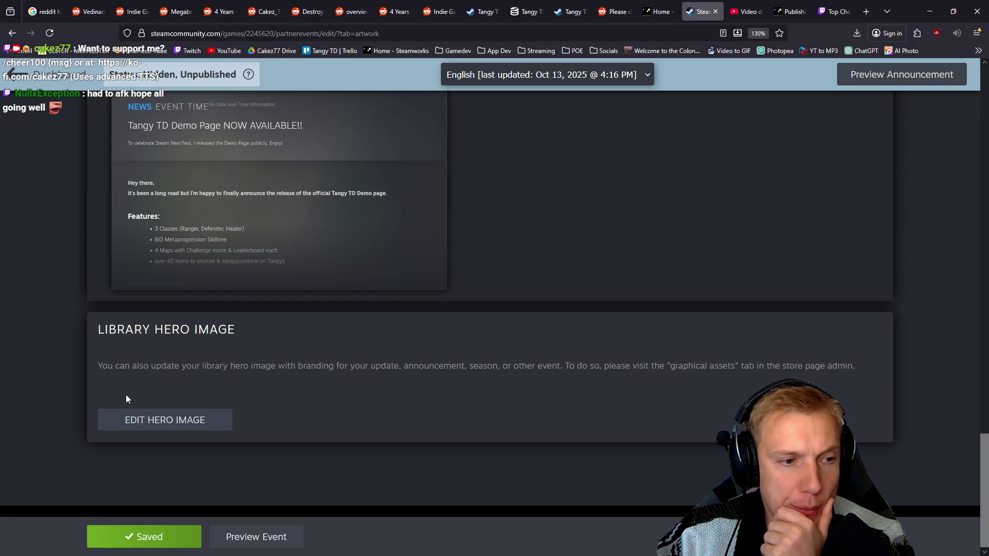
pyautogui.scroll(20, 517, 359)
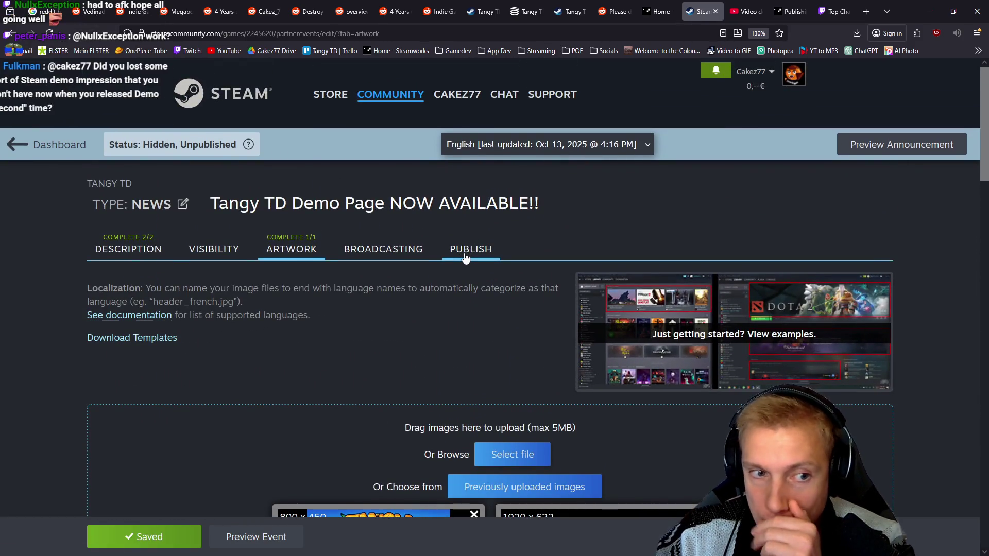
# Preview the event announcement from the publishing step, then return to the Publish page.
pyautogui.click(472, 249)
pyautogui.scroll(-5, 484, 283)
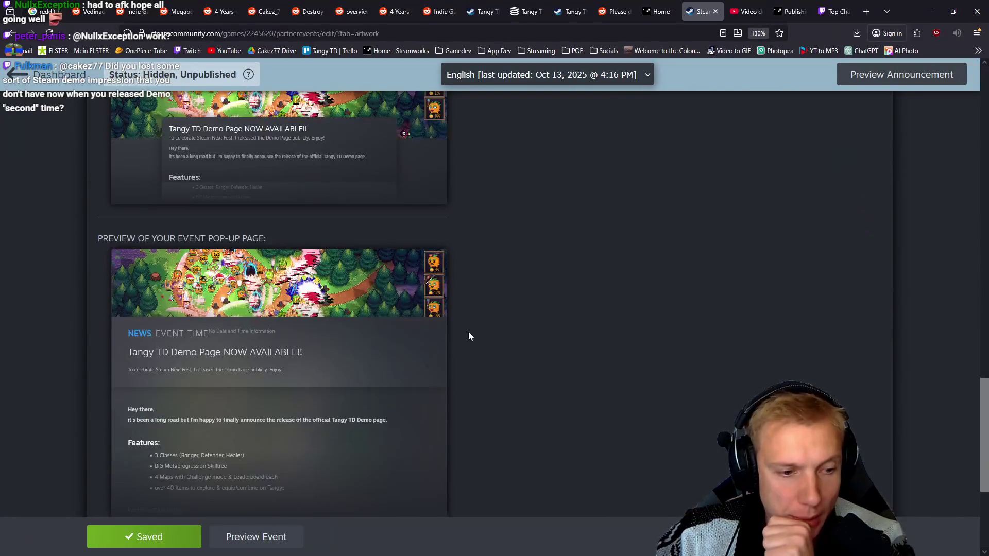
pyautogui.click(254, 537)
pyautogui.scroll(-8, 552, 289)
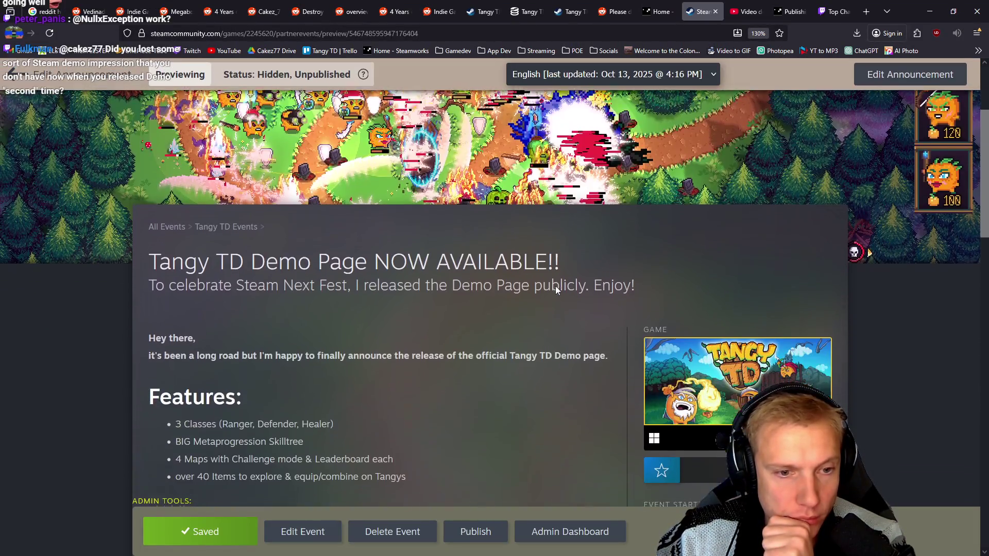
pyautogui.scroll(2, 554, 287)
pyautogui.scroll(1, 554, 287)
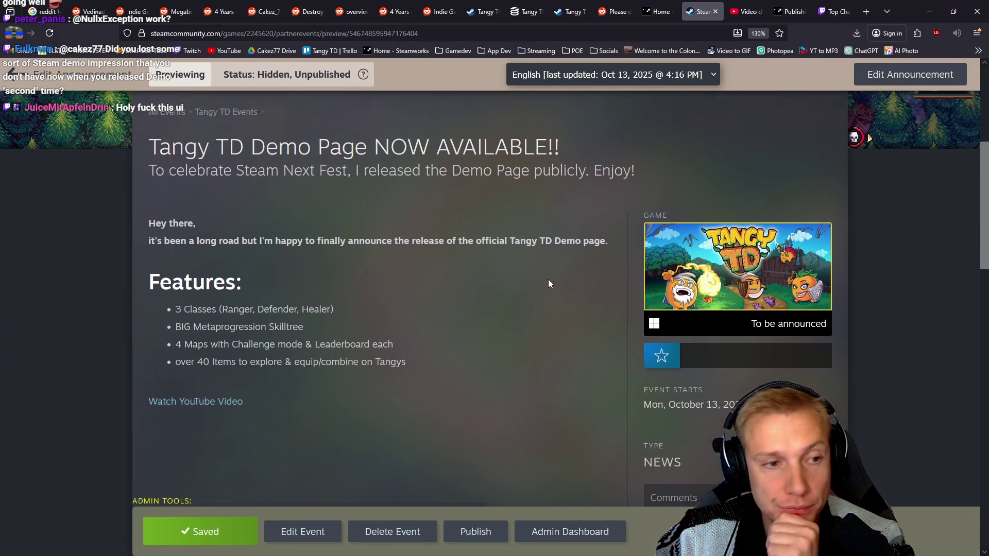
pyautogui.scroll(5, 548, 279)
pyautogui.scroll(-3, 547, 279)
pyautogui.scroll(1, 440, 437)
pyautogui.click(475, 531)
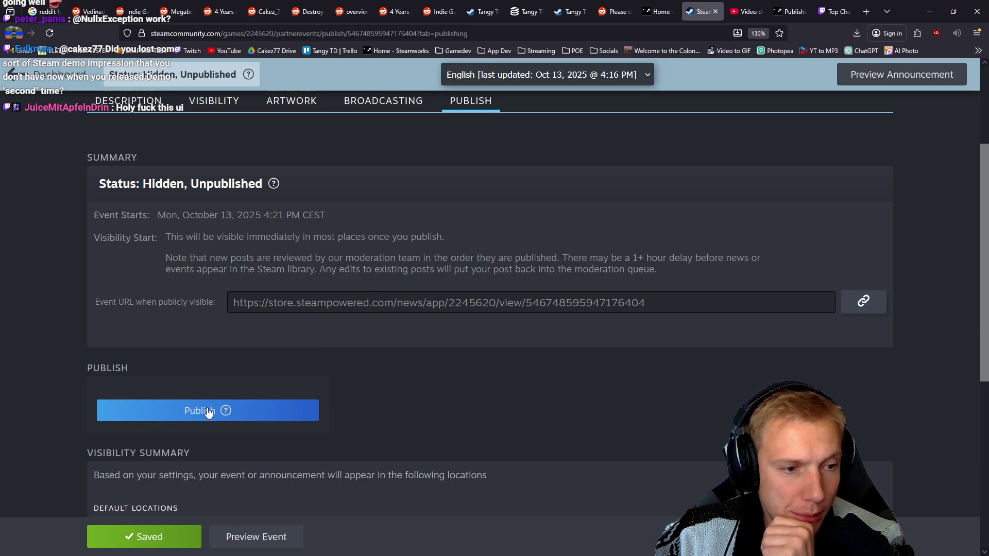
# Publish the Tangy TD Demo Page event, confirming and dismissing the success message.
pyautogui.click(205, 407)
pyautogui.click(570, 390)
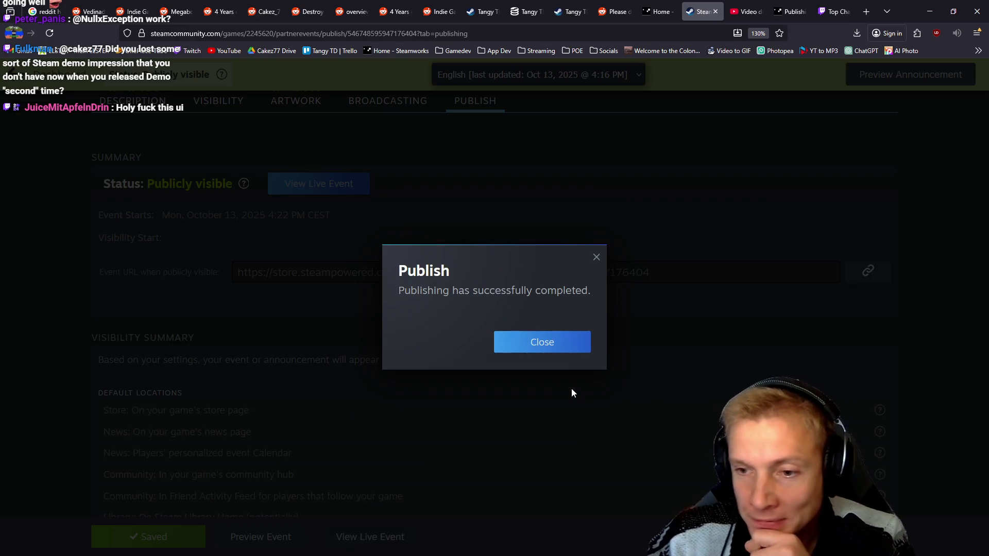
pyautogui.click(541, 344)
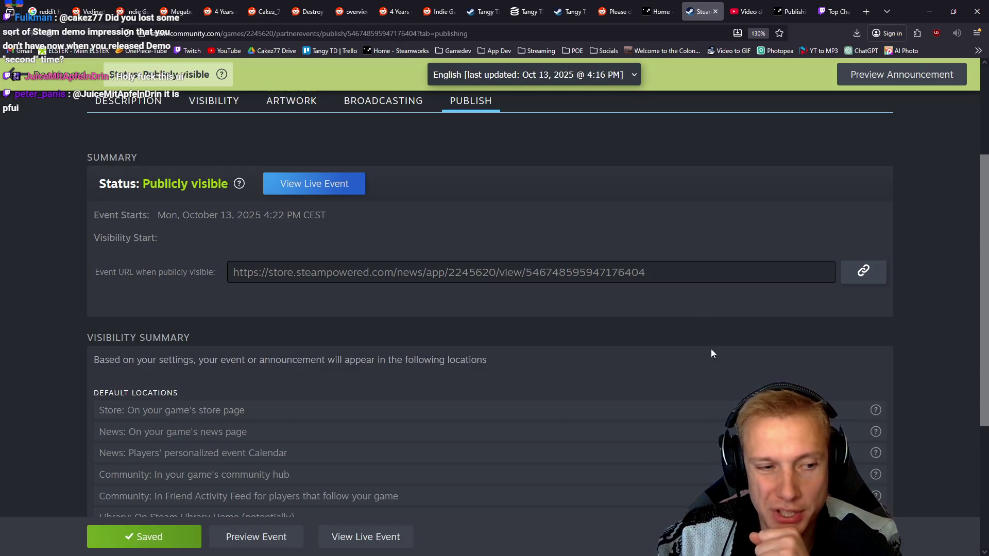
pyautogui.click(435, 10)
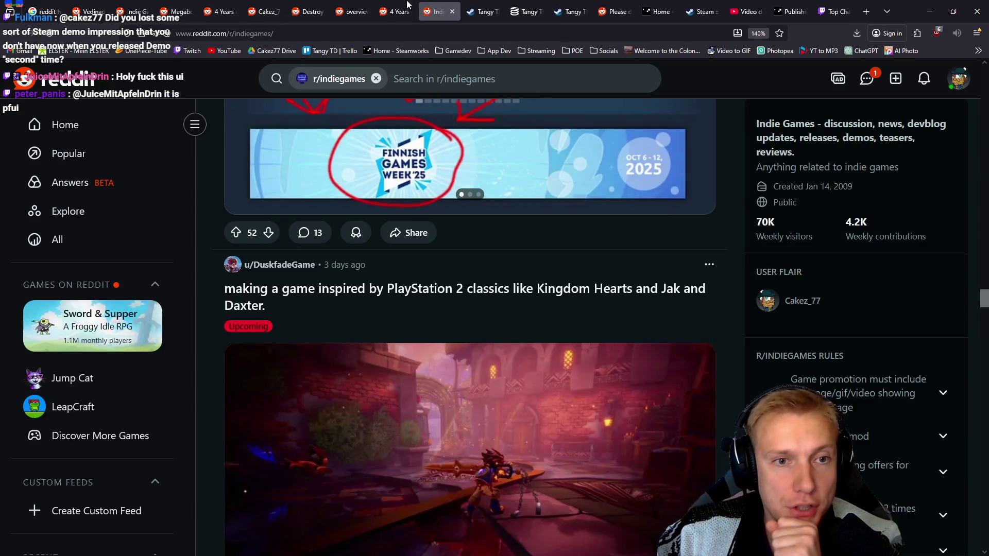
# Close the duplicate DestroyMyGame post tab and reload the Reddit profile for updated stats.
pyautogui.click(399, 11)
pyautogui.scroll(5, 404, 217)
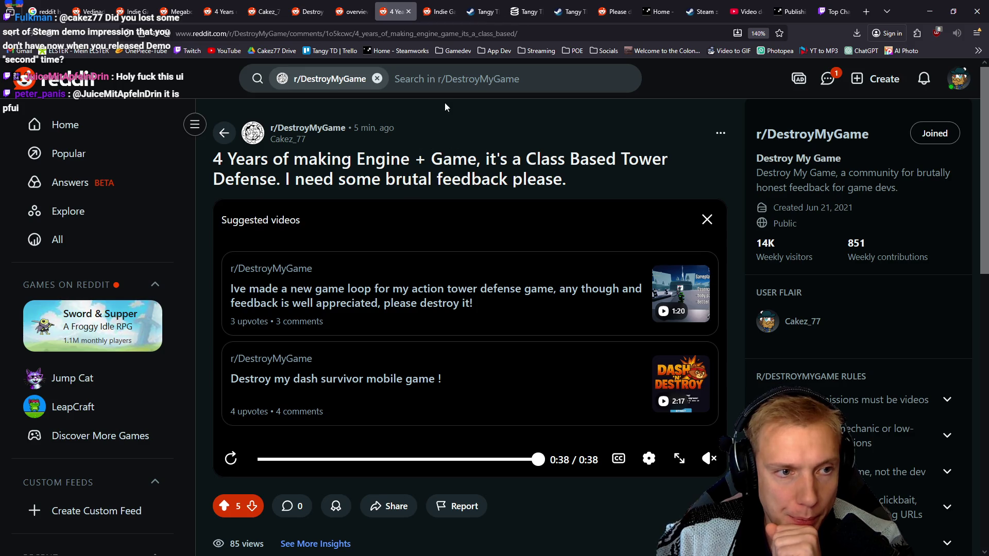
pyautogui.click(359, 5)
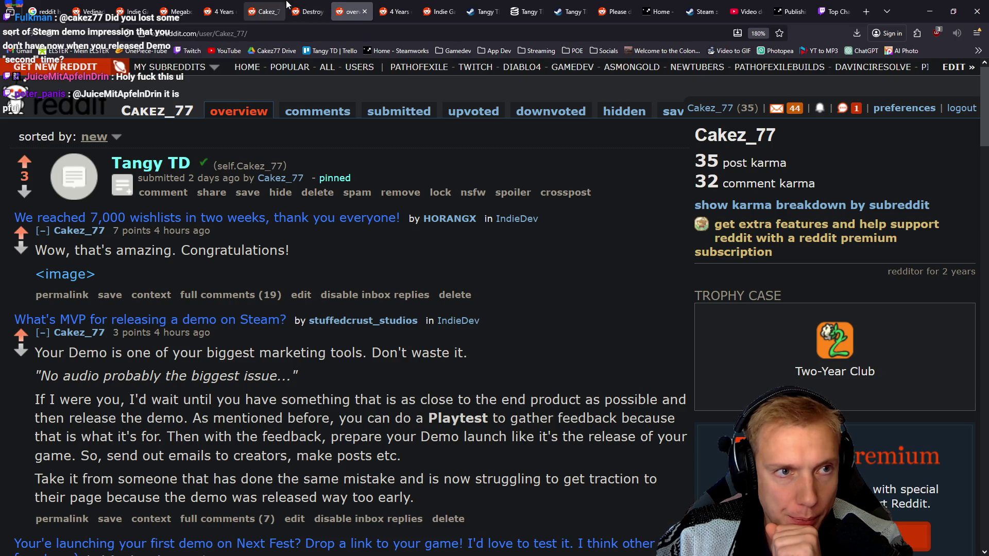
pyautogui.click(308, 5)
pyautogui.middleClick(309, 4)
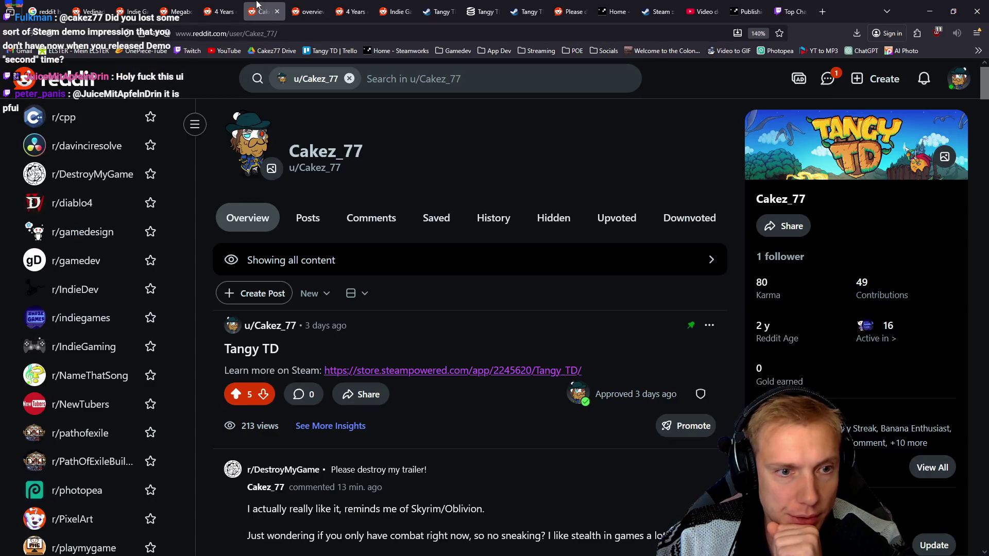
pyautogui.press('F5')
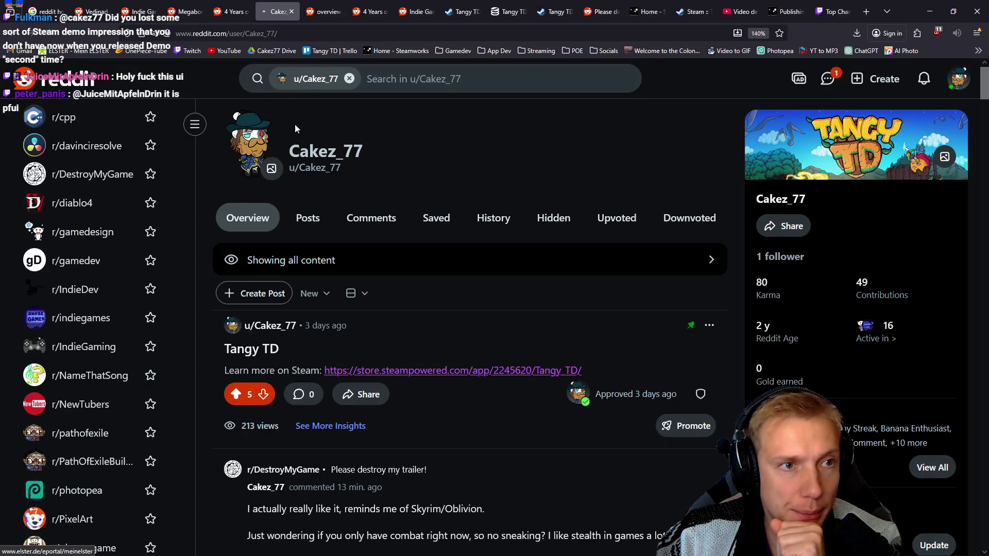
# Open the DestroyMyGame tower defense post and scroll to its Kingdom Rush critique comment.
pyautogui.scroll(-5, 537, 165)
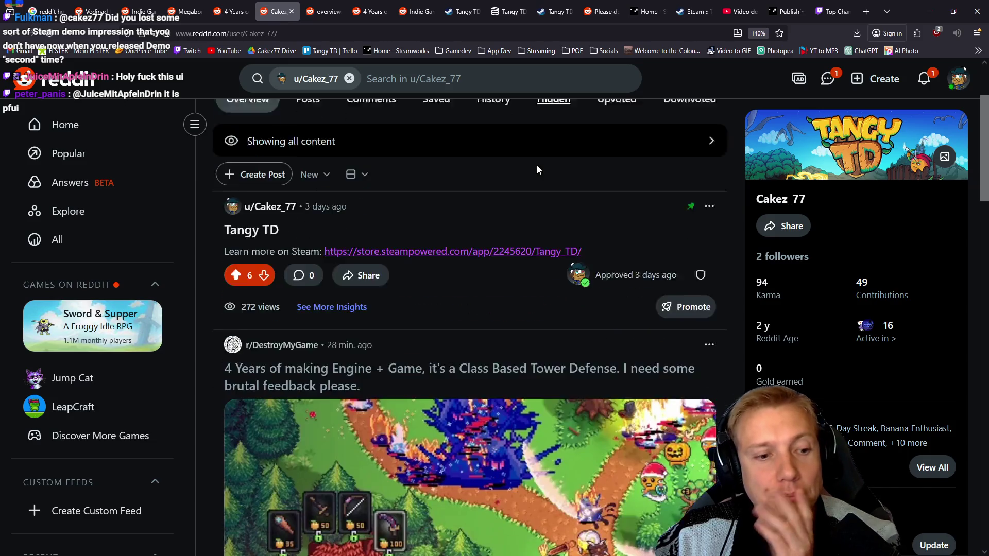
pyautogui.scroll(-3, 539, 172)
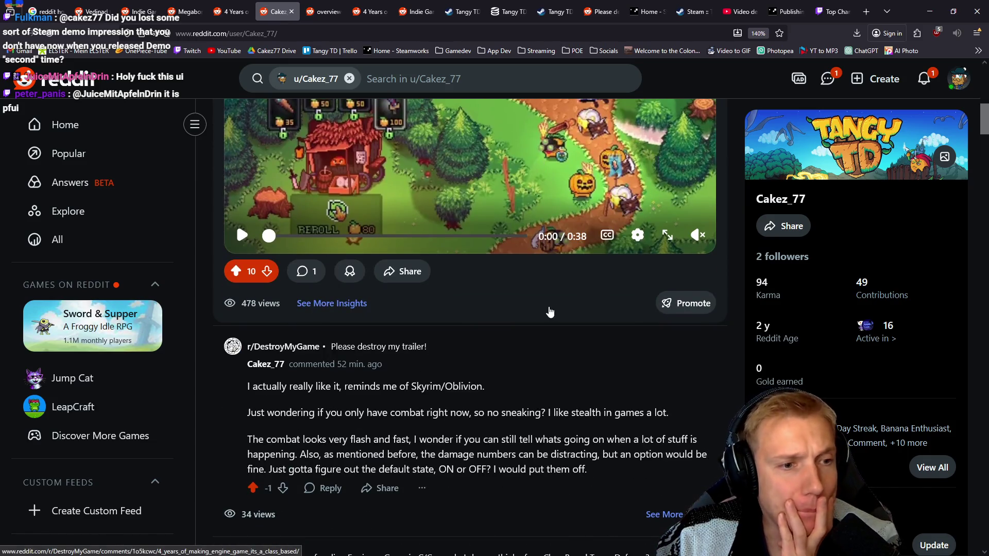
pyautogui.click(515, 298)
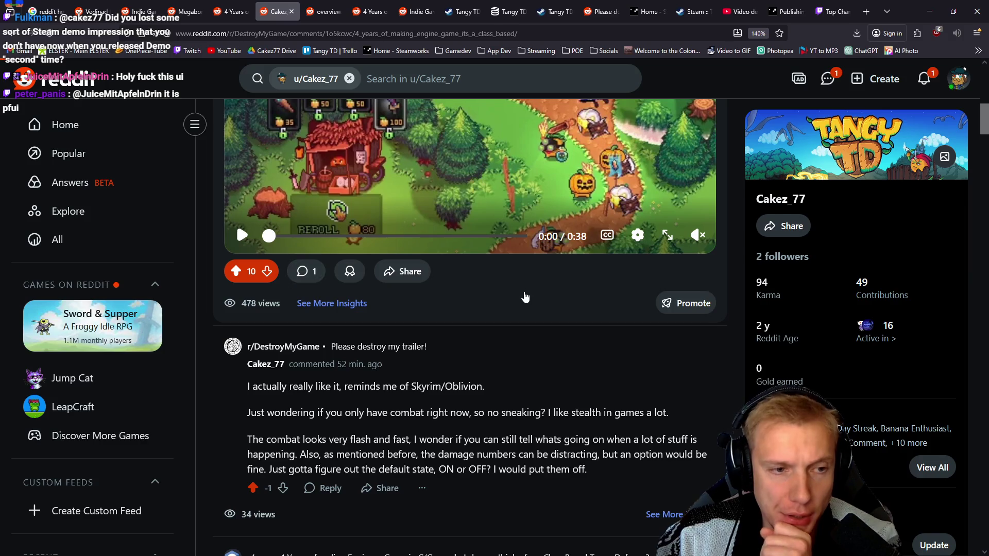
pyautogui.scroll(-6, 556, 281)
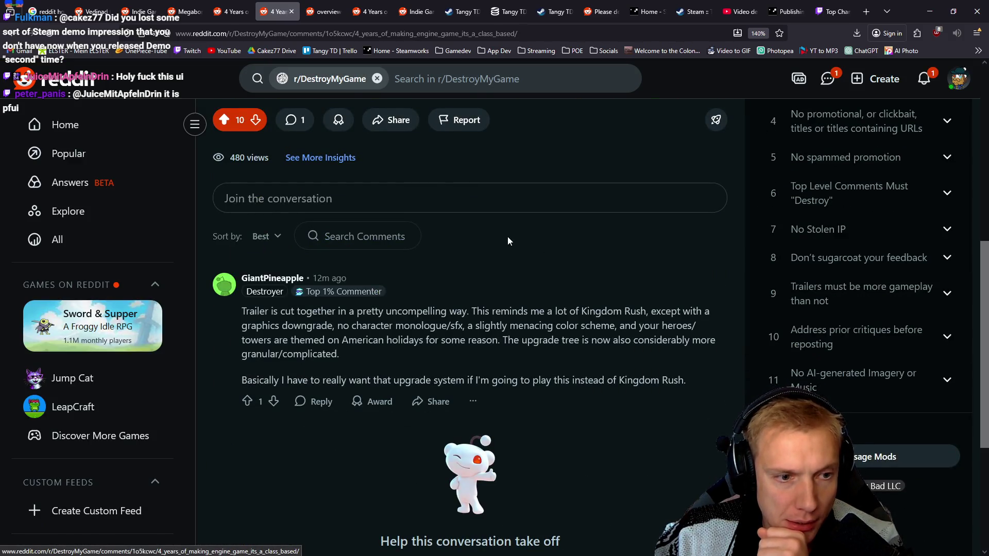
pyautogui.moveTo(260, 326); pyautogui.dragTo(400, 312)
pyautogui.click(428, 311)
pyautogui.moveTo(469, 309)
pyautogui.mouseDown()
pyautogui.moveTo(650, 312)
pyautogui.moveTo(330, 327)
pyautogui.moveTo(464, 325)
pyautogui.moveTo(498, 341)
pyautogui.moveTo(515, 330)
pyautogui.mouseUp()
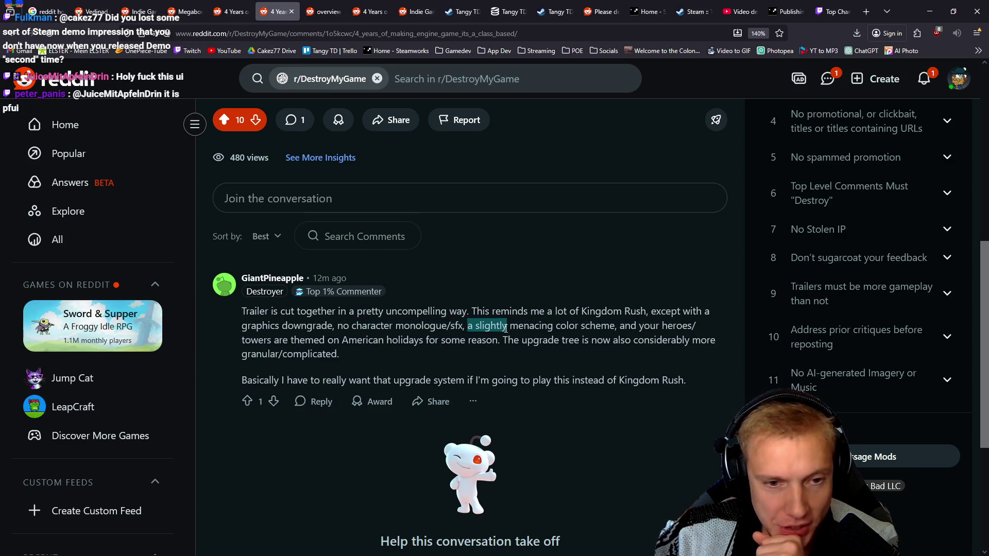
pyautogui.moveTo(566, 324)
pyautogui.mouseDown()
pyautogui.moveTo(626, 327)
pyautogui.moveTo(256, 339)
pyautogui.moveTo(374, 342)
pyautogui.mouseUp()
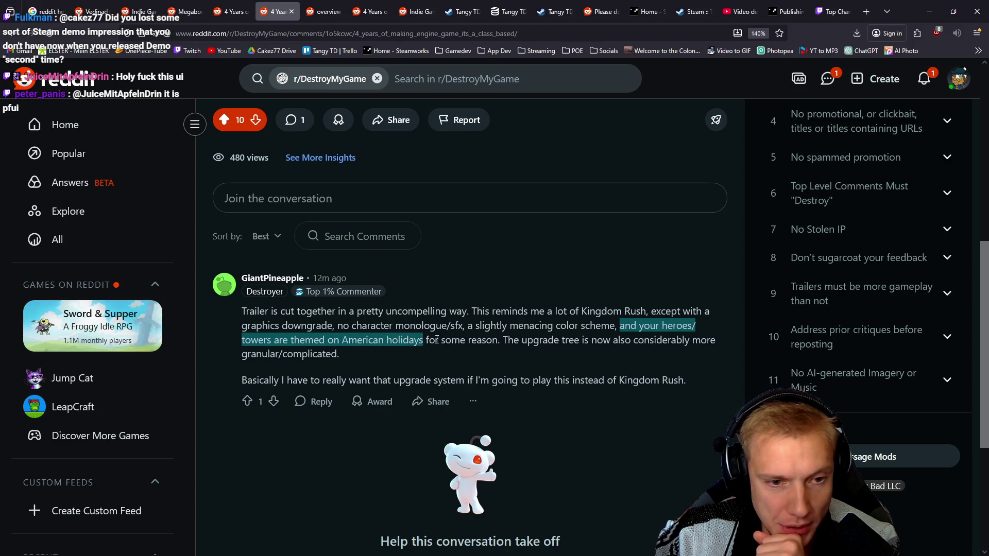
pyautogui.moveTo(434, 340); pyautogui.dragTo(467, 337)
pyautogui.click(478, 338)
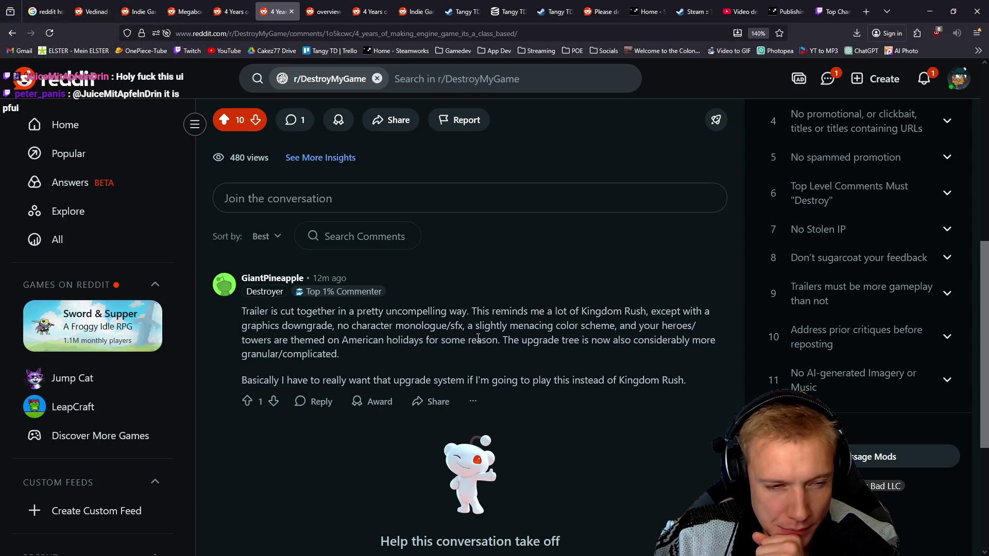
pyautogui.moveTo(419, 340); pyautogui.dragTo(329, 338)
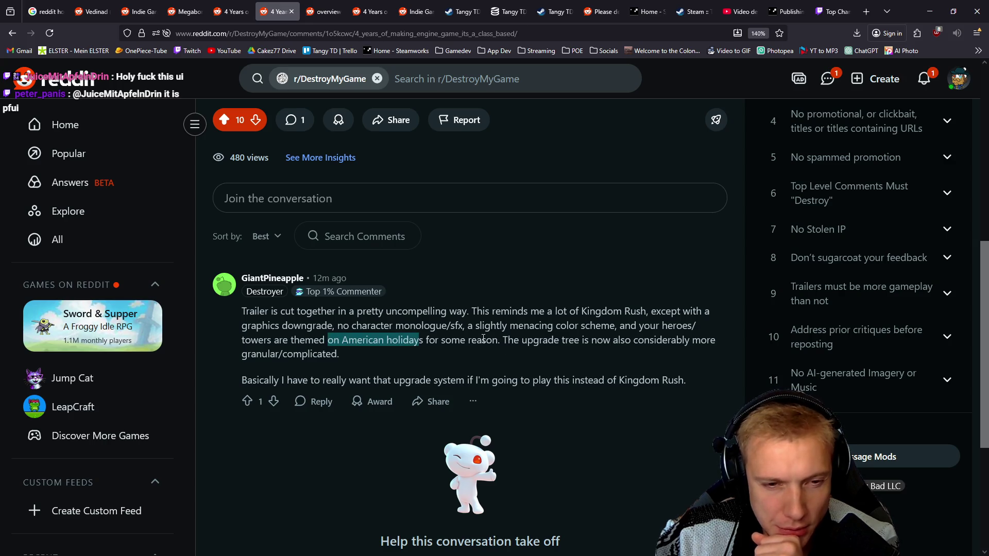
pyautogui.moveTo(506, 343)
pyautogui.mouseDown()
pyautogui.moveTo(675, 341)
pyautogui.moveTo(352, 344)
pyautogui.moveTo(344, 354)
pyautogui.mouseUp()
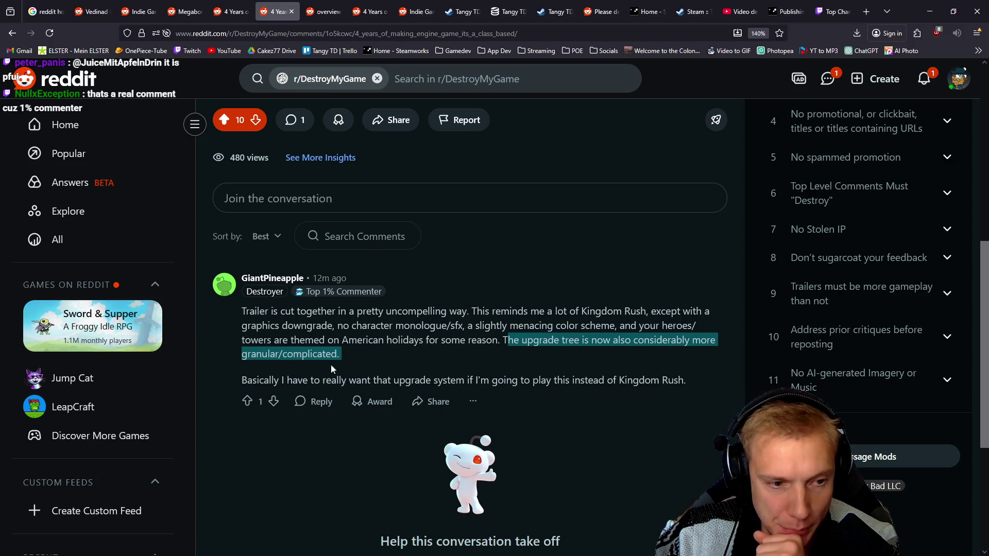
pyautogui.moveTo(255, 385)
pyautogui.mouseDown()
pyautogui.moveTo(616, 391)
pyautogui.moveTo(676, 375)
pyautogui.mouseUp()
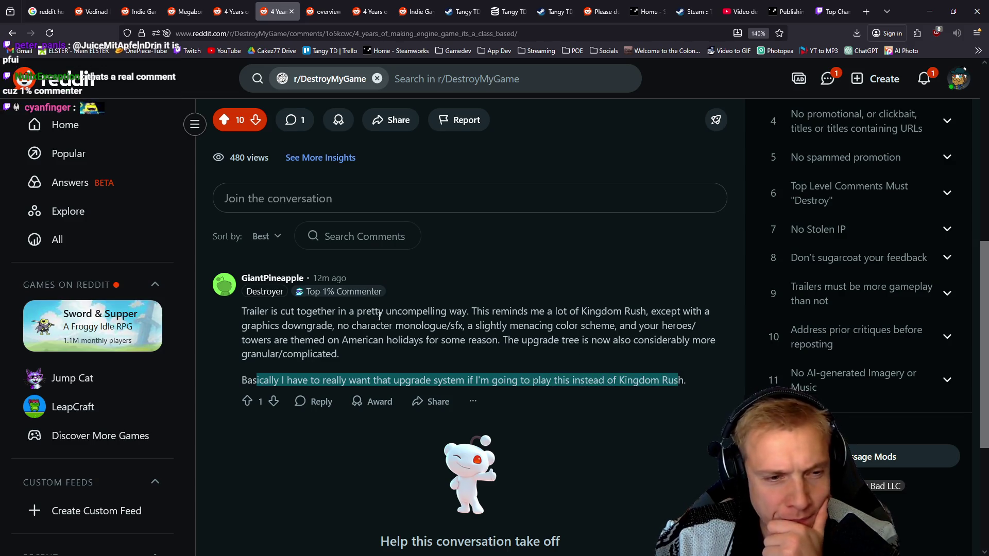
pyautogui.click(384, 323)
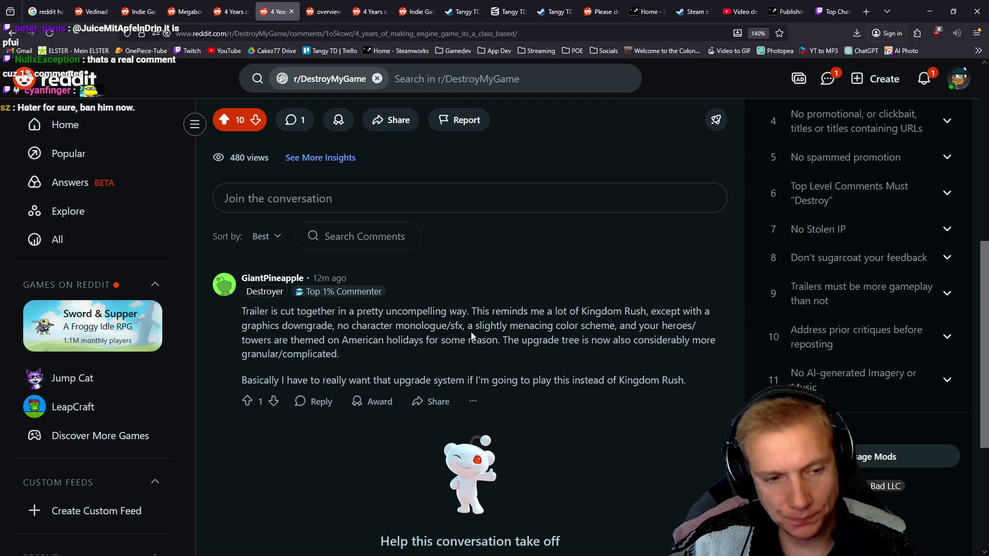
pyautogui.scroll(-3, 466, 358)
pyautogui.scroll(2, 361, 309)
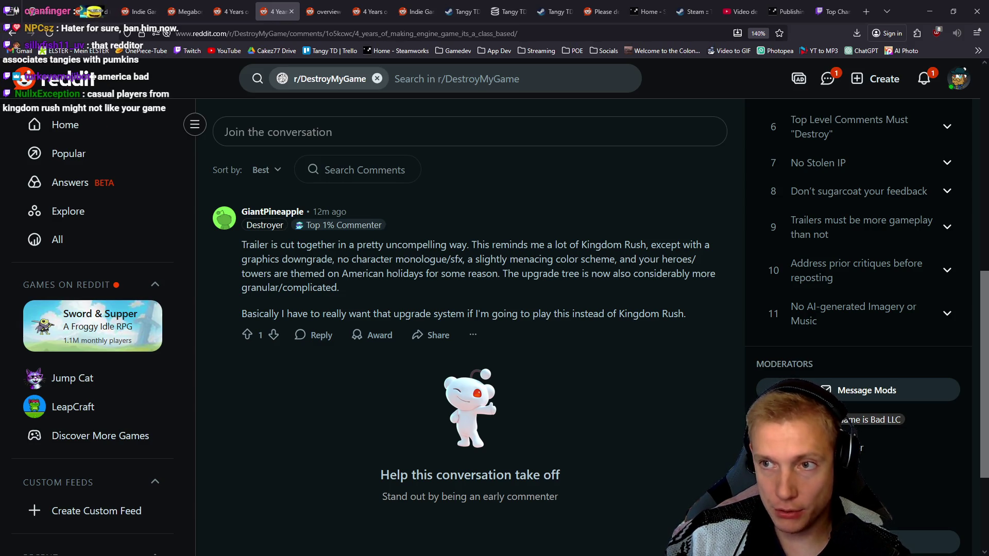
# Review the Tangy TD Demo player counts and charts on SteamDB, then open its store page.
pyautogui.click(508, 6)
pyautogui.scroll(5, 648, 176)
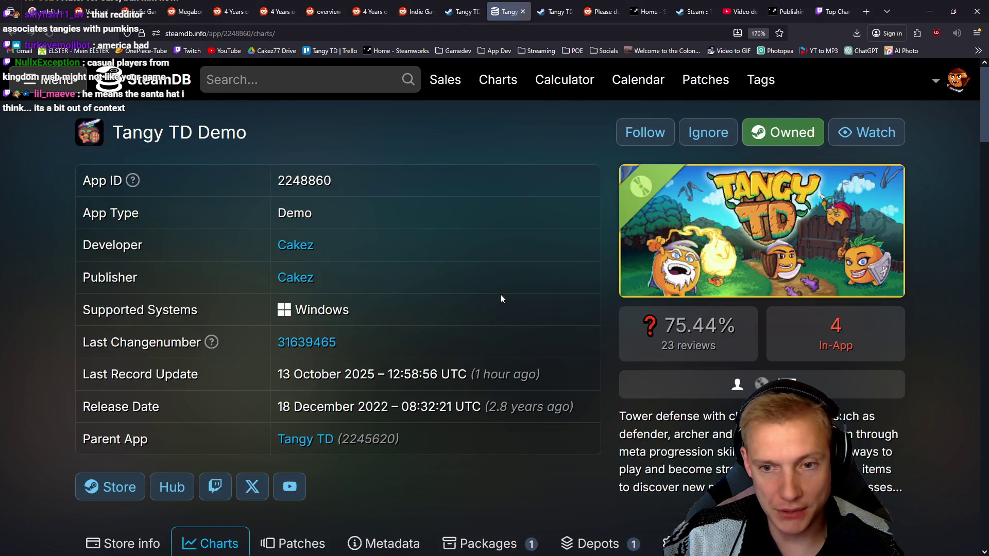
pyautogui.scroll(-3, 638, 249)
pyautogui.scroll(-5, 594, 264)
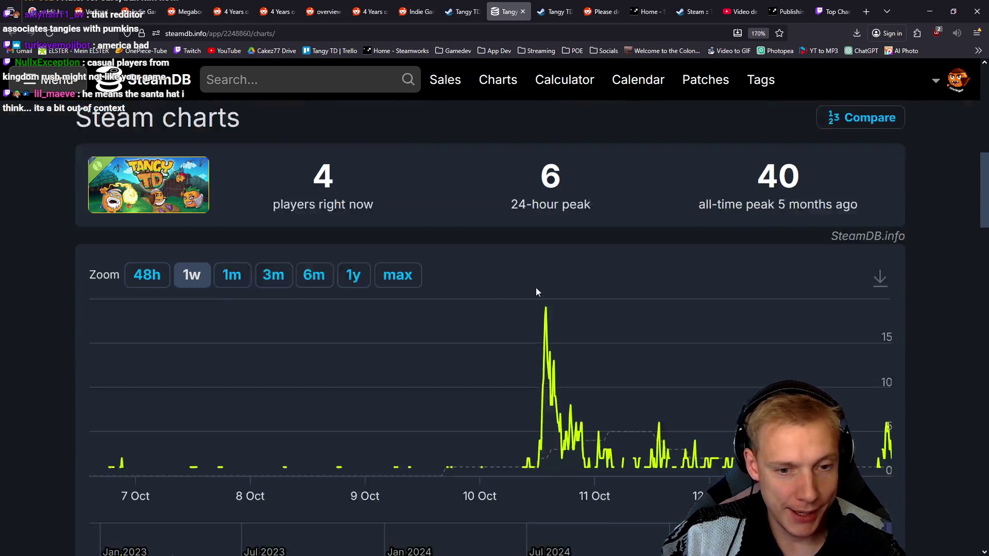
pyautogui.scroll(4, 708, 268)
pyautogui.scroll(1, 709, 270)
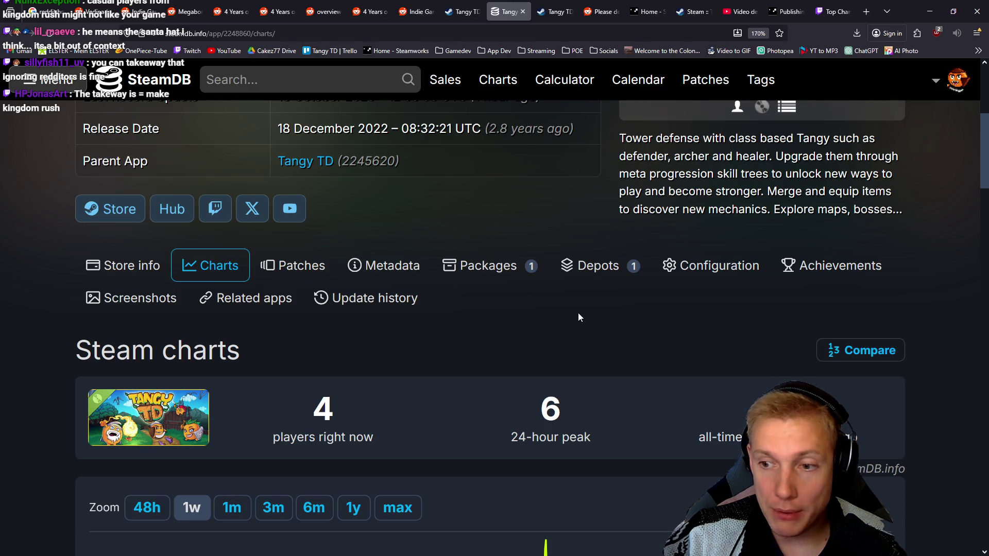
pyautogui.click(462, 12)
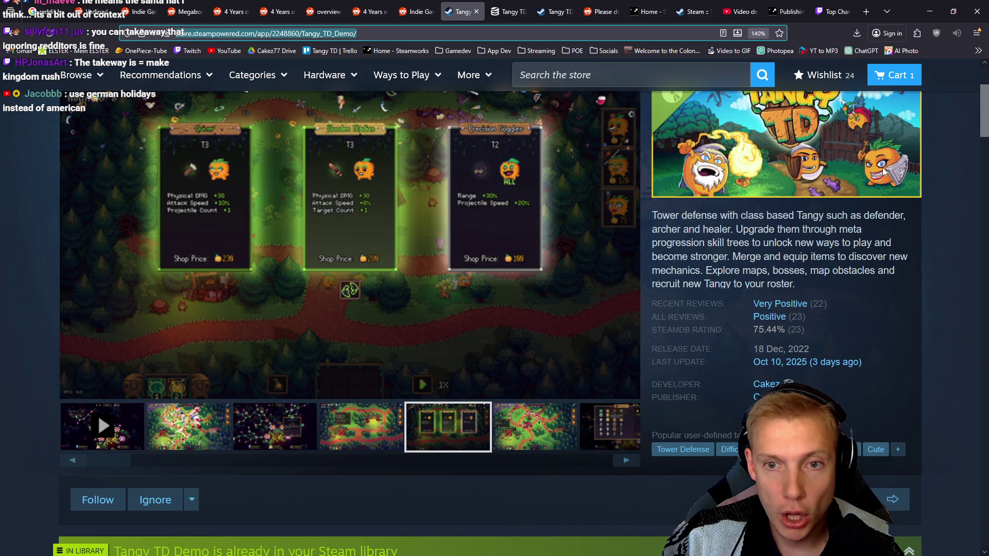
# Look over the Tangy TD Demo store page, then return to the '4 Years' Reddit post.
pyautogui.scroll(3, 783, 162)
pyautogui.scroll(-2, 709, 301)
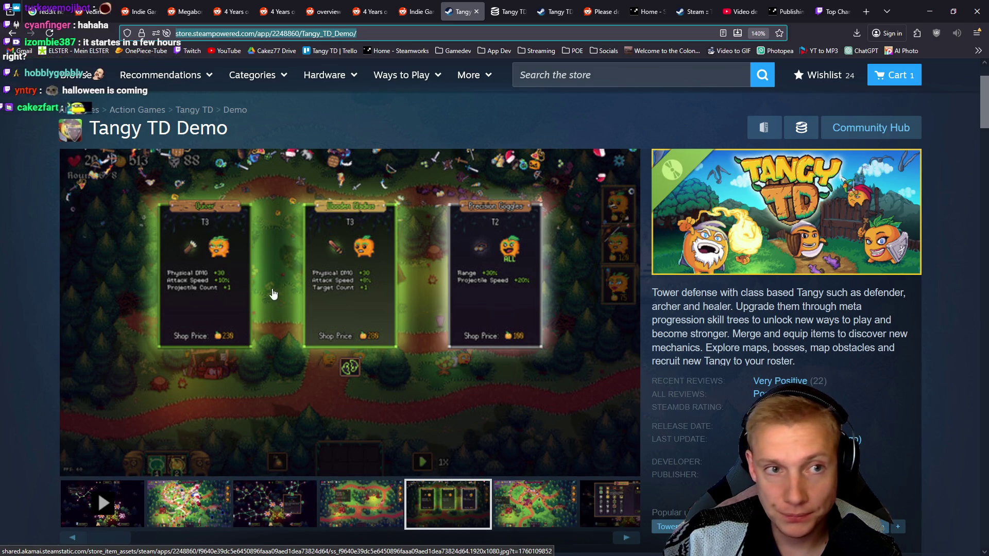
pyautogui.click(379, 5)
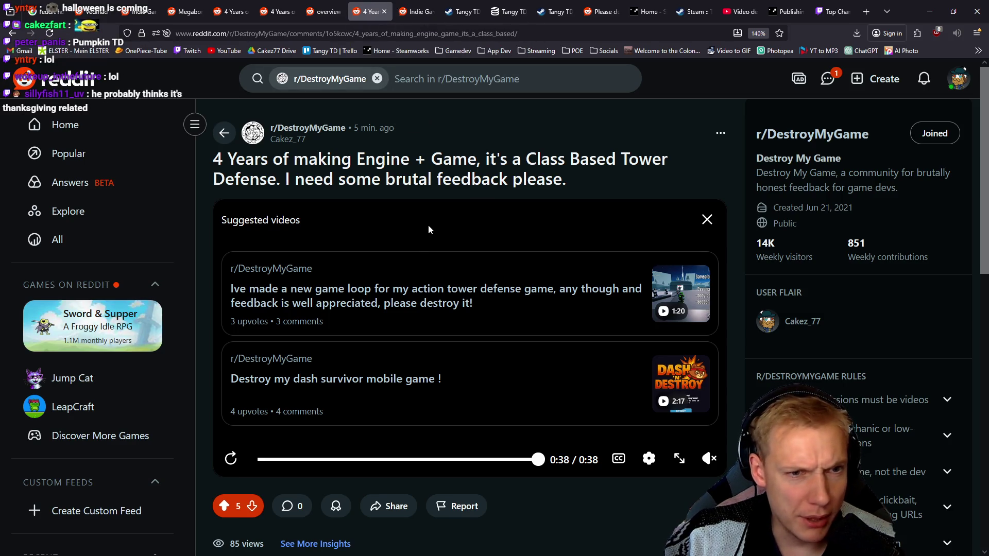
# Close the extra Reddit post tab and return to the feedback post.
pyautogui.scroll(-5, 441, 225)
pyautogui.scroll(5, 442, 224)
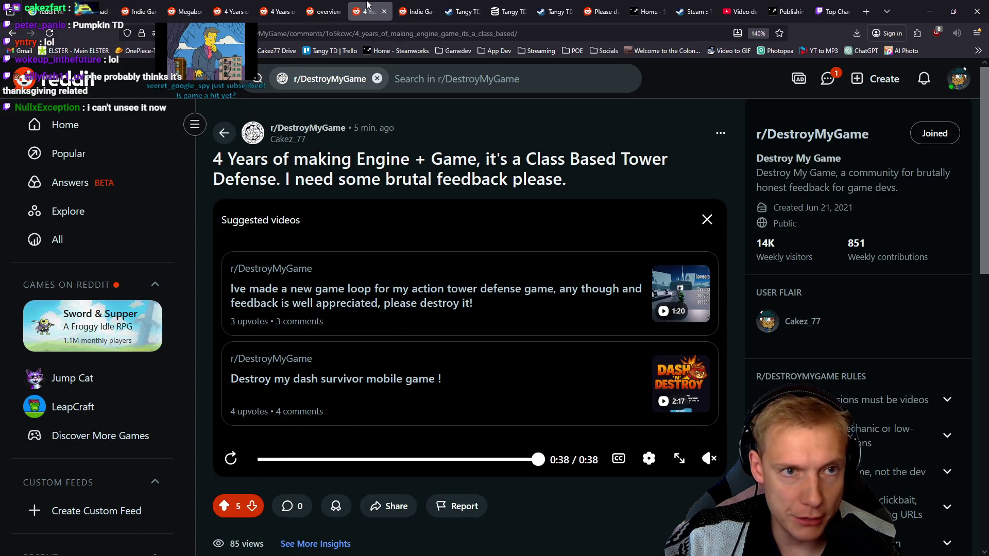
pyautogui.hotkey('ctrl', 'w')
pyautogui.hotkey('ctrl', 'w')
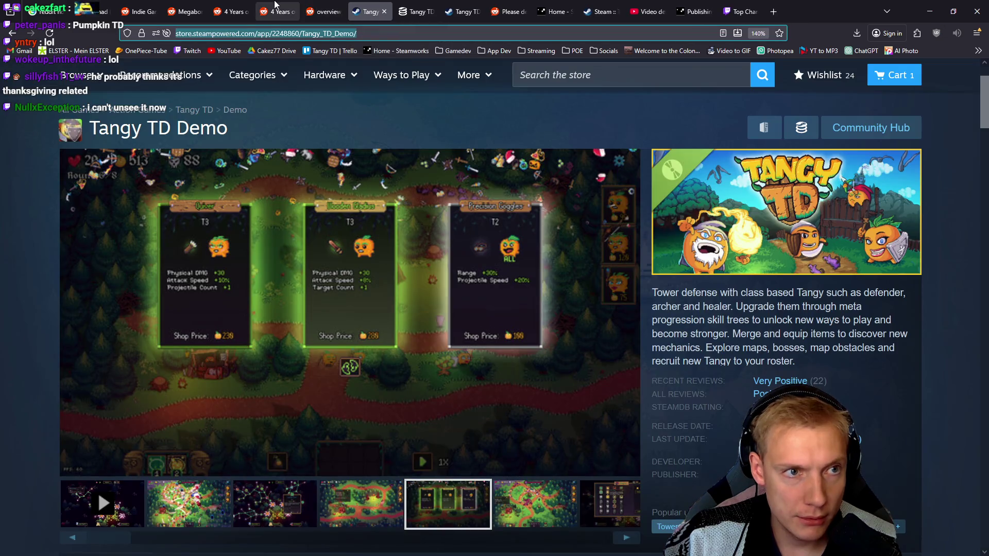
pyautogui.click(279, 12)
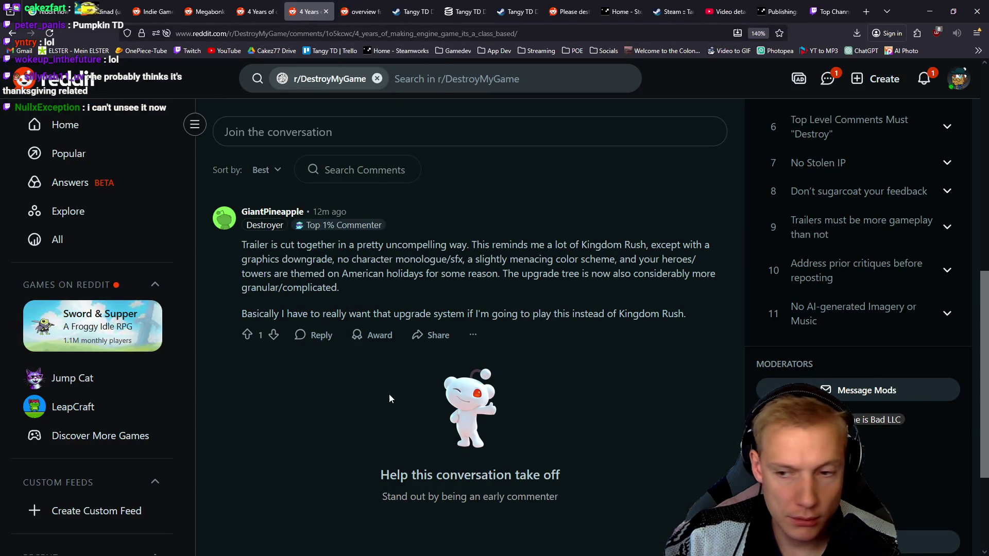
# Reread the feedback comment, then switch to the Tangy TD Demo charts on SteamDB.
pyautogui.scroll(1, 405, 370)
pyautogui.scroll(1, 420, 369)
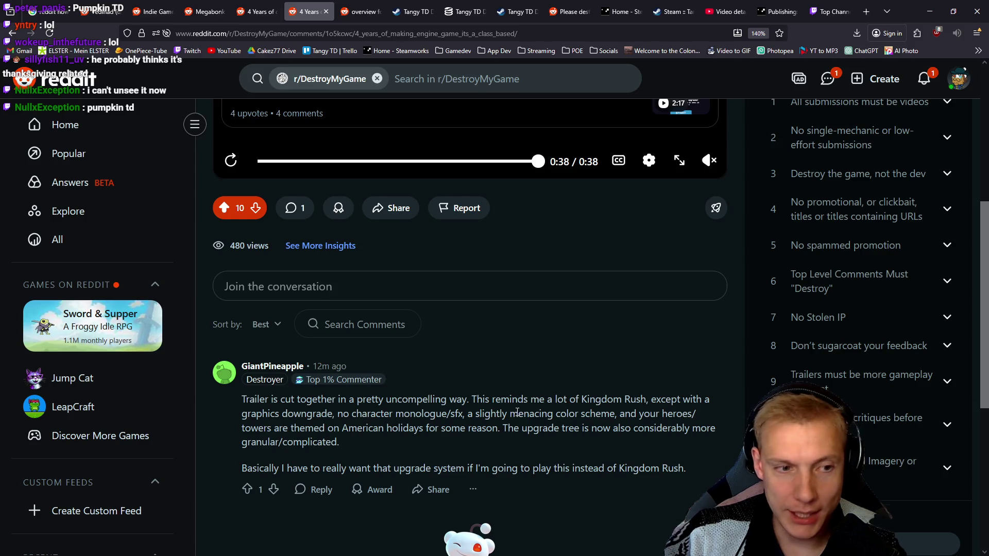
pyautogui.scroll(4, 517, 411)
pyautogui.scroll(-2, 516, 409)
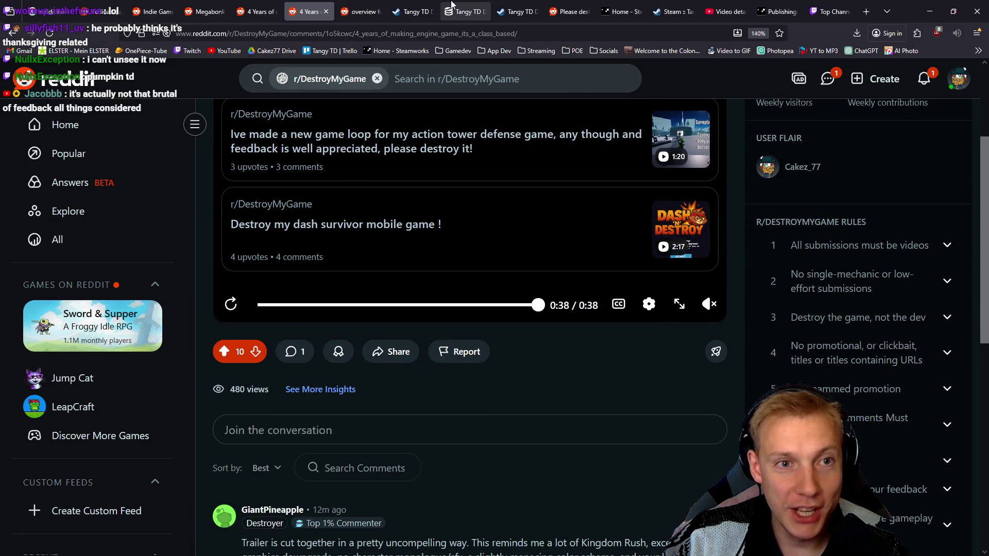
pyautogui.click(467, 8)
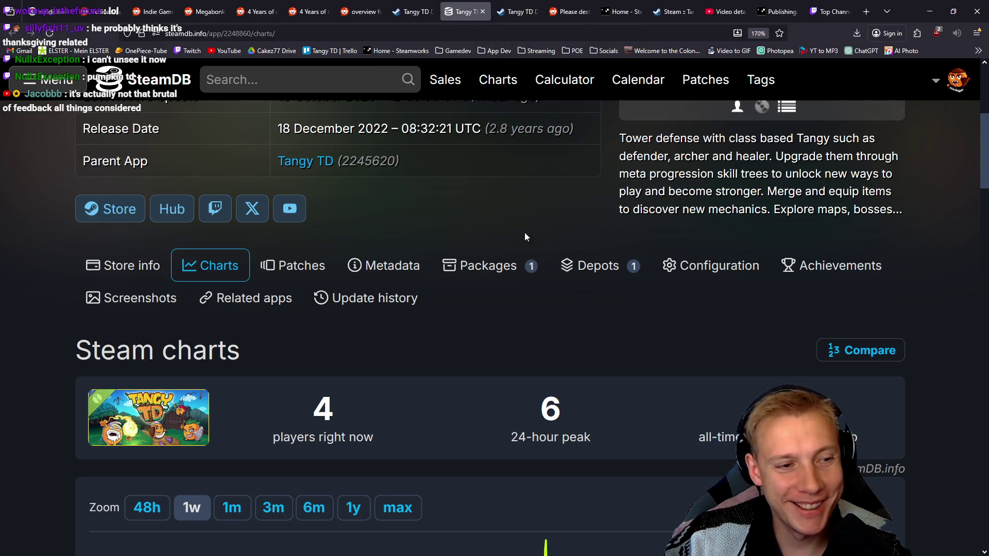
pyautogui.scroll(5, 536, 258)
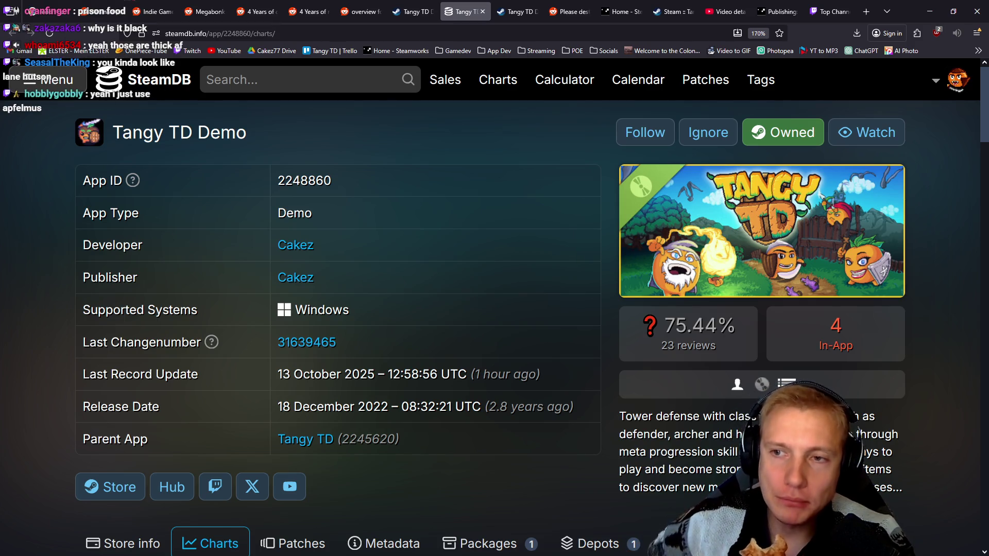
# Flip through the user overview, 'Please destroy my trailer!' post, r/cpp post and Megabonk subreddit tabs.
pyautogui.click(360, 11)
pyautogui.click(569, 11)
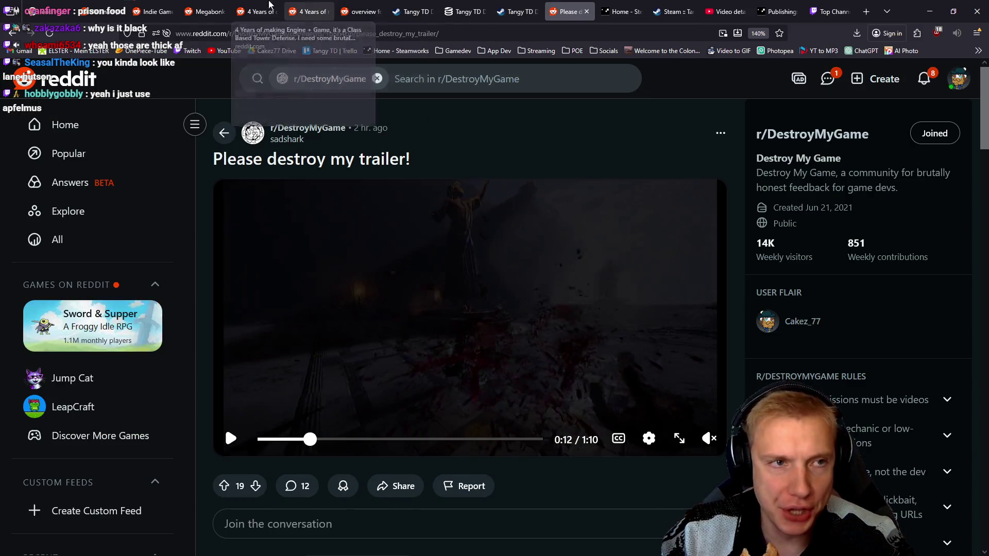
pyautogui.click(258, 11)
pyautogui.scroll(-5, 430, 237)
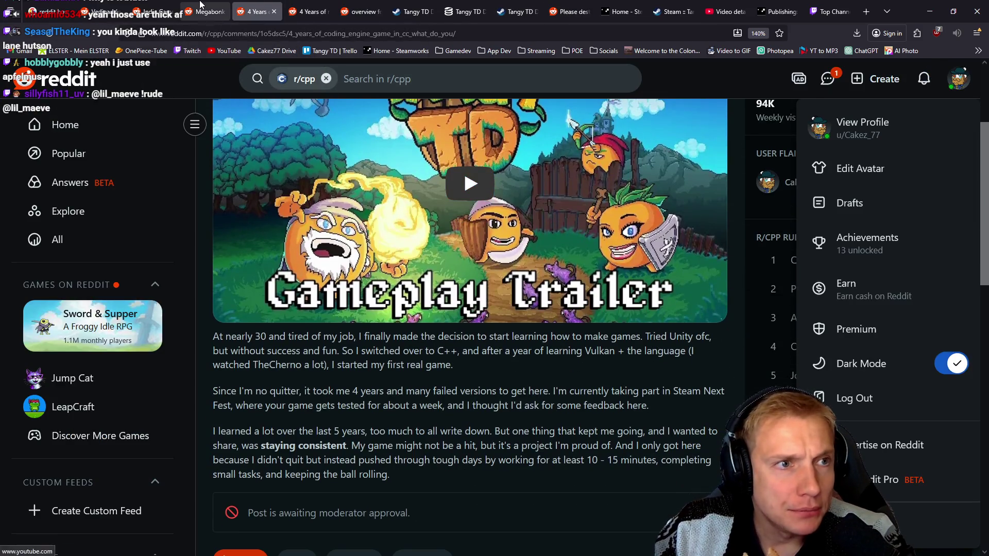
pyautogui.click(206, 12)
# Check the remaining tabs, then go back to the r/DestroyMyGame post's comments.
pyautogui.click(245, 13)
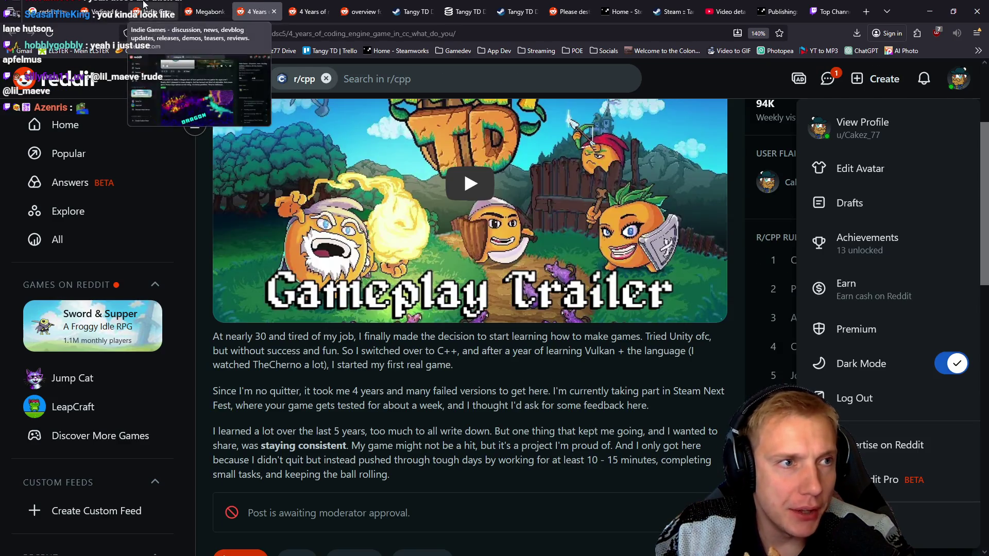
pyautogui.click(155, 11)
pyautogui.click(361, 11)
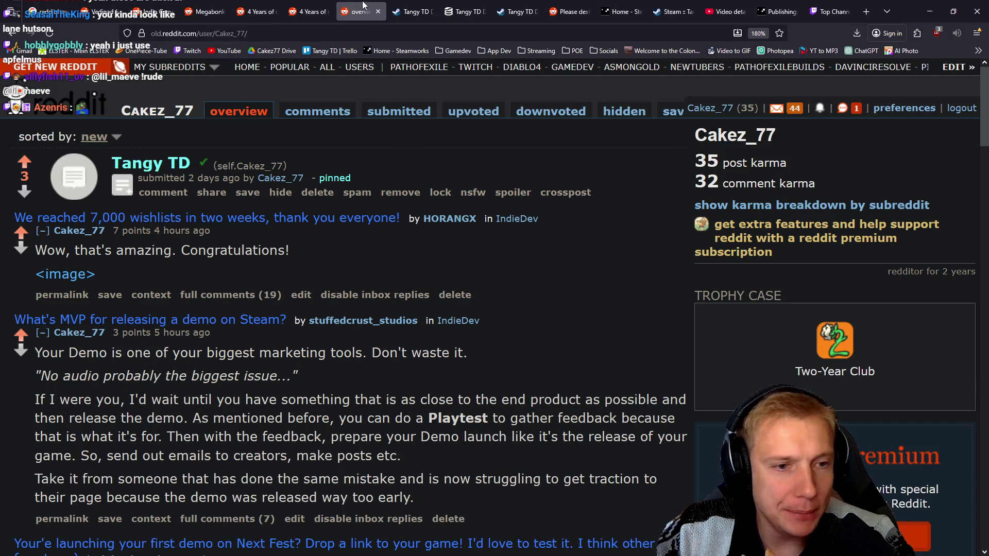
pyautogui.click(305, 5)
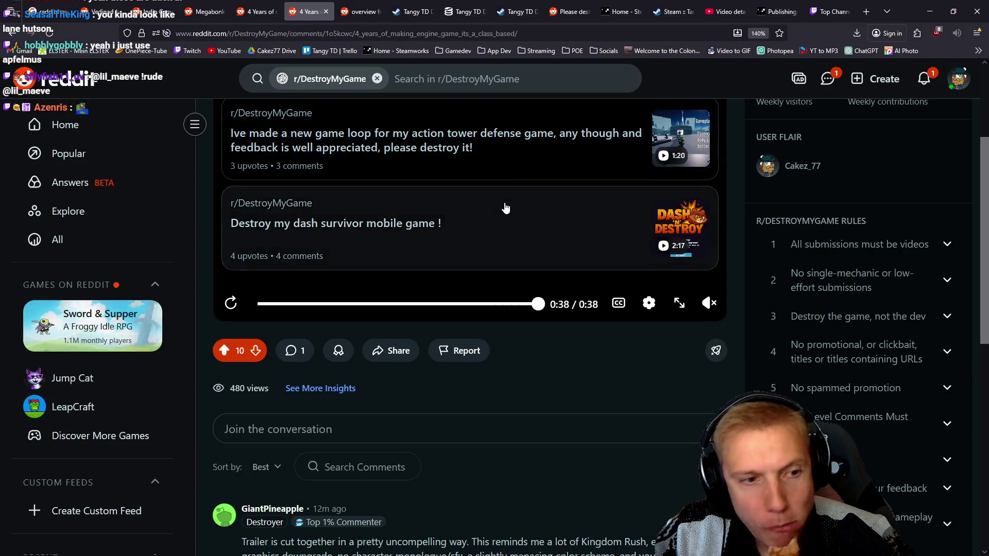
pyautogui.scroll(-5, 503, 208)
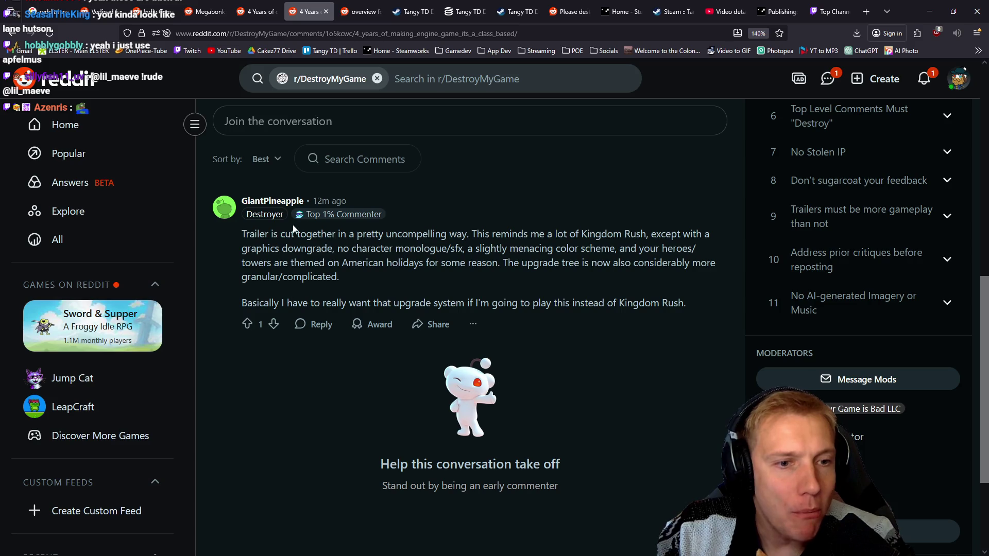
pyautogui.moveTo(241, 235); pyautogui.dragTo(457, 235)
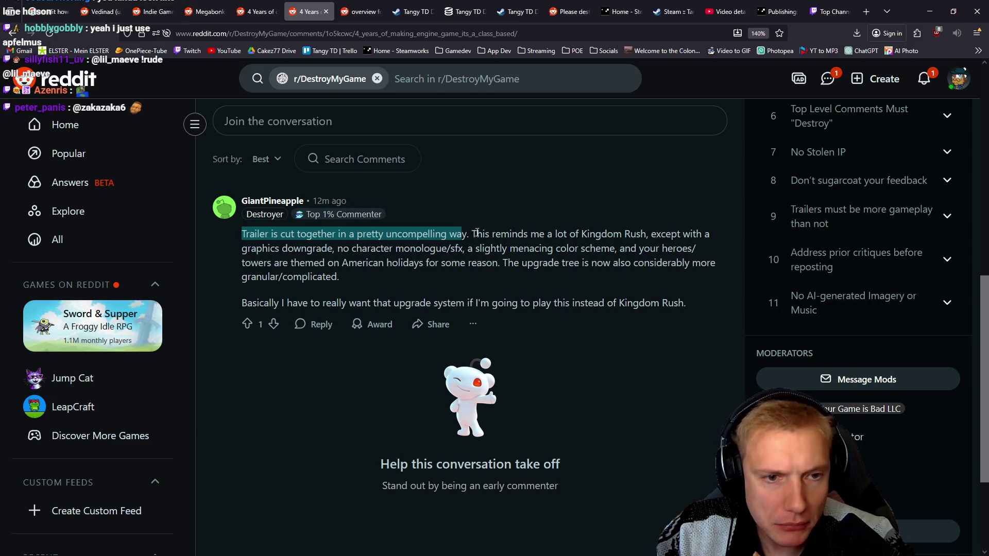
pyautogui.moveTo(471, 234); pyautogui.dragTo(247, 234)
pyautogui.click(417, 231)
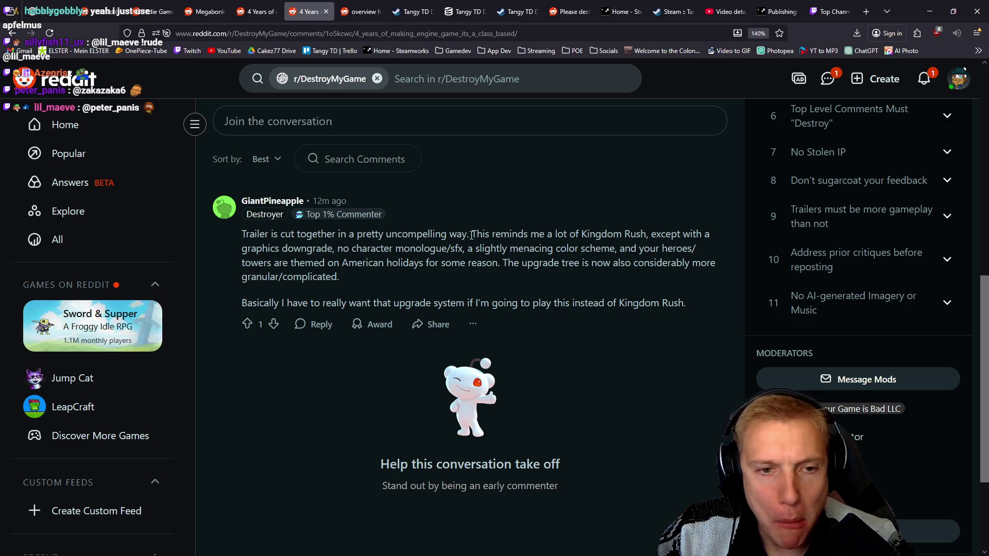
pyautogui.moveTo(473, 234)
pyautogui.mouseDown()
pyautogui.moveTo(588, 234)
pyautogui.moveTo(626, 248)
pyautogui.moveTo(641, 230)
pyautogui.moveTo(302, 250)
pyautogui.moveTo(670, 234)
pyautogui.moveTo(653, 231)
pyautogui.mouseUp()
pyautogui.scroll(9, 558, 280)
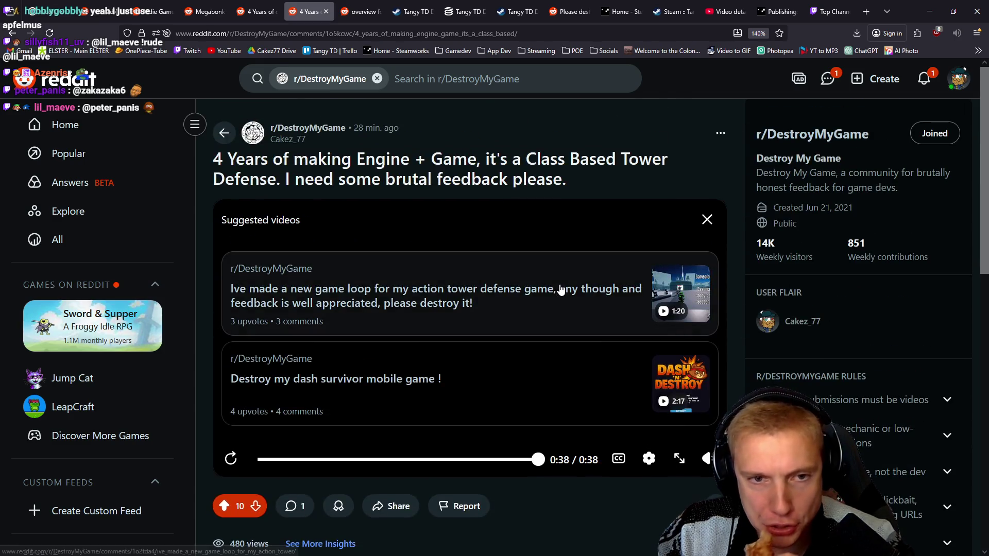
# Scrub the trailer to 0:16, the skill tree and the start, then play, replay and pause it.
pyautogui.scroll(-3, 464, 299)
pyautogui.click(378, 313)
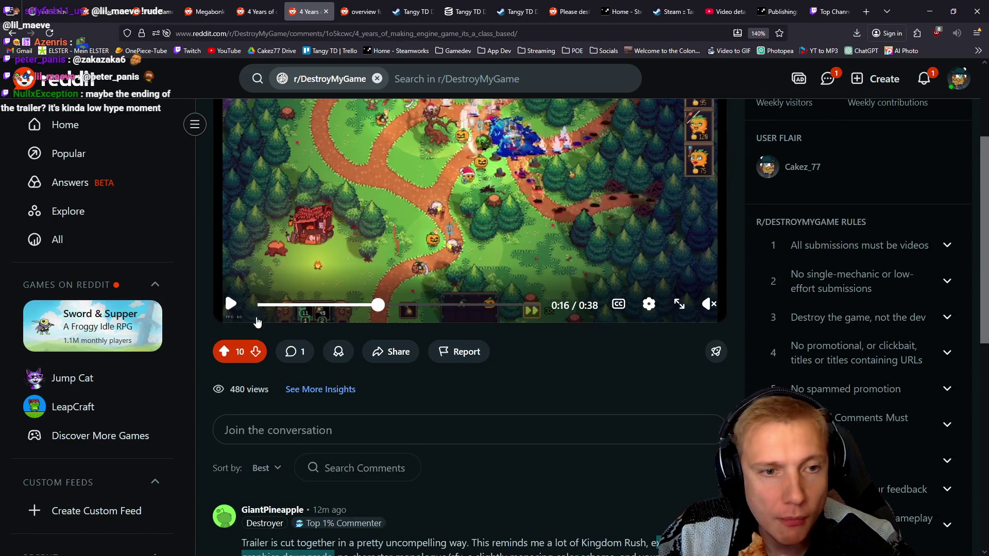
pyautogui.scroll(3, 541, 428)
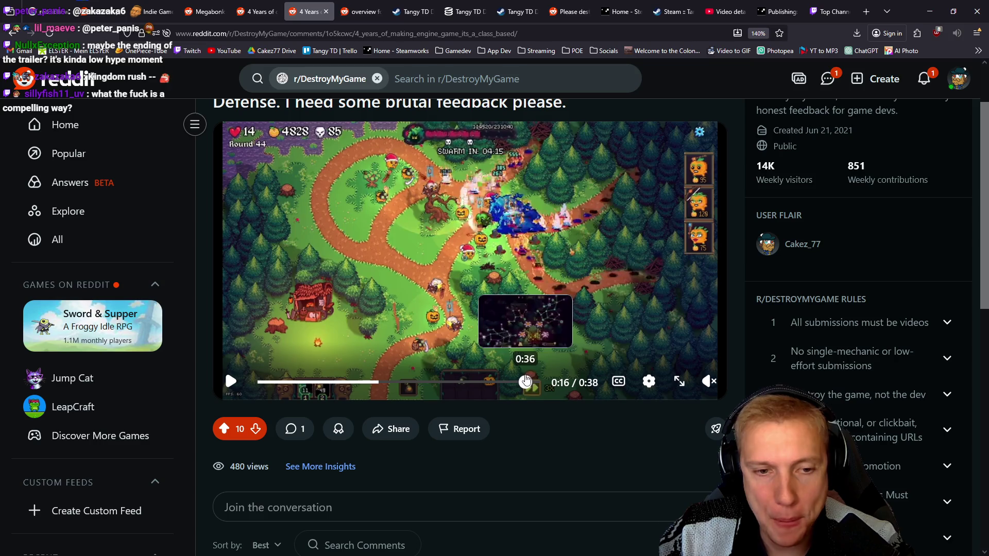
pyautogui.click(524, 381)
pyautogui.scroll(1, 516, 366)
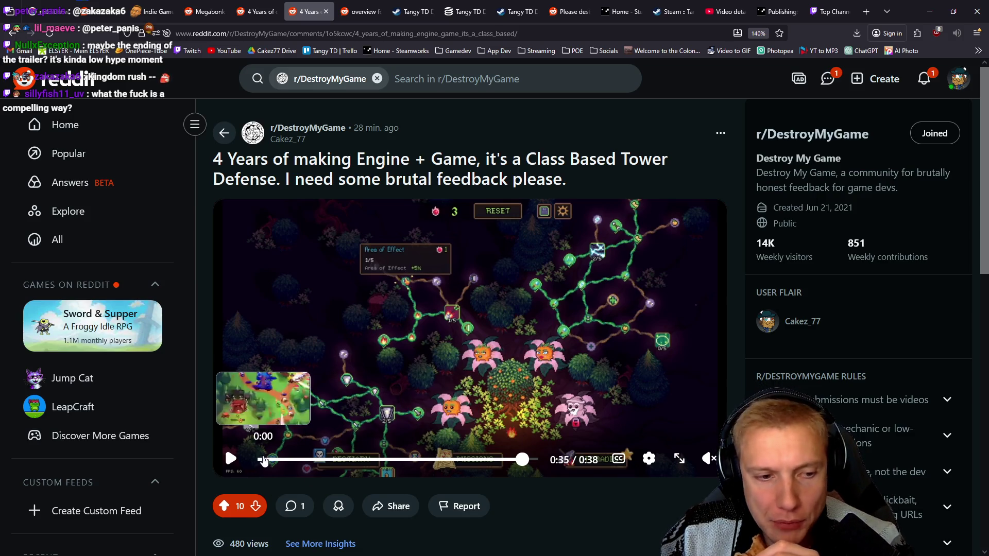
pyautogui.click(258, 459)
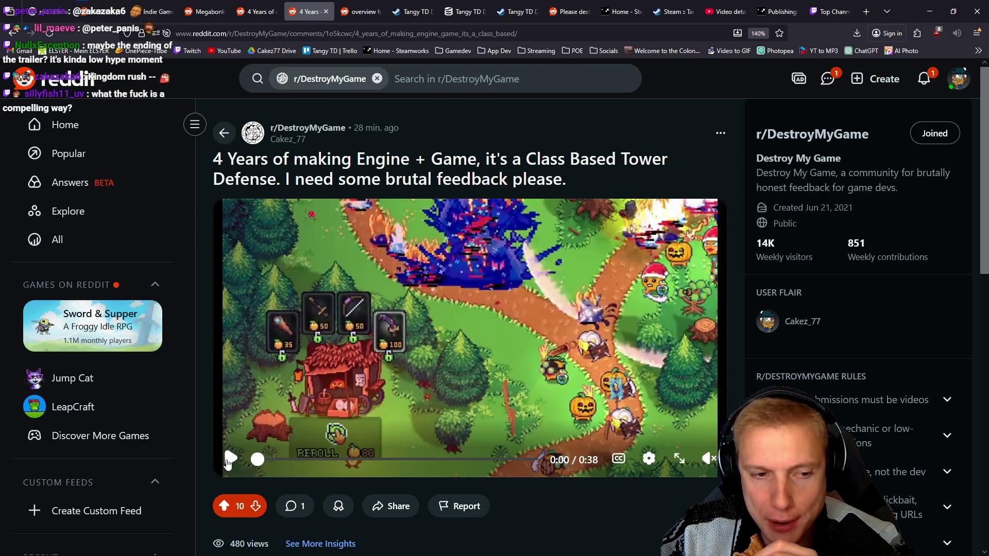
pyautogui.click(230, 459)
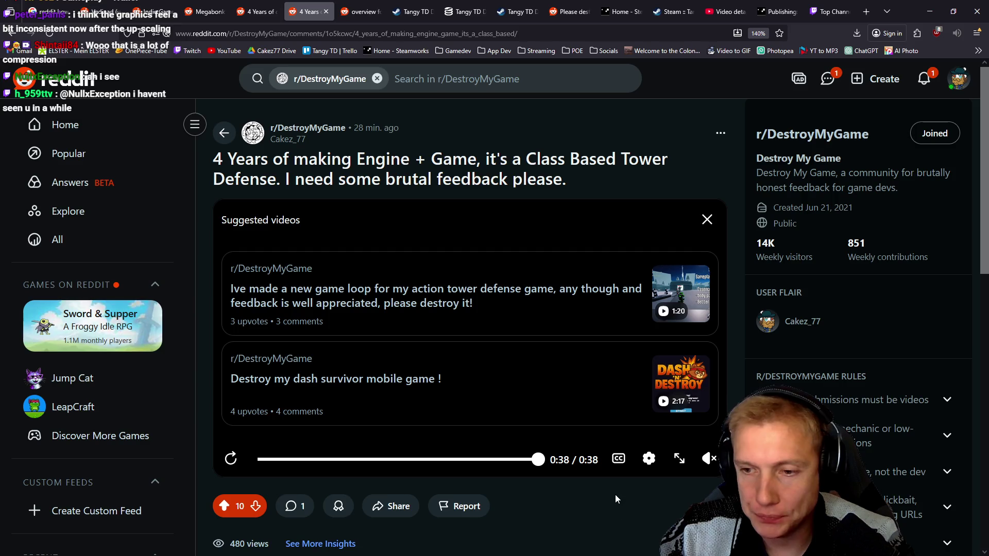
pyautogui.scroll(-2, 615, 495)
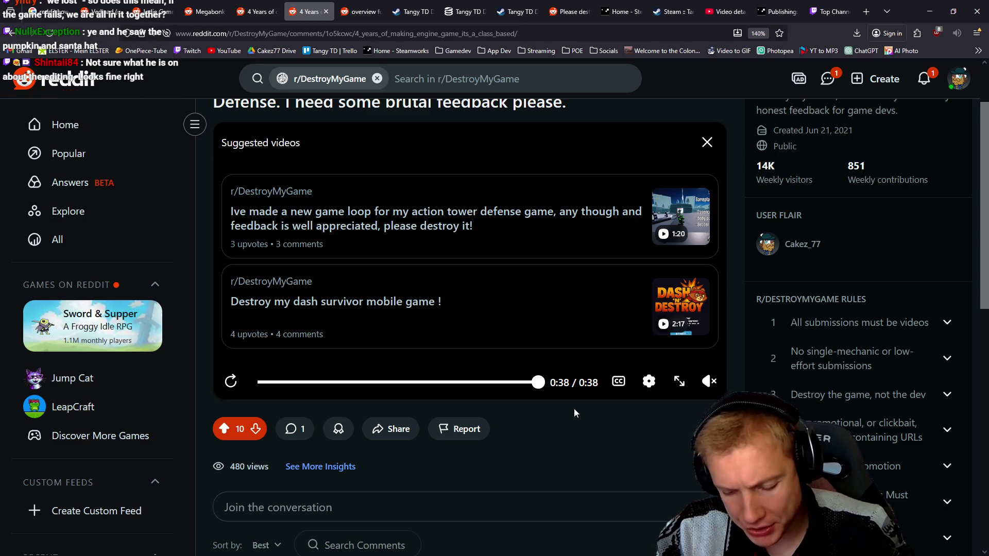
pyautogui.click(229, 381)
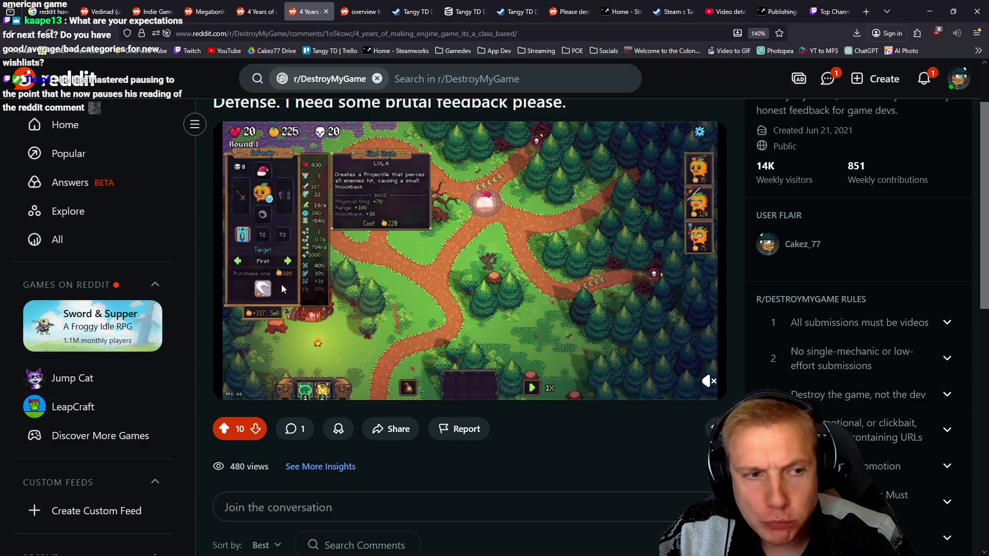
pyautogui.click(466, 213)
# Highlight the comment's monologue/sfx, menacing color scheme and American holiday remarks in turn.
pyautogui.scroll(-5, 524, 240)
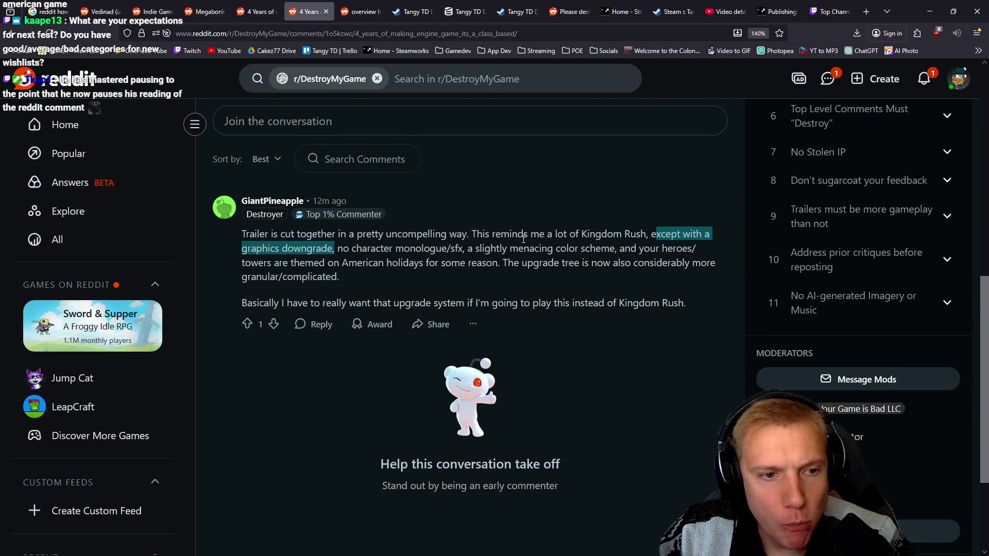
pyautogui.moveTo(339, 251)
pyautogui.mouseDown()
pyautogui.moveTo(464, 249)
pyautogui.moveTo(330, 250)
pyautogui.mouseUp()
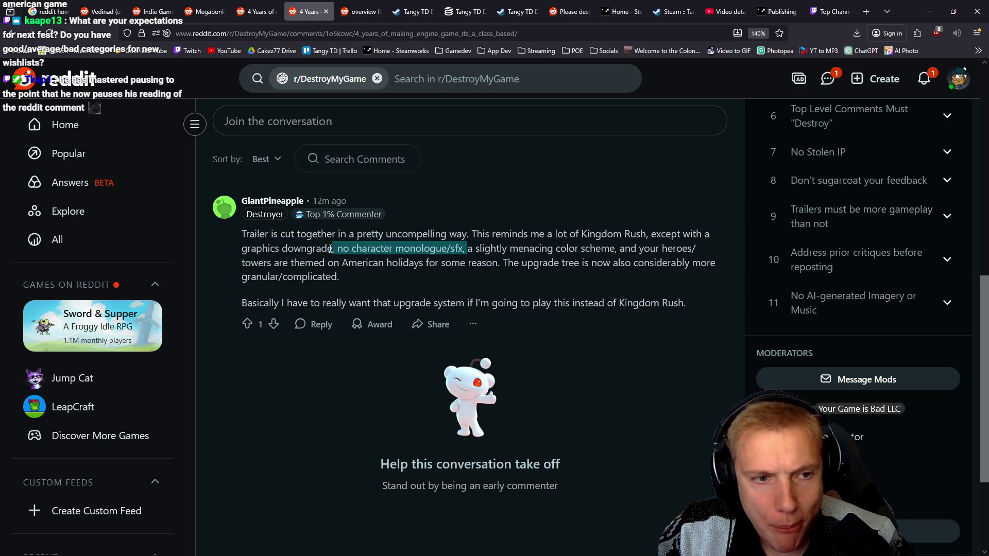
pyautogui.click(338, 251)
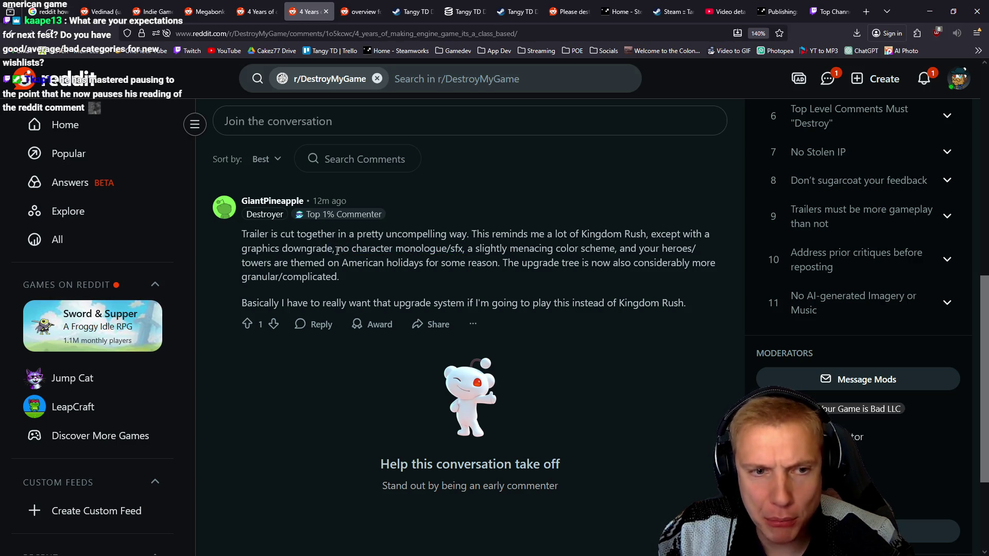
pyautogui.moveTo(339, 251); pyautogui.dragTo(464, 251)
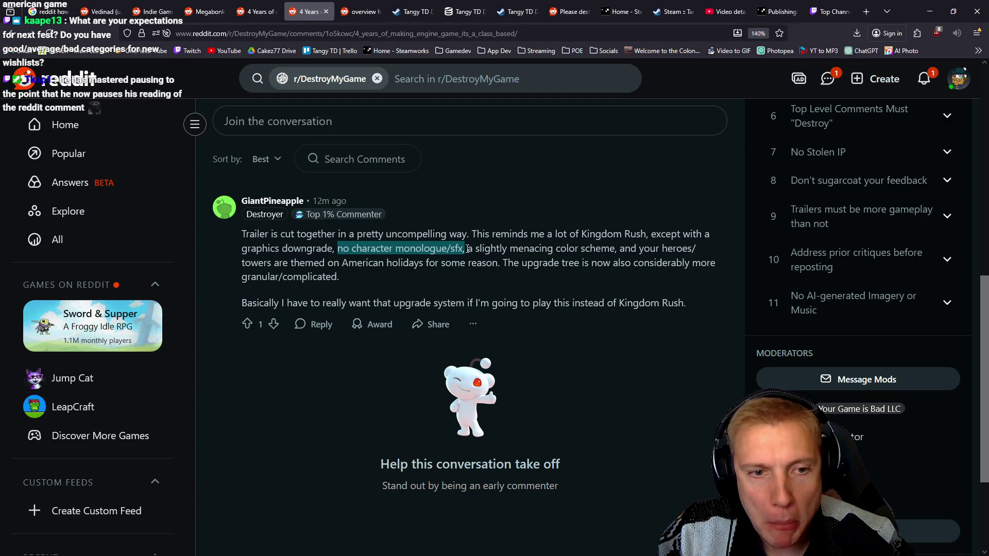
pyautogui.click(468, 248)
pyautogui.moveTo(488, 249); pyautogui.dragTo(614, 245)
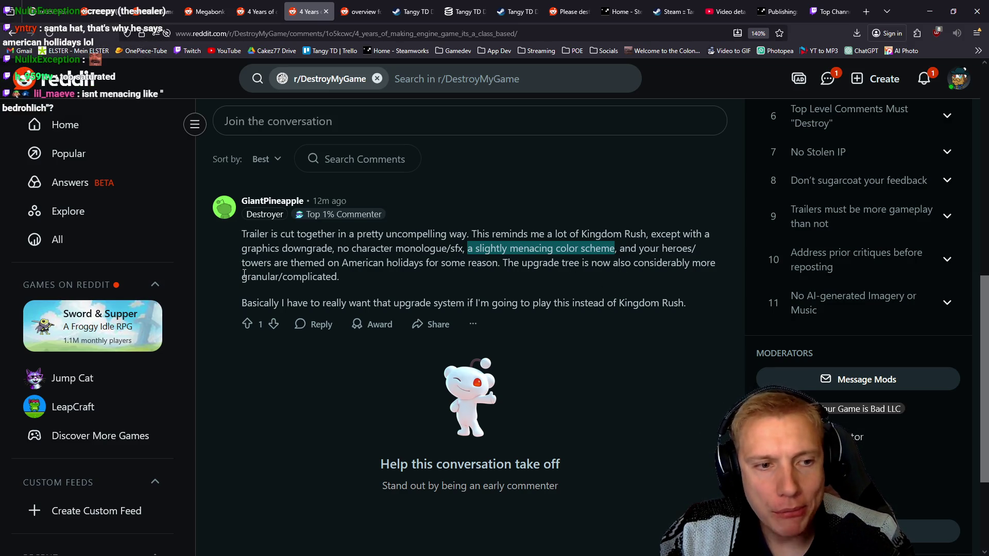
pyautogui.moveTo(258, 264); pyautogui.dragTo(507, 264)
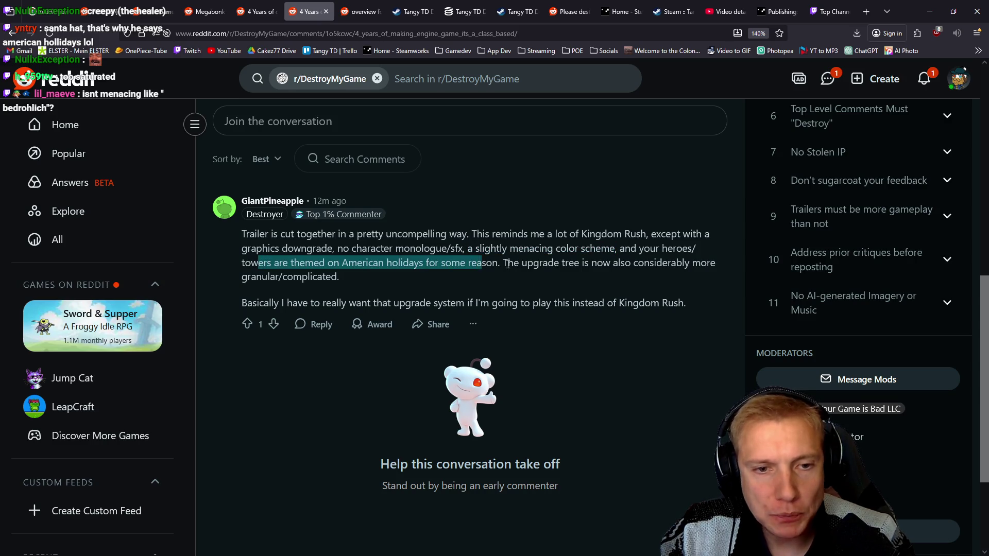
# Select the heroes/towers American holidays sentence, then bring up the Tangy TD Demo store page.
pyautogui.moveTo(620, 250)
pyautogui.mouseDown()
pyautogui.moveTo(371, 264)
pyautogui.moveTo(499, 264)
pyautogui.mouseUp()
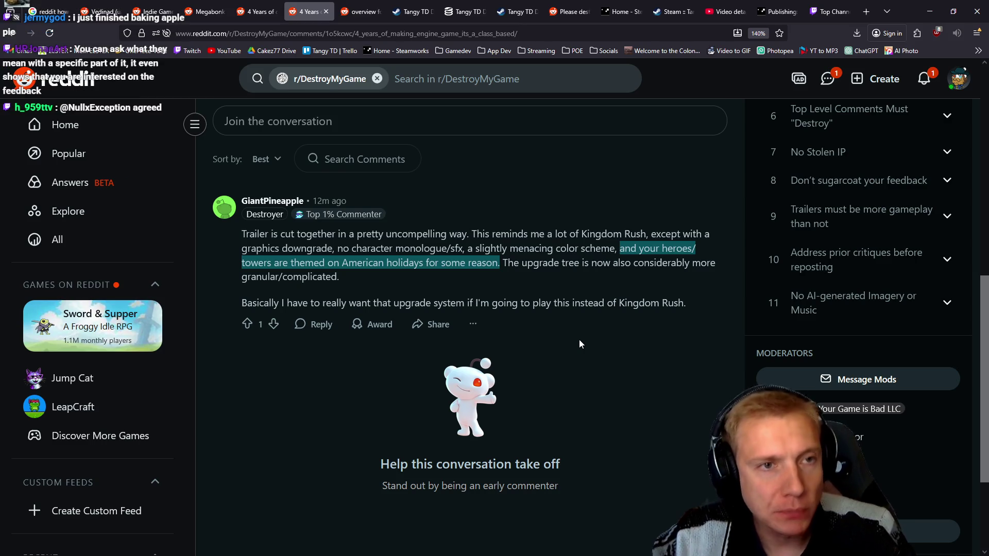
pyautogui.click(415, 10)
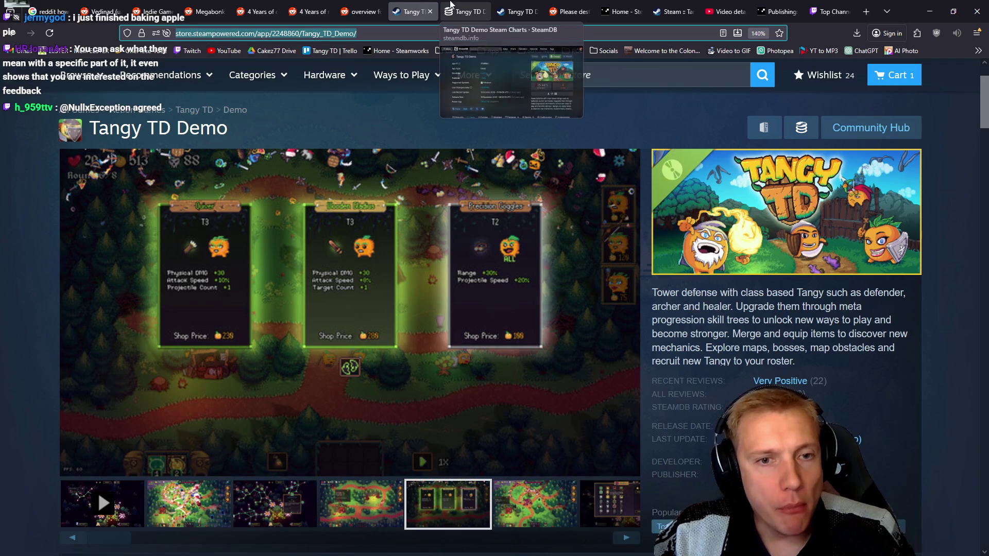
# Scroll to the Tangy TD Demo player stats, then return to and reload the Reddit thread.
pyautogui.scroll(-6, 680, 191)
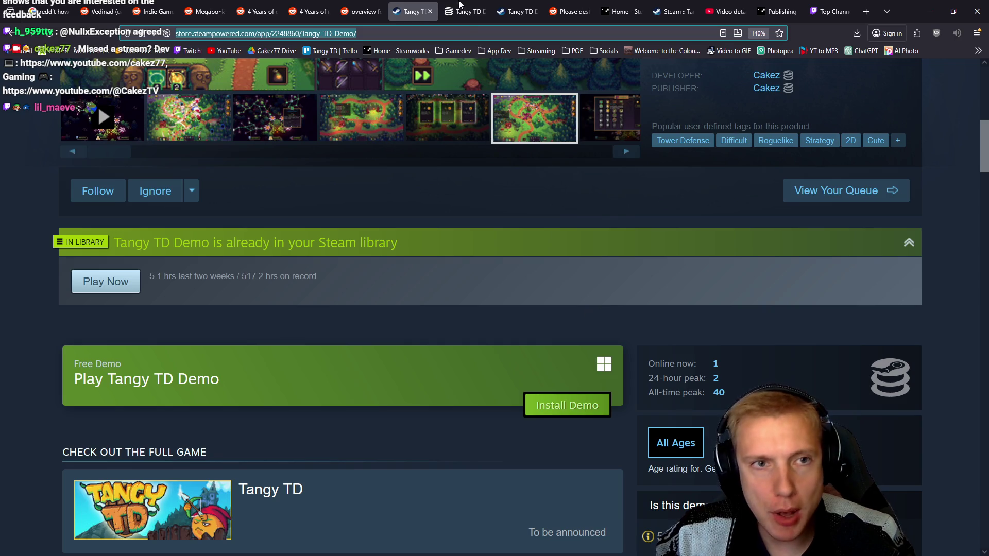
pyautogui.click(362, 11)
pyautogui.click(308, 11)
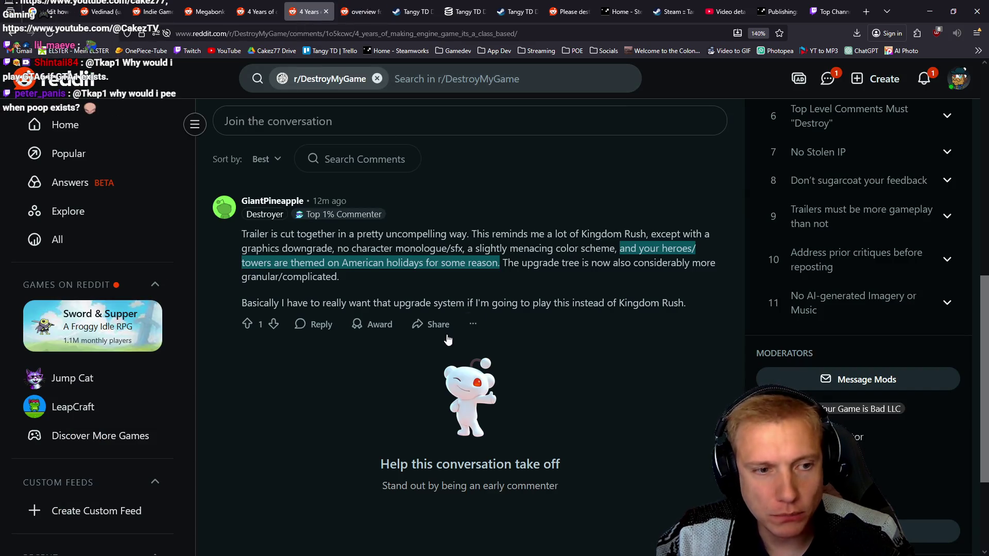
pyautogui.press('F5')
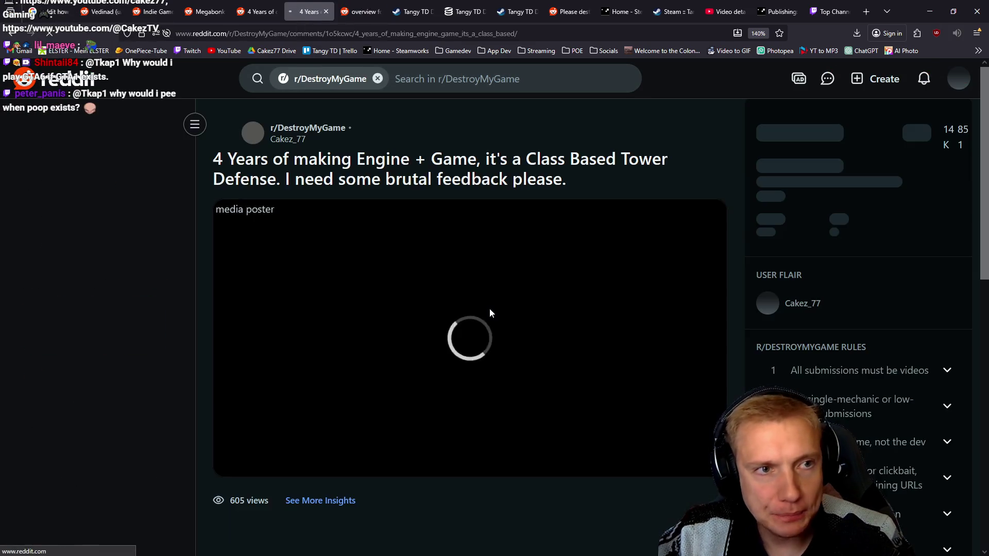
# Scroll down to the critique comment and open a reply box beneath it.
pyautogui.scroll(-5, 482, 301)
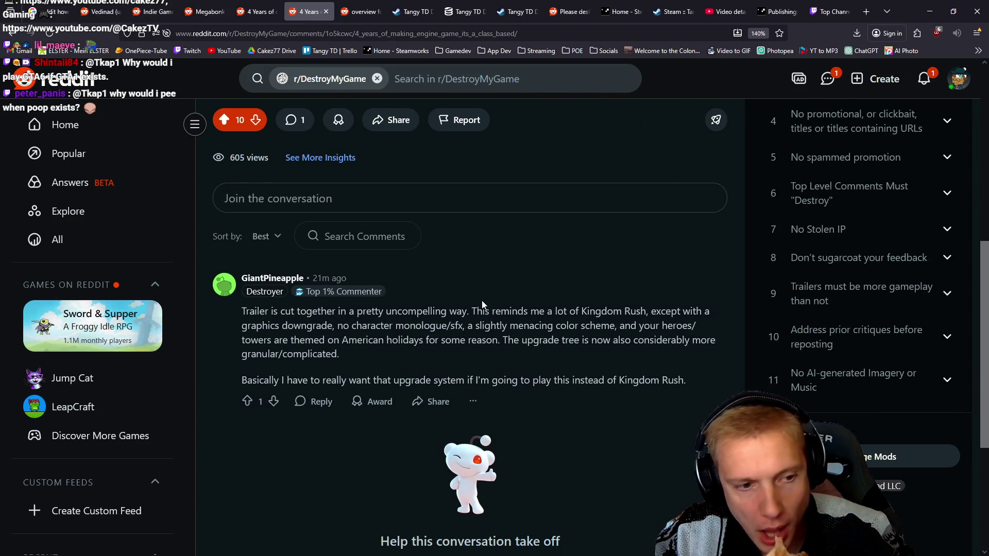
pyautogui.scroll(-2, 482, 304)
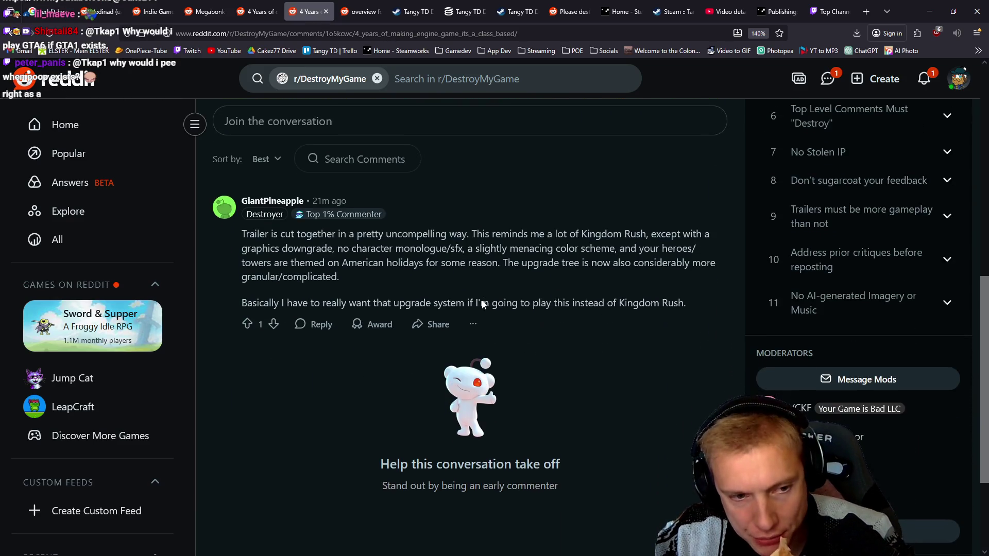
pyautogui.click(316, 329)
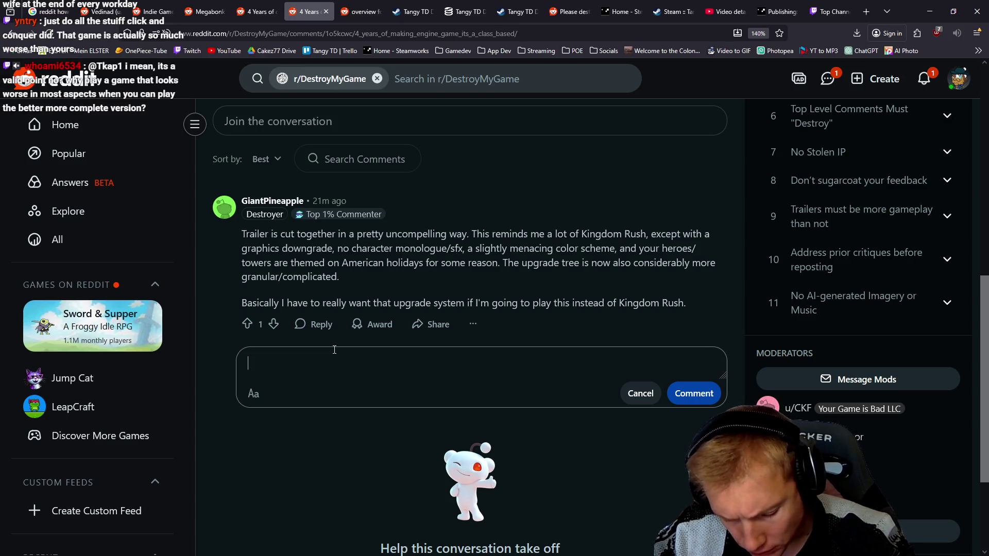
# Reread the graphics, color scheme, holiday theme and upgrade tree points, then focus the reply box.
pyautogui.moveTo(242, 250); pyautogui.dragTo(465, 250)
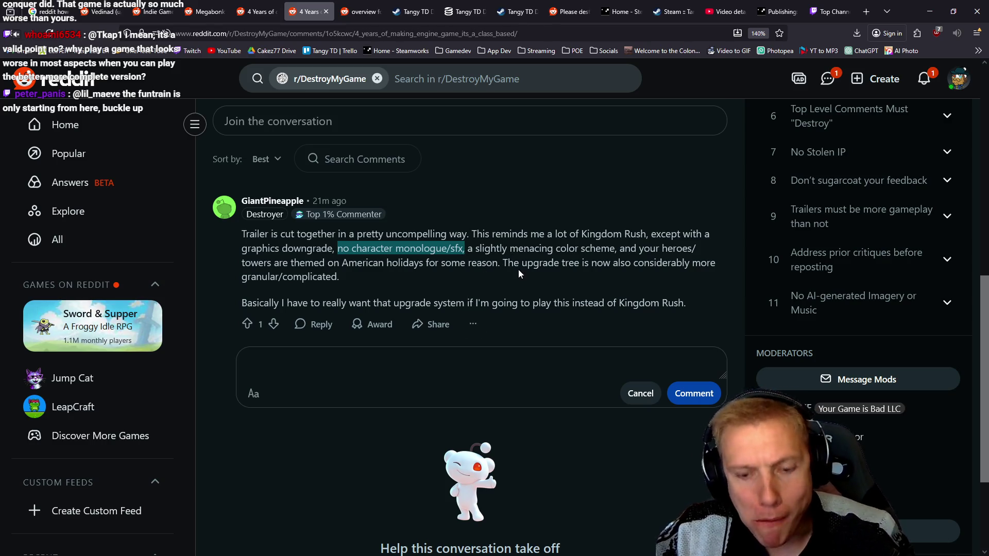
pyautogui.moveTo(474, 249); pyautogui.dragTo(611, 250)
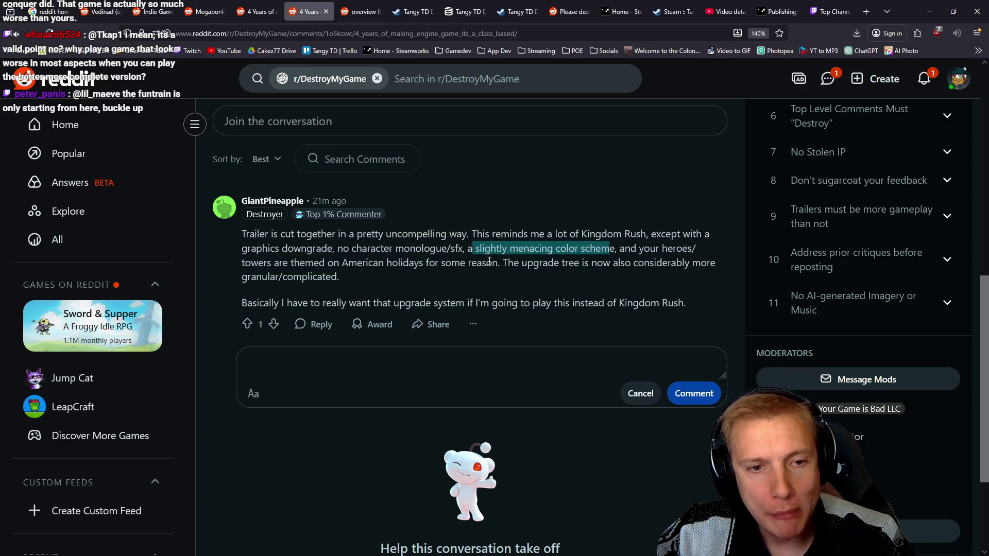
pyautogui.moveTo(498, 264)
pyautogui.mouseDown()
pyautogui.moveTo(651, 263)
pyautogui.moveTo(621, 250)
pyautogui.mouseUp()
pyautogui.moveTo(508, 264)
pyautogui.mouseDown()
pyautogui.moveTo(677, 264)
pyautogui.moveTo(339, 277)
pyautogui.mouseUp()
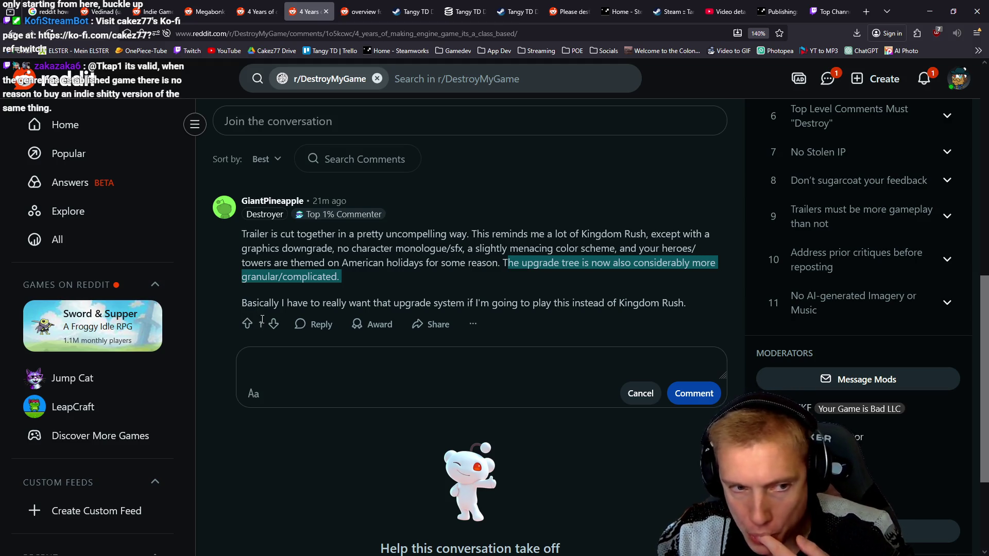
pyautogui.moveTo(252, 304)
pyautogui.mouseDown()
pyautogui.moveTo(433, 313)
pyautogui.moveTo(460, 304)
pyautogui.mouseUp()
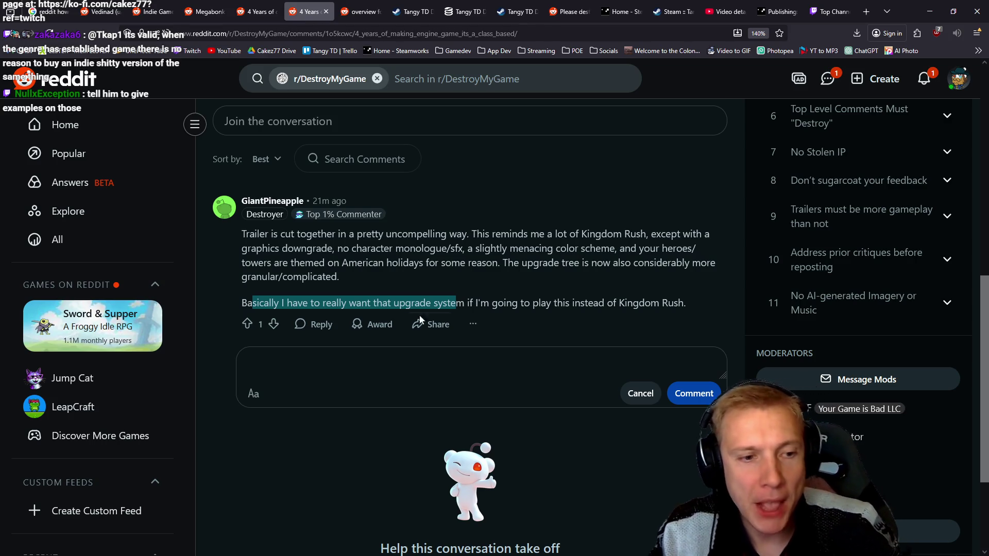
pyautogui.click(310, 362)
# Start the reply by thanking the critic and asking for 'graphics downgrade' examples.
pyautogui.write('H')
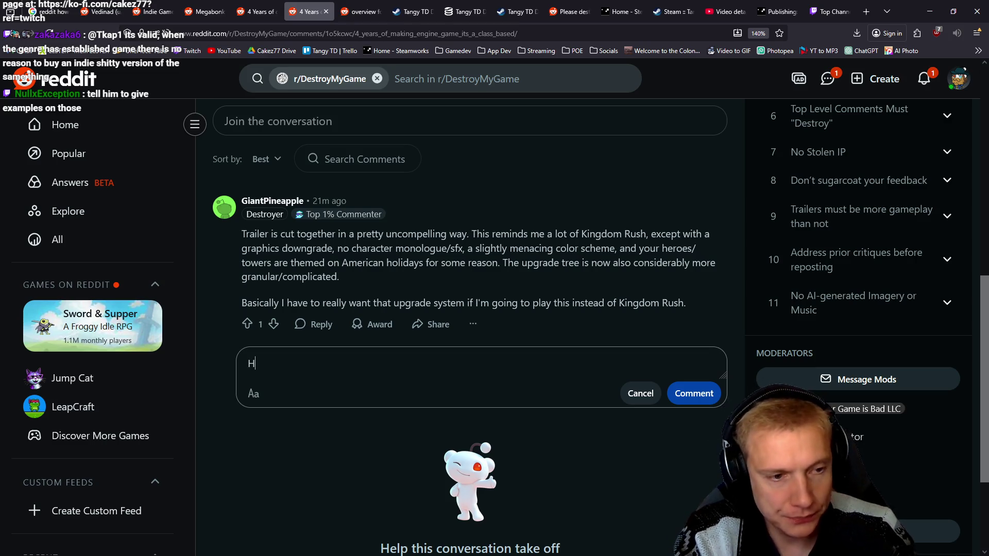
pyautogui.write('ey man, thanks for teh')
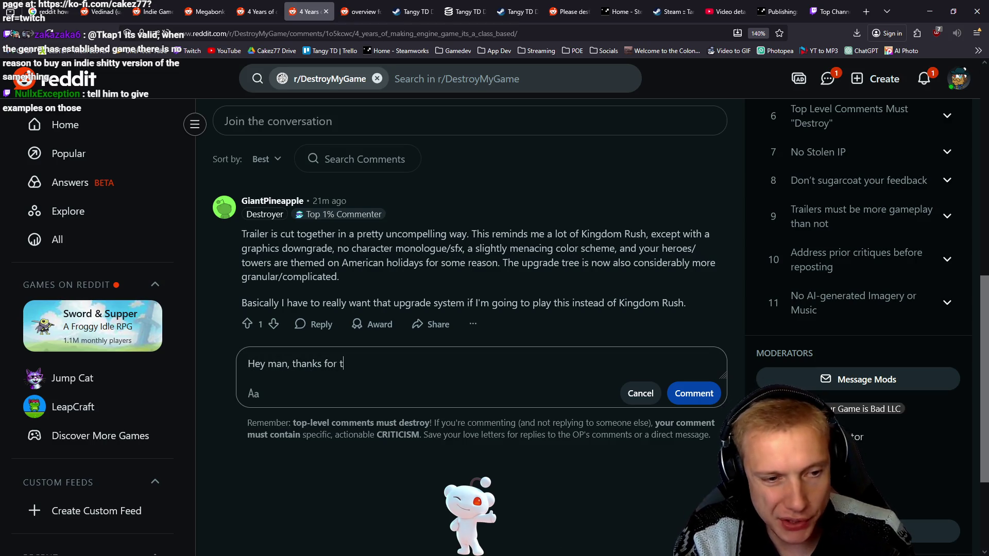
pyautogui.press('BackSpace')
pyautogui.press('BackSpace')
pyautogui.write('he feedbakc')
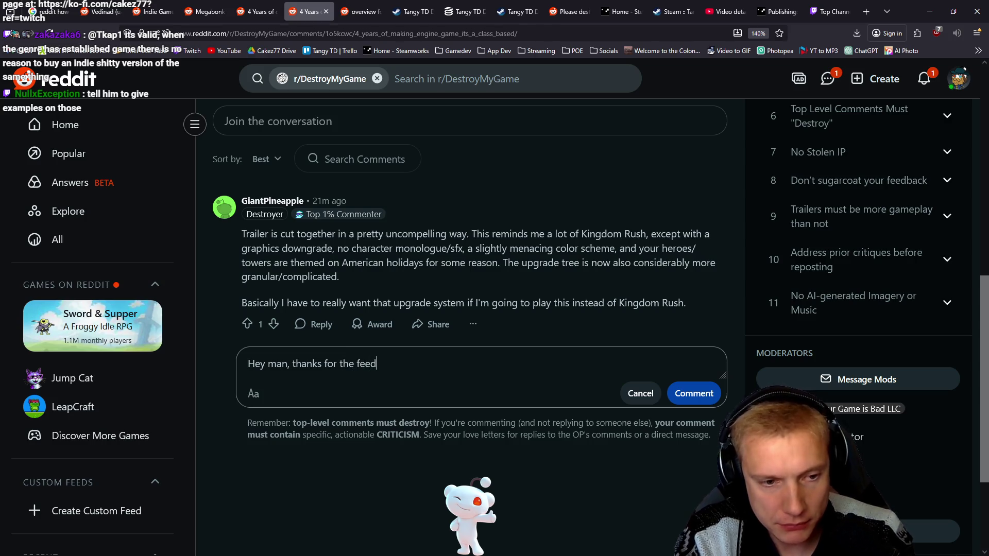
pyautogui.press('BackSpace')
pyautogui.press('BackSpace')
pyautogui.write('ck.')
pyautogui.press('Return')
pyautogui.write('Can you give some exa')
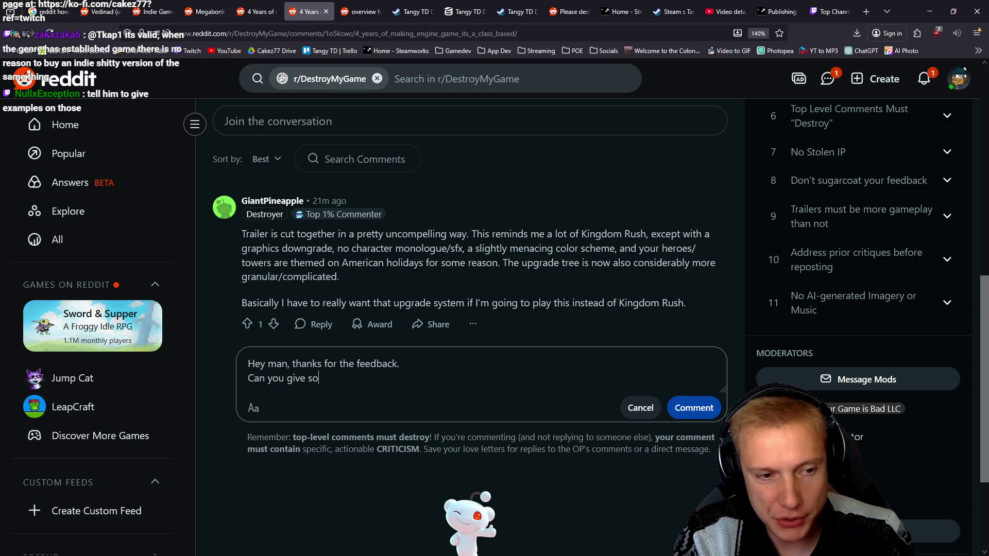
pyautogui.write('mpl')
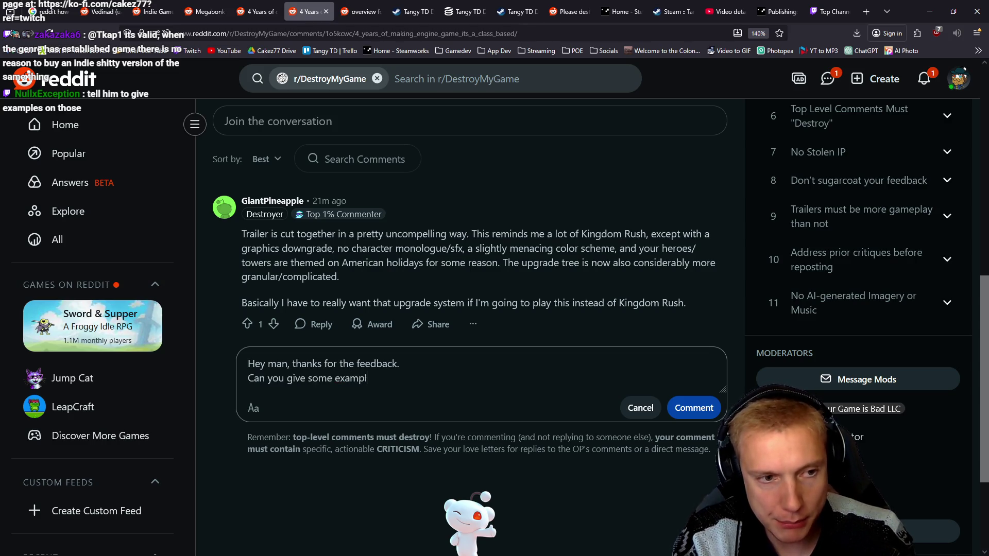
pyautogui.write('es on the "g')
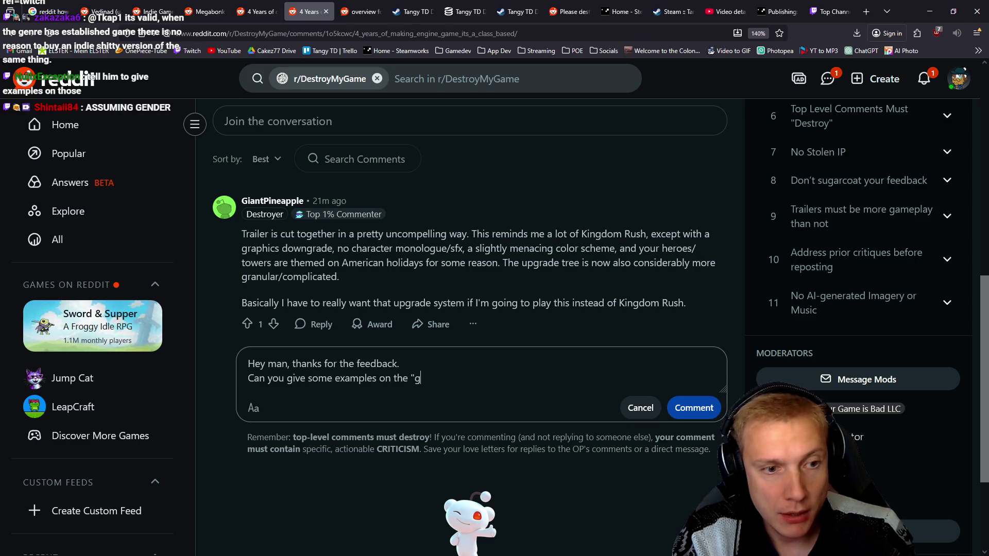
pyautogui.write('raphics  downgrade" what do you mean th')
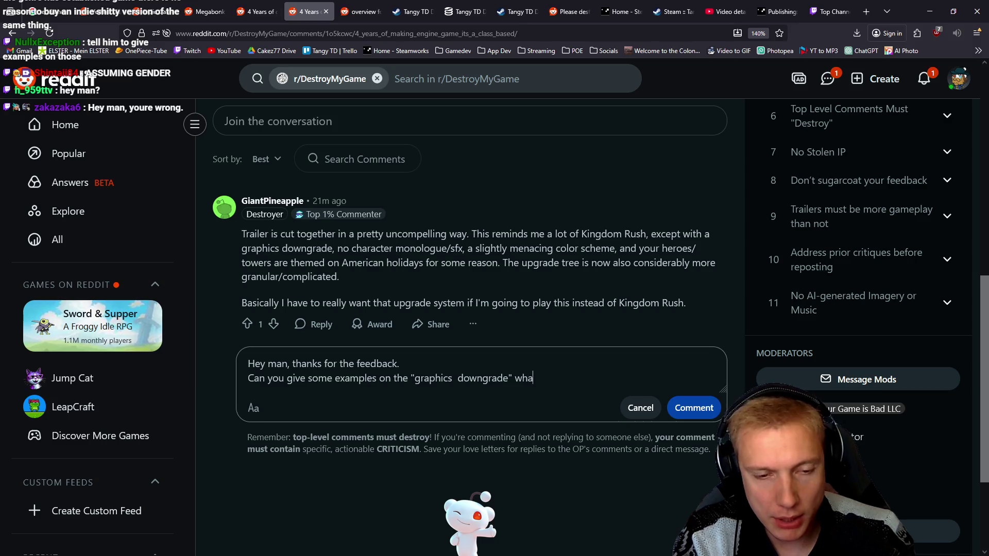
pyautogui.press('BackSpace')
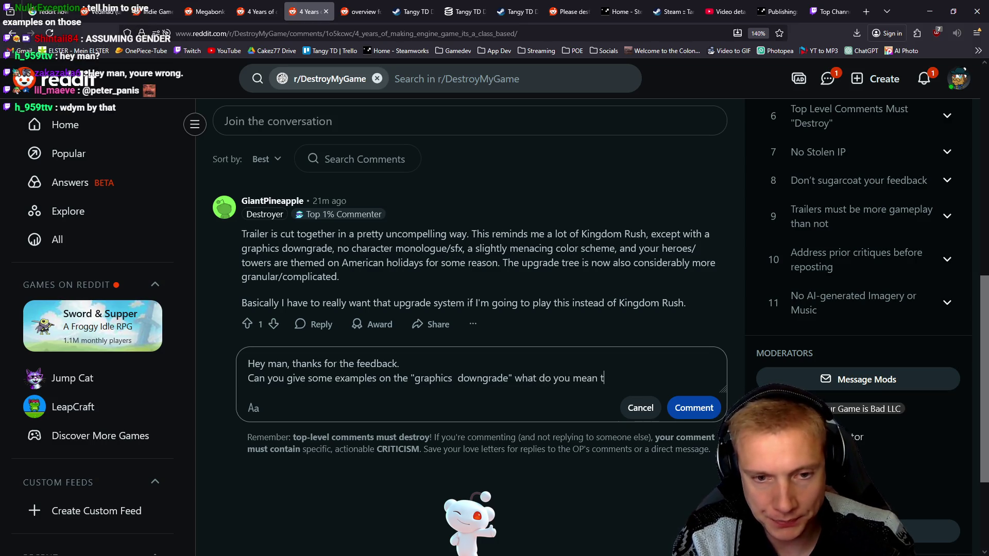
pyautogui.write('here?')
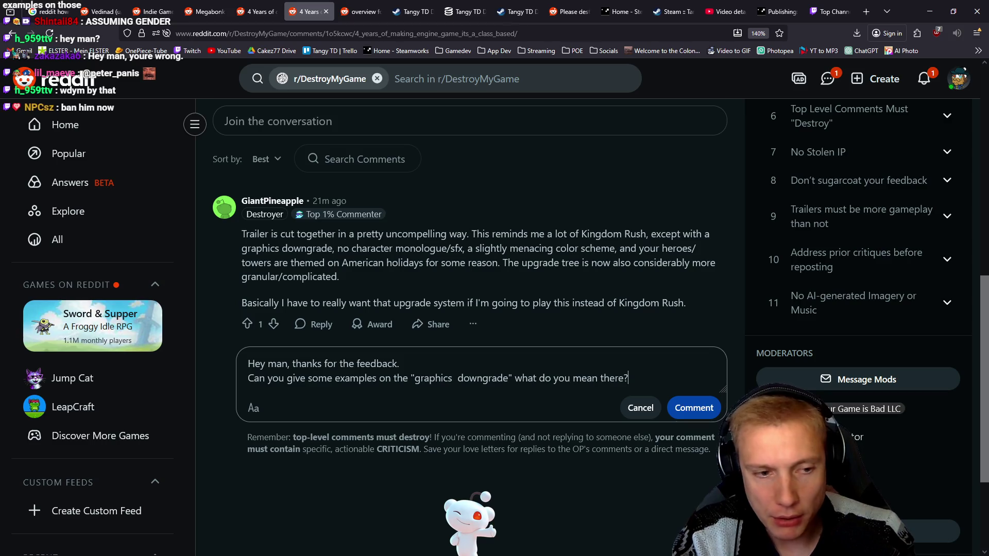
# Ask for 'menacing color scheme' examples and explain targeting Path of Exile players with the upgrades.
pyautogui.press('Return')
pyautogui.write('Also ')
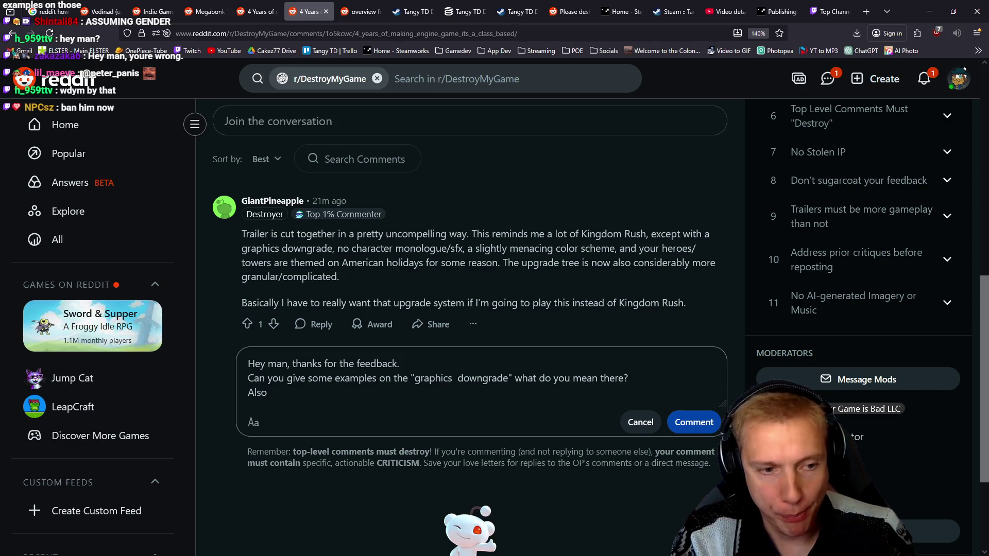
pyautogui.write('some examples on the "menaci')
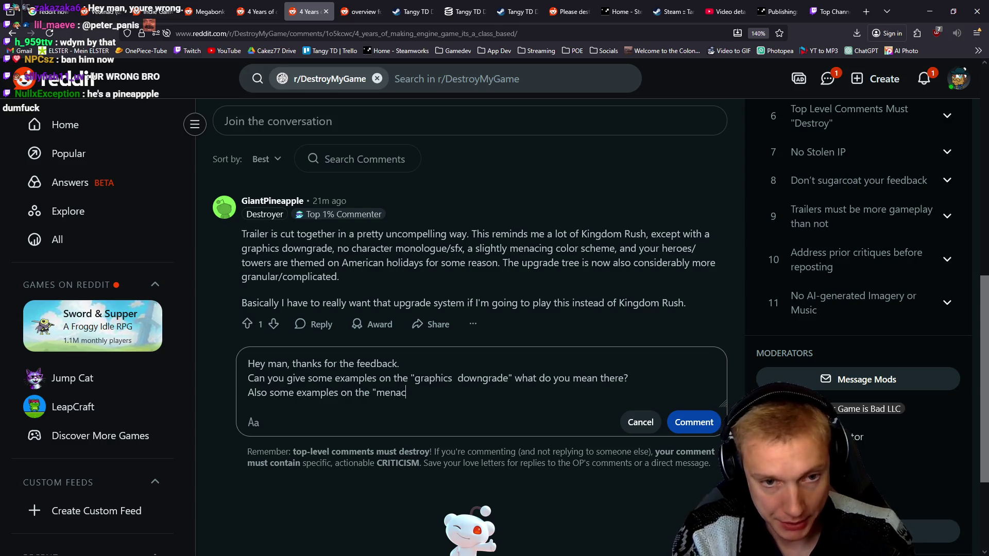
pyautogui.write('ng color')
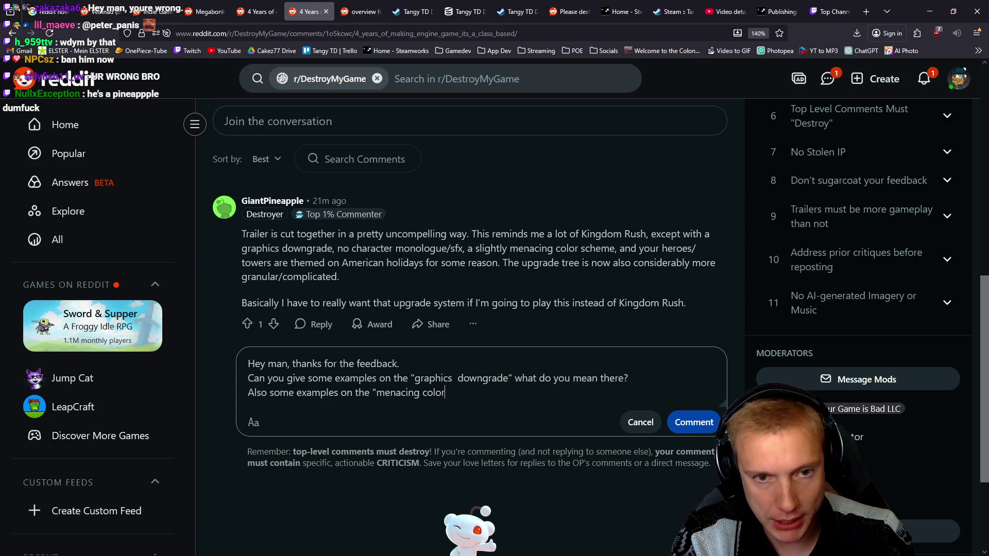
pyautogui.write(' scheme')
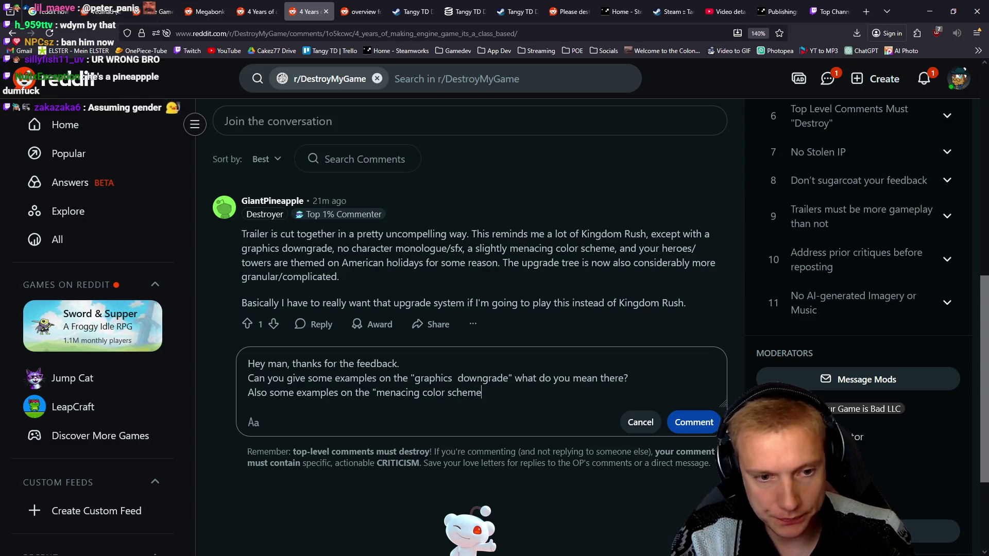
pyautogui.write('" would help a lot')
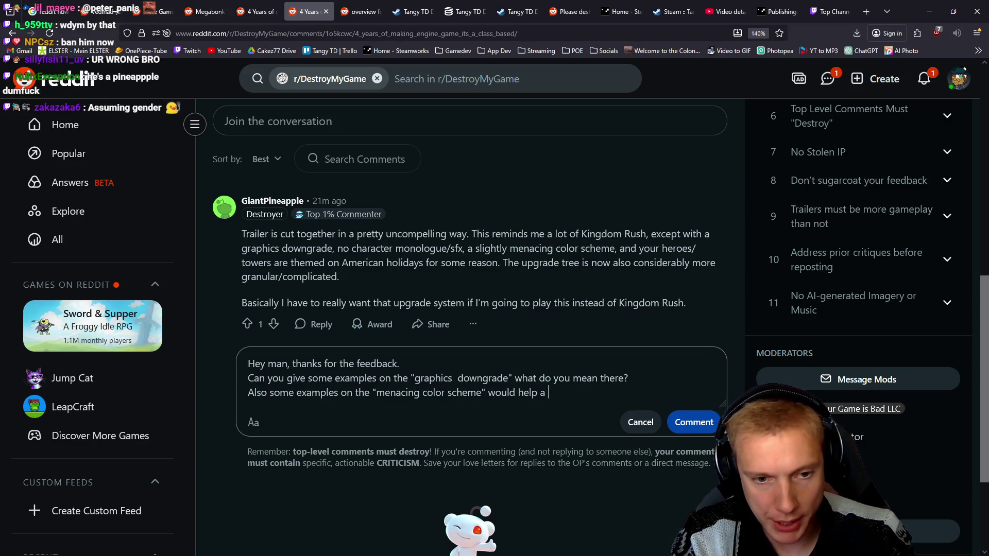
pyautogui.press('Return')
pyautogui.press('Return')
pyautogui.write('Abou')
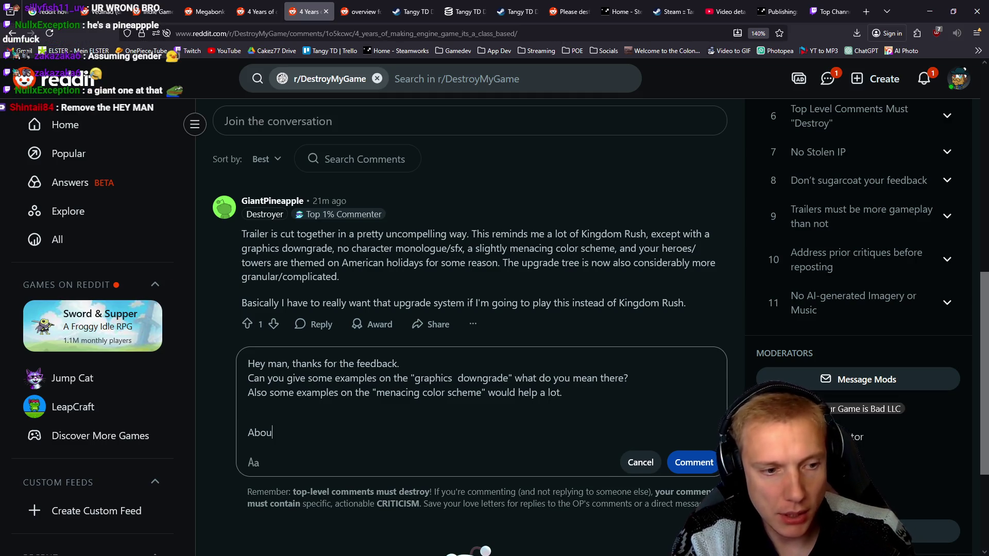
pyautogui.write('t the updrade')
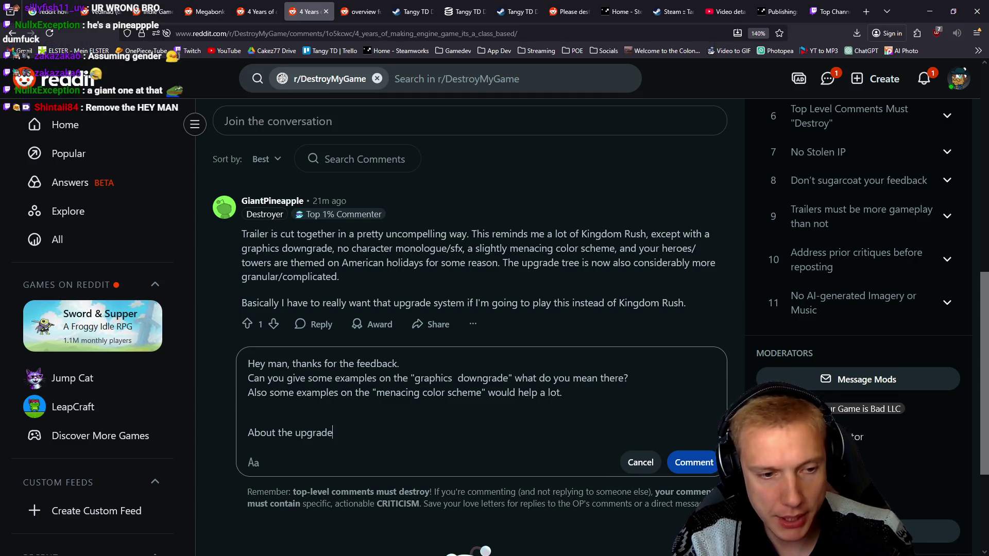
pyautogui.write(' system, you ')
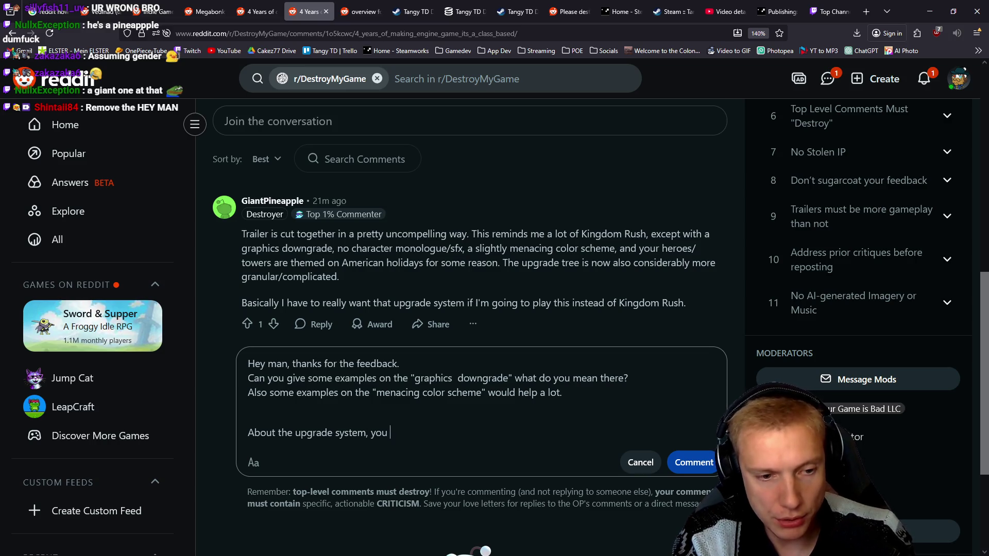
pyautogui.write("are right, I'm mo")
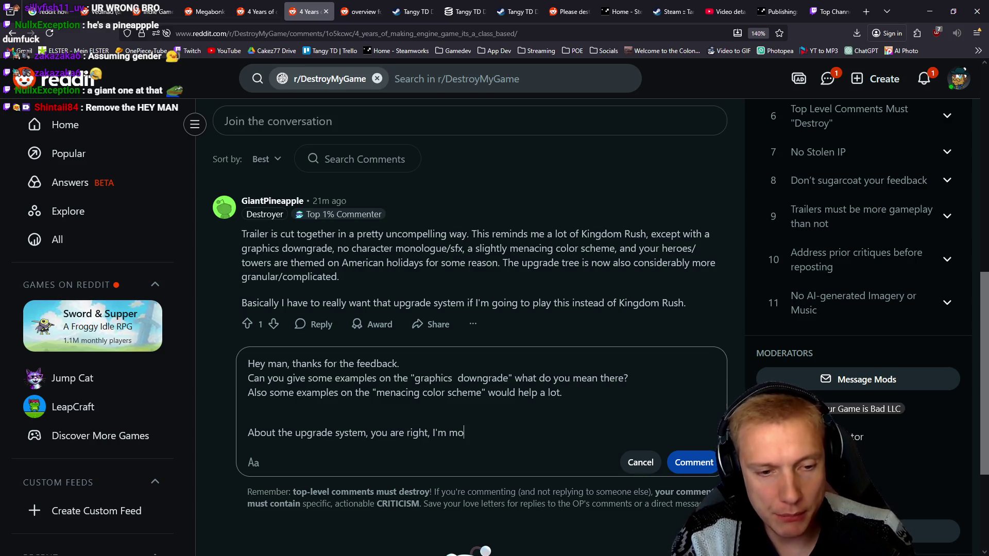
pyautogui.write('stly trargeting POE')
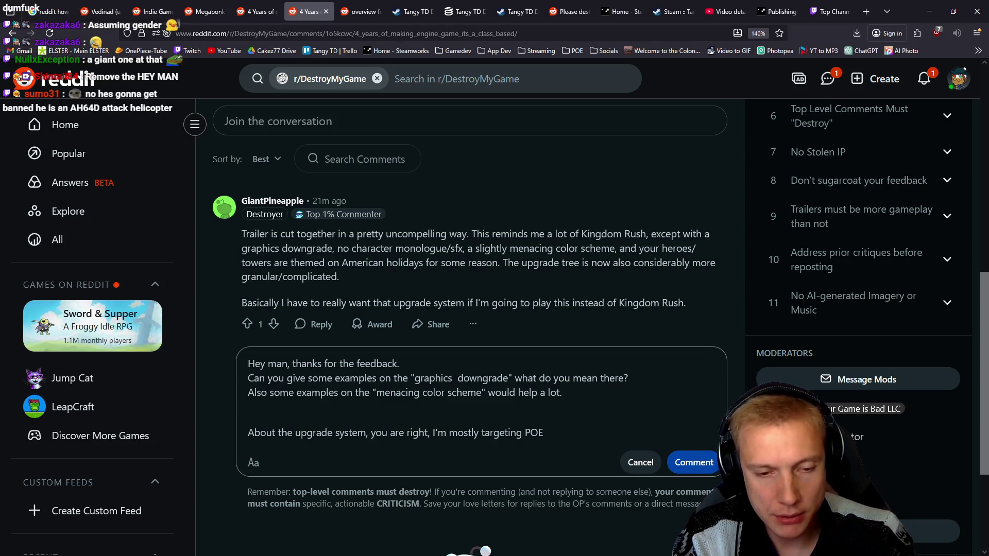
pyautogui.write('(Path of exile) enjoyers there. Because')
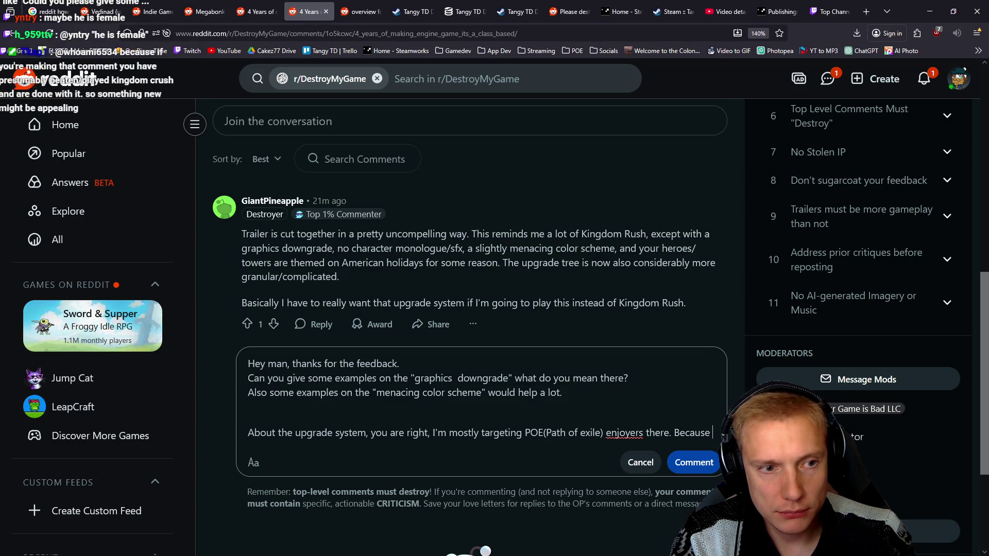
pyautogui.write('it')
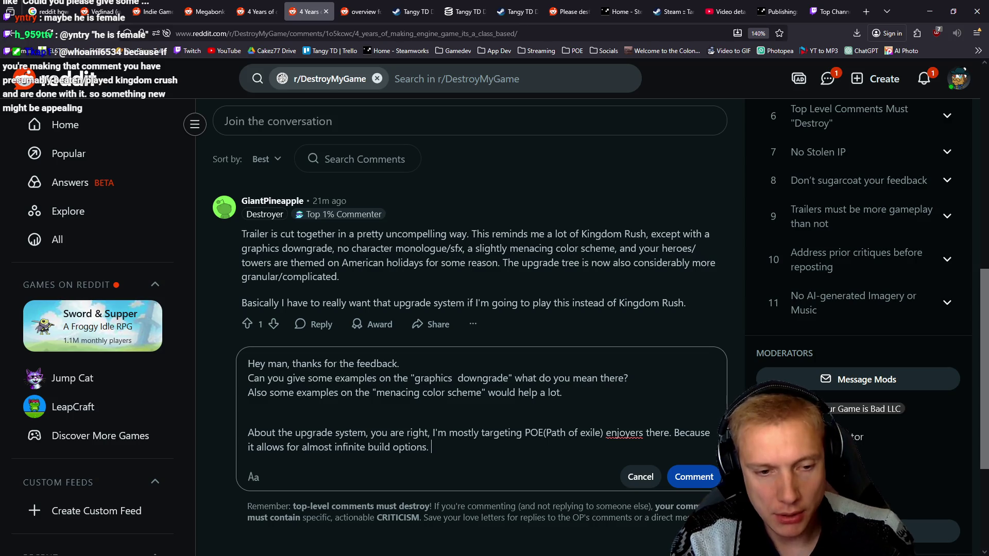
pyautogui.write('is what I miss')
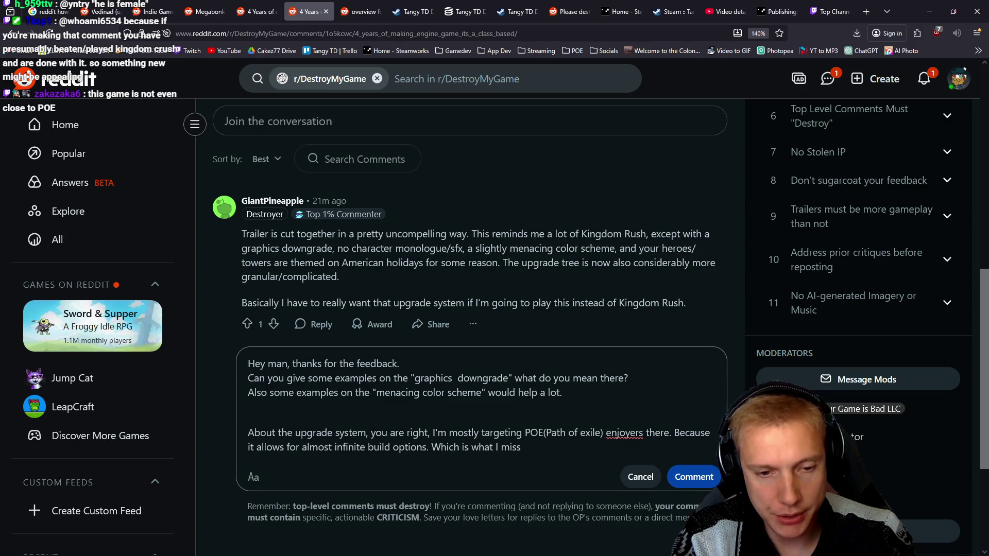
pyautogui.write(' from Kingdrom r')
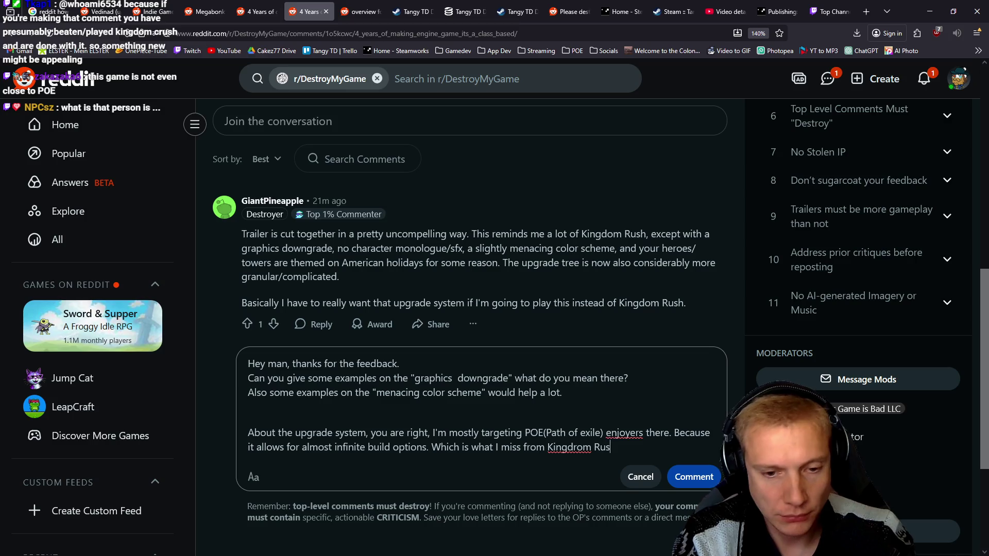
# Remove the extra blank line between the reply's paragraphs.
pyautogui.rightClick(625, 432)
pyautogui.click(547, 431)
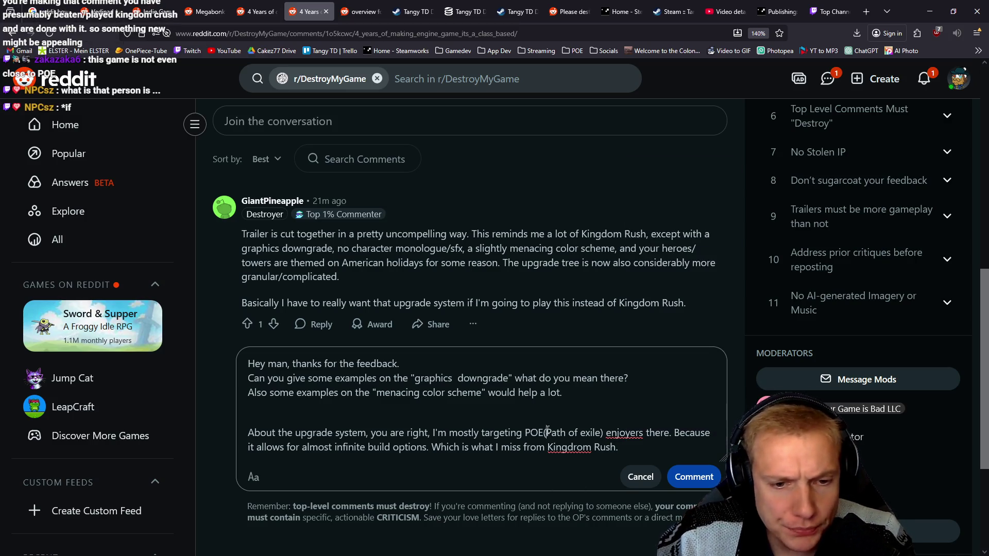
pyautogui.moveTo(266, 385); pyautogui.dragTo(393, 396)
pyautogui.click(313, 411)
pyautogui.press('BackSpace')
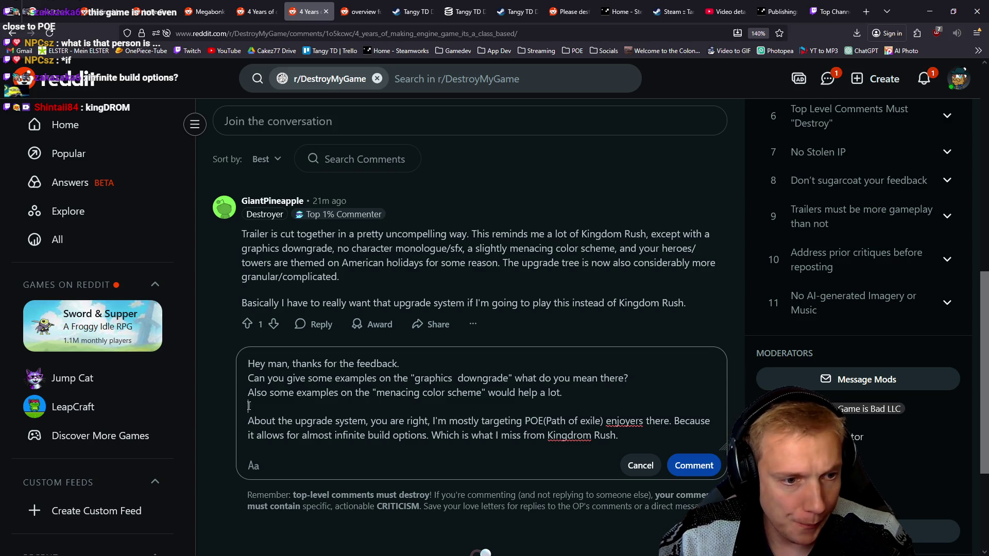
# Correct 'Kingdrom' to 'Kingdom' and post the reply under the critique.
pyautogui.moveTo(266, 378); pyautogui.dragTo(430, 378)
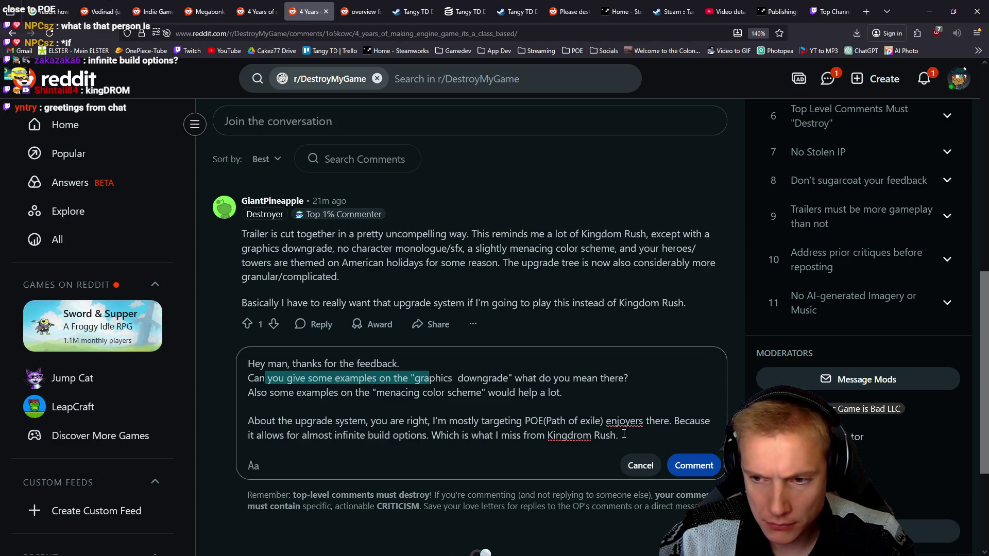
pyautogui.click(578, 434)
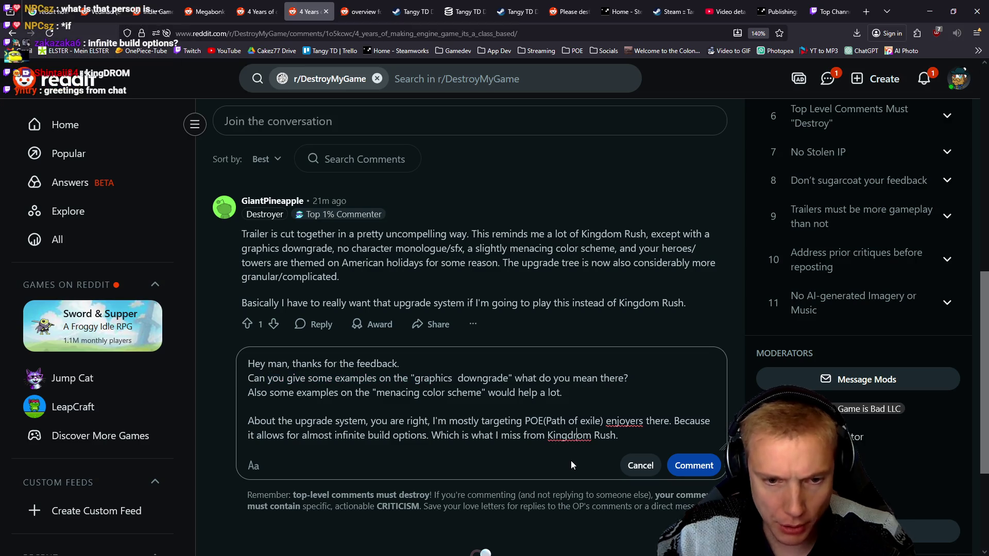
pyautogui.press('BackSpace')
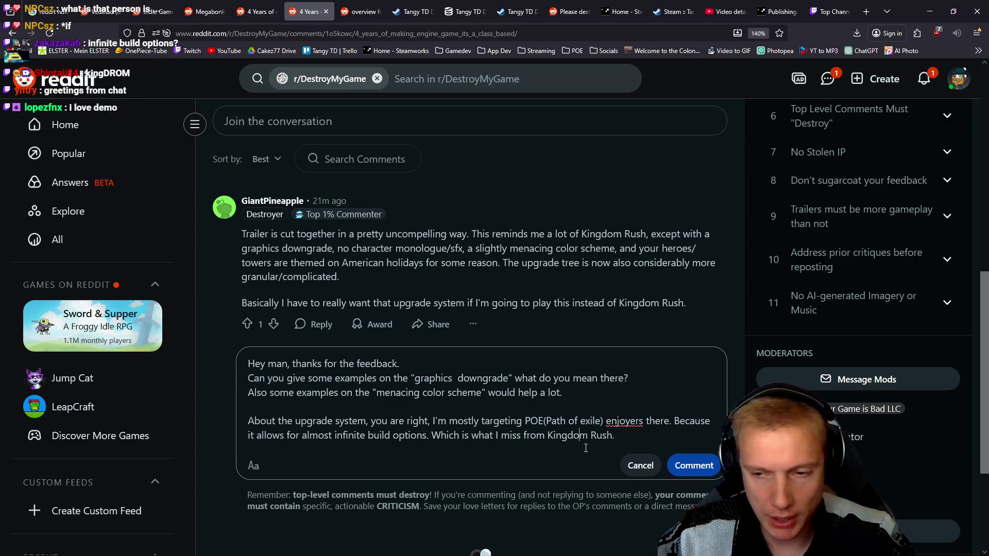
pyautogui.click(694, 465)
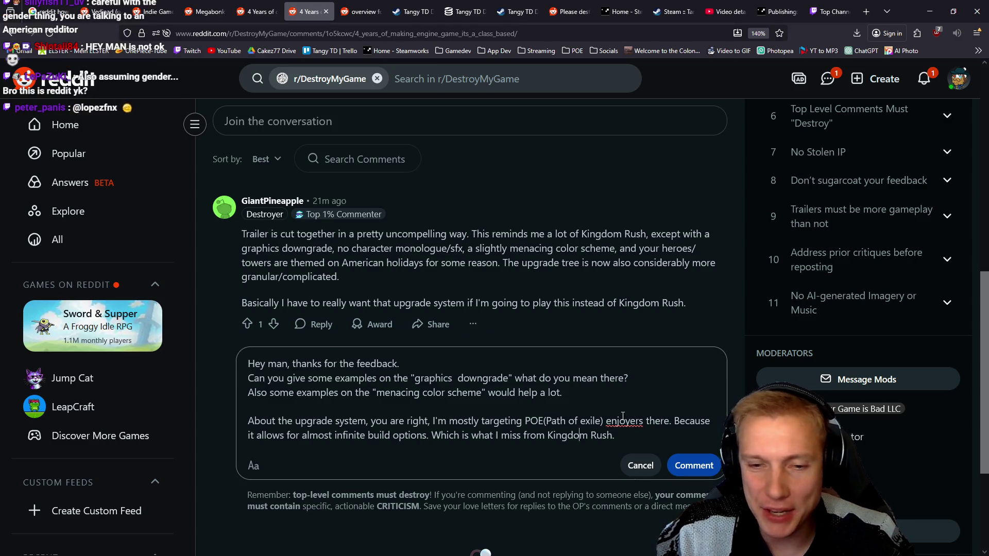
pyautogui.click(688, 466)
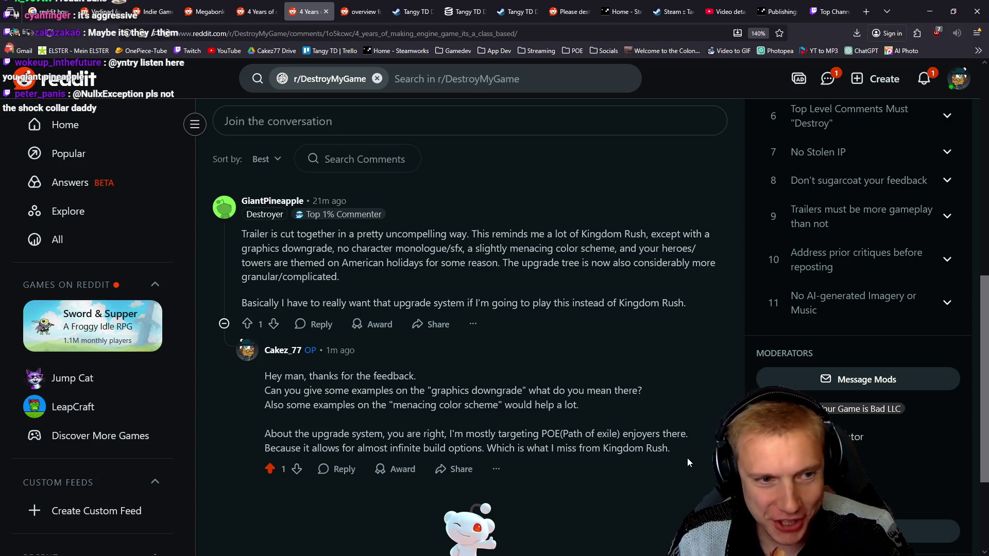
# Upvote the trailer critique comment.
pyautogui.click(248, 323)
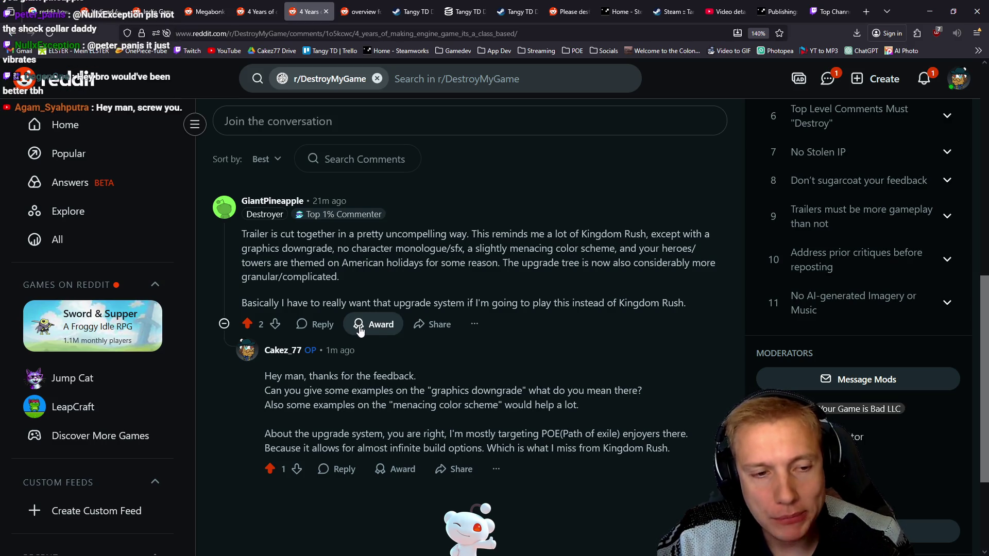
pyautogui.scroll(5, 548, 341)
pyautogui.scroll(3, 547, 342)
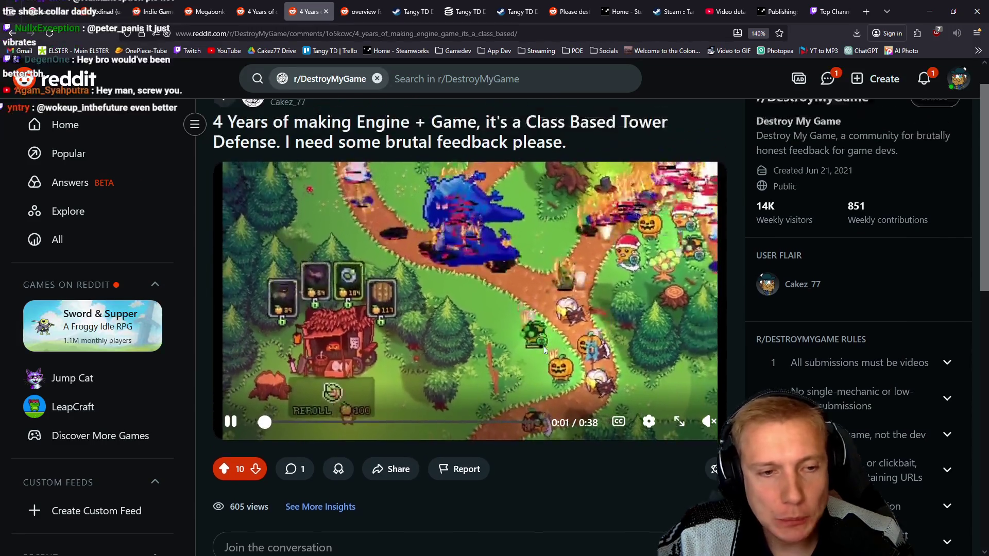
pyautogui.scroll(-2, 474, 298)
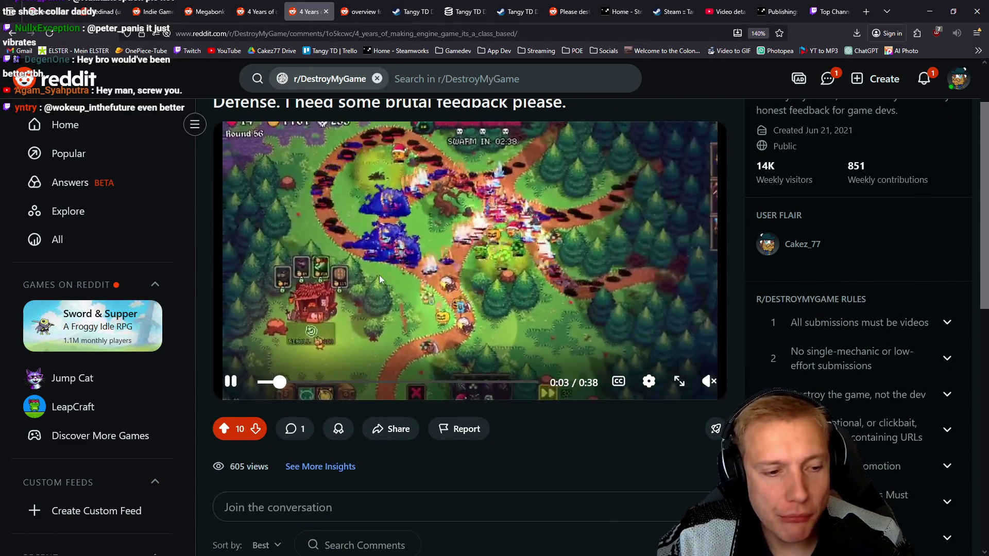
# Reload the post and scroll down to the newly arrived second critique.
pyautogui.press('F5')
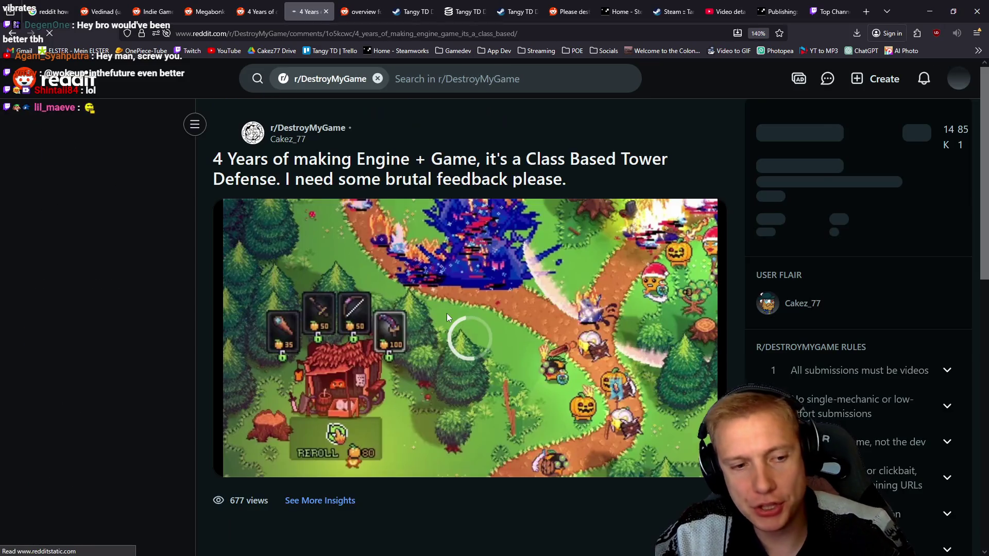
pyautogui.scroll(-3, 447, 313)
pyautogui.scroll(-9, 448, 318)
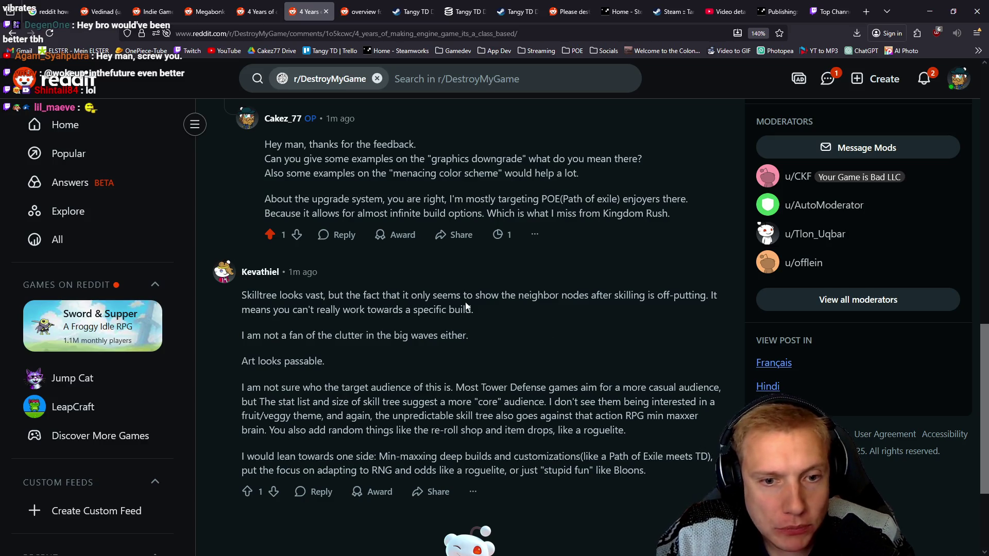
# Highlight the feedback on off-putting skilling, working towards a build, big-wave clutter and passable art.
pyautogui.moveTo(705, 296); pyautogui.dragTo(616, 296)
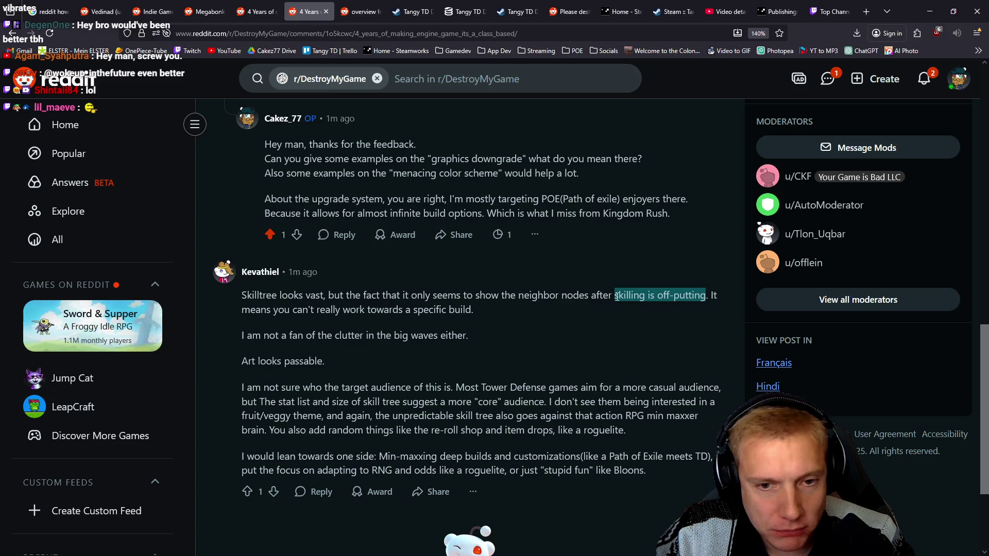
pyautogui.moveTo(254, 310)
pyautogui.mouseDown()
pyautogui.moveTo(479, 310)
pyautogui.moveTo(212, 298)
pyautogui.mouseUp()
pyautogui.moveTo(247, 336)
pyautogui.mouseDown()
pyautogui.moveTo(426, 341)
pyautogui.moveTo(236, 338)
pyautogui.mouseUp()
pyautogui.moveTo(333, 359); pyautogui.dragTo(246, 356)
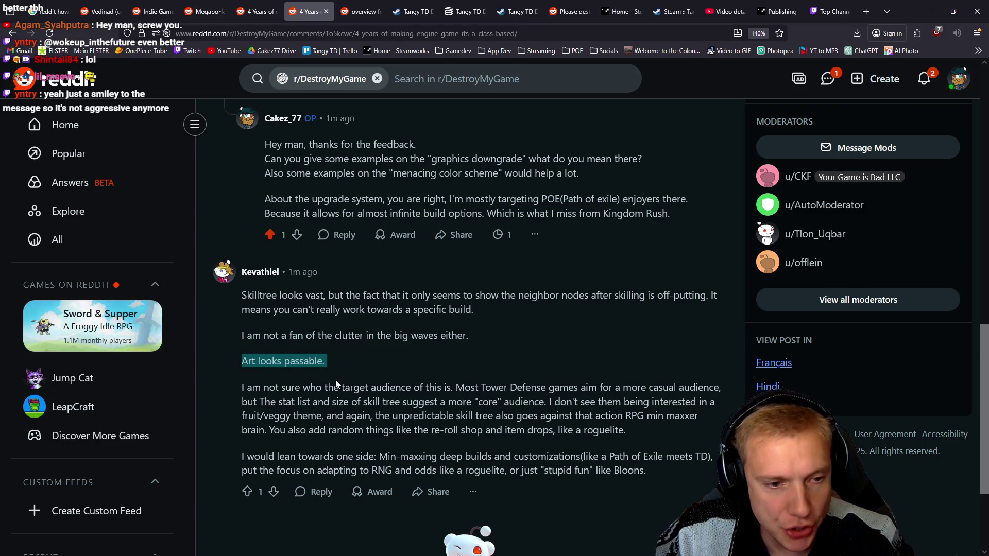
# Highlight the target-audience points on casual versus core Tower Defense players, then return to Tangy TD's SteamDB charts.
pyautogui.moveTo(281, 387); pyautogui.dragTo(376, 395)
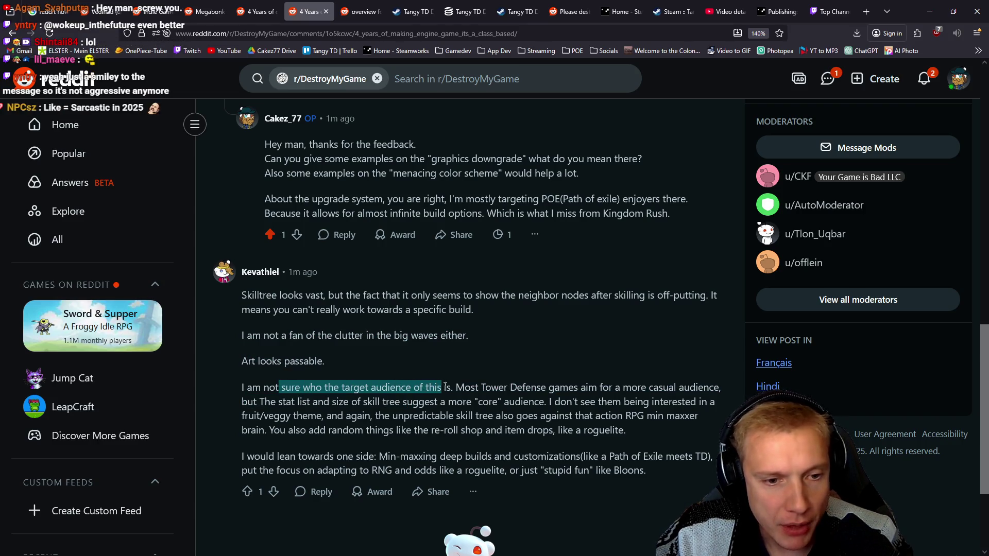
pyautogui.moveTo(451, 388); pyautogui.dragTo(709, 392)
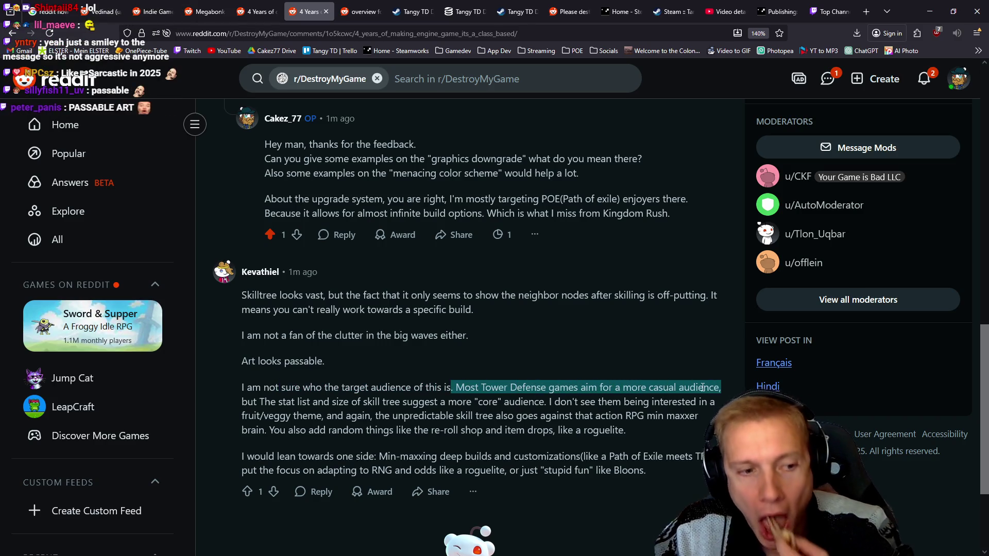
pyautogui.moveTo(241, 404)
pyautogui.mouseDown()
pyautogui.moveTo(472, 403)
pyautogui.moveTo(512, 390)
pyautogui.moveTo(544, 403)
pyautogui.mouseUp()
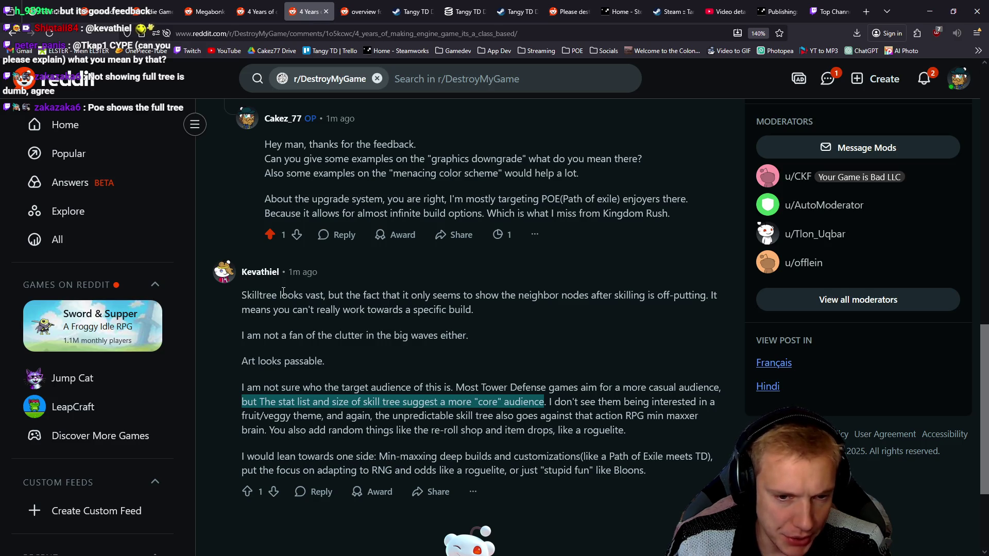
pyautogui.hotkey('ctrl', 'Tab')
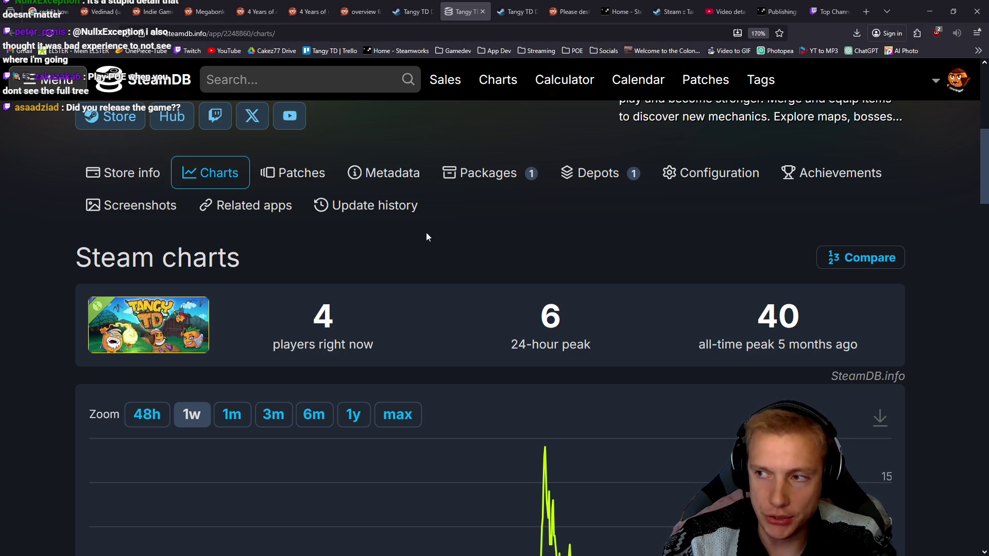
# Switch from the SteamDB charts to the running Tangy TD game's title menu.
pyautogui.hotkey('alt', 'Tab')
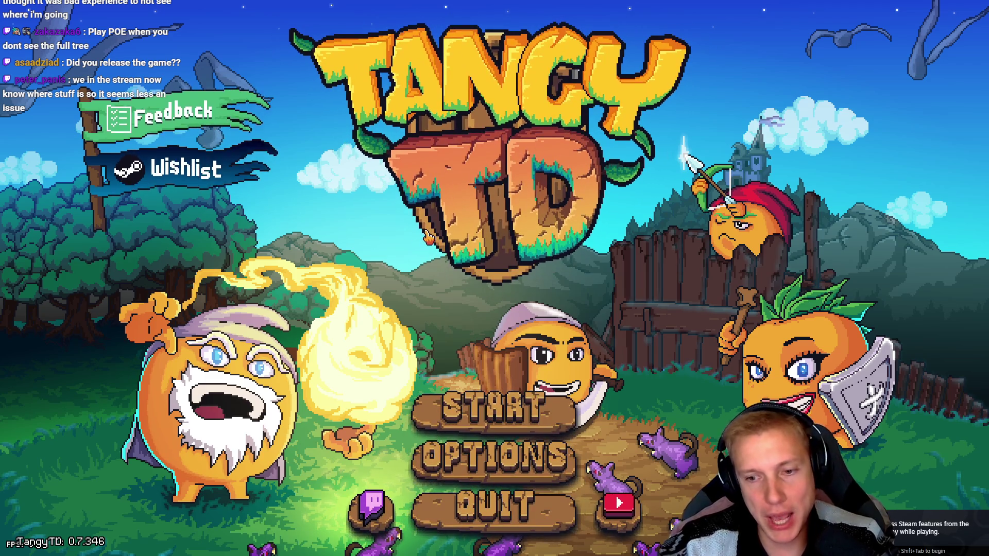
# Start Tangy TD to view the skill tree screen, then go back to the SteamDB charts.
pyautogui.click(529, 420)
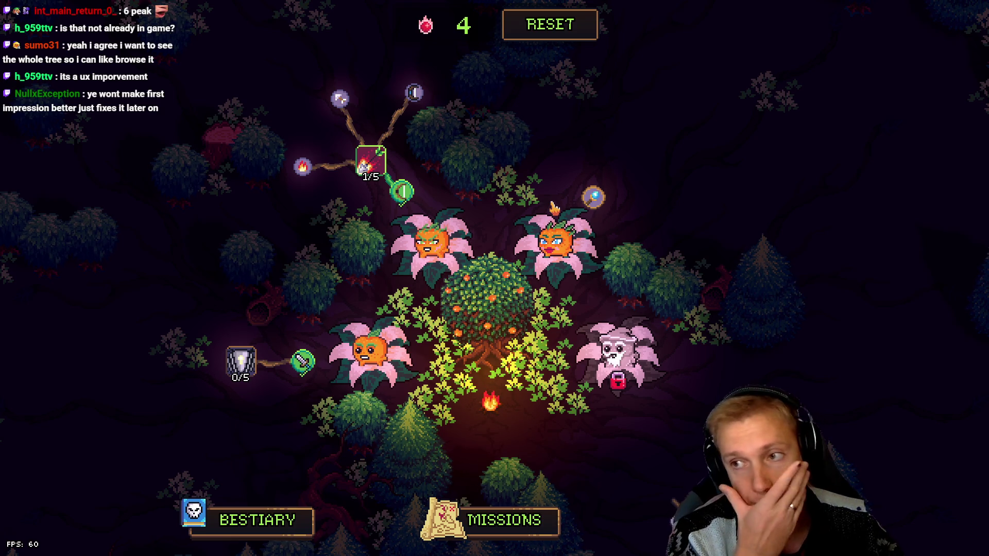
pyautogui.hotkey('alt', 'Tab')
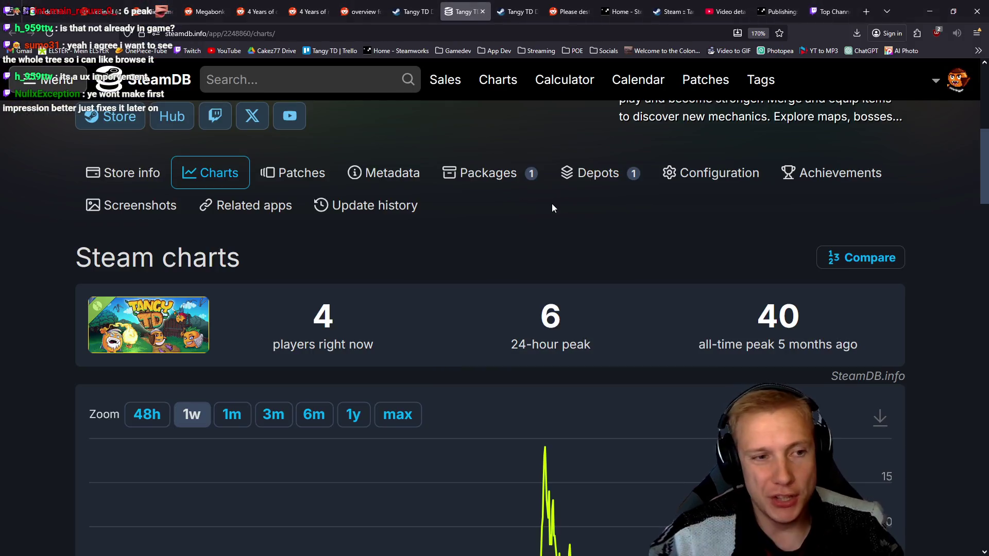
# Reload the DestroyMyGame thread and scroll its comments, now at 11 upvotes and 780 views.
pyautogui.click(361, 12)
pyautogui.click(301, 10)
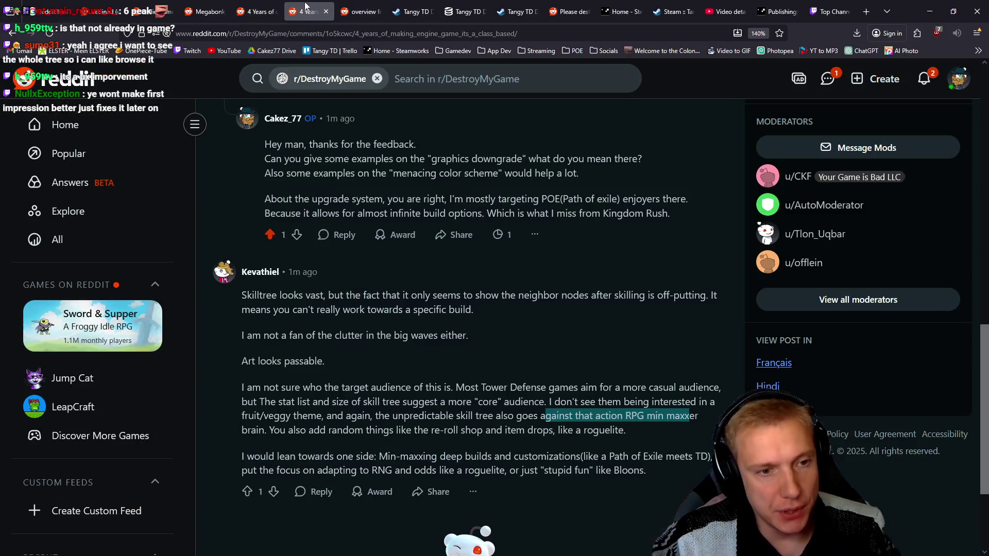
pyautogui.scroll(3, 459, 318)
pyautogui.scroll(2, 460, 318)
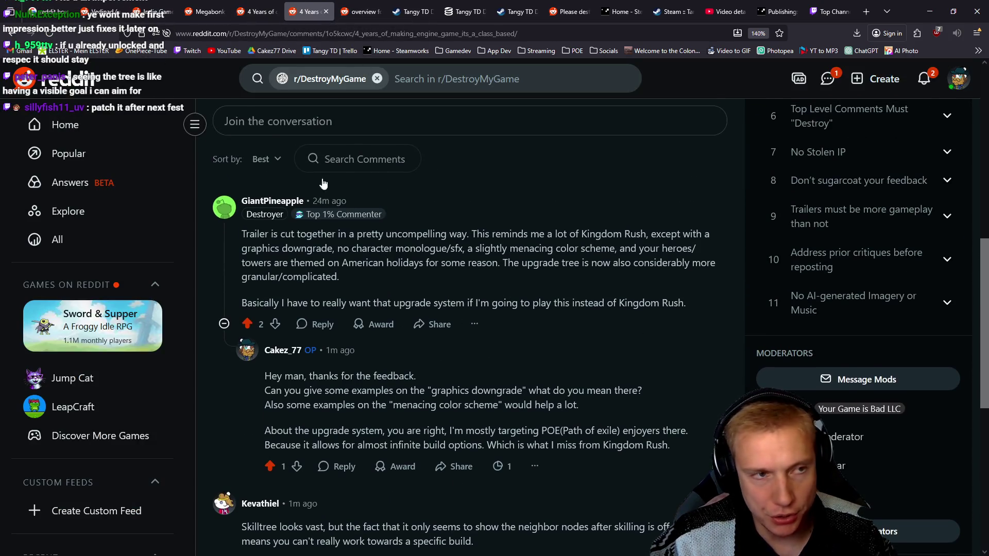
pyautogui.press('F5')
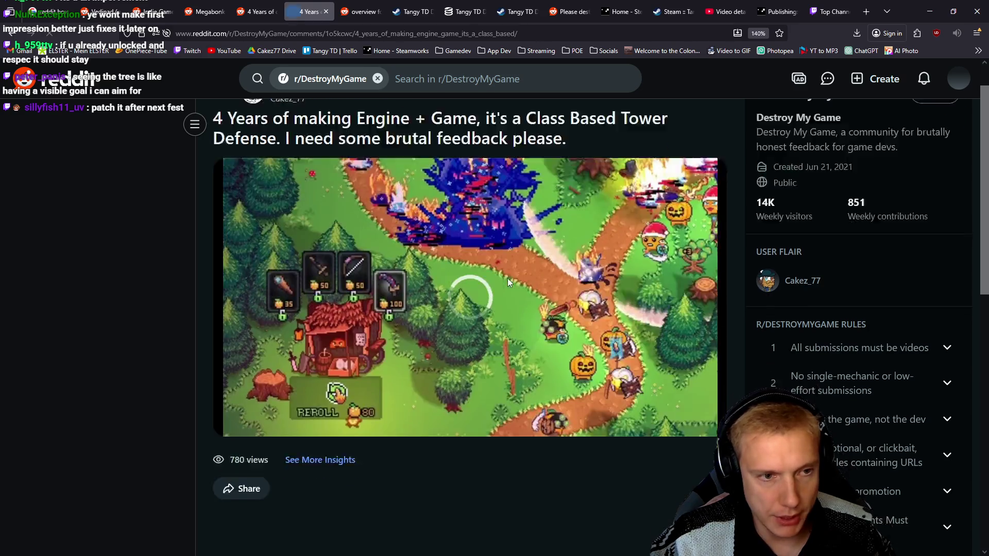
pyautogui.scroll(-6, 502, 270)
pyautogui.scroll(-5, 499, 302)
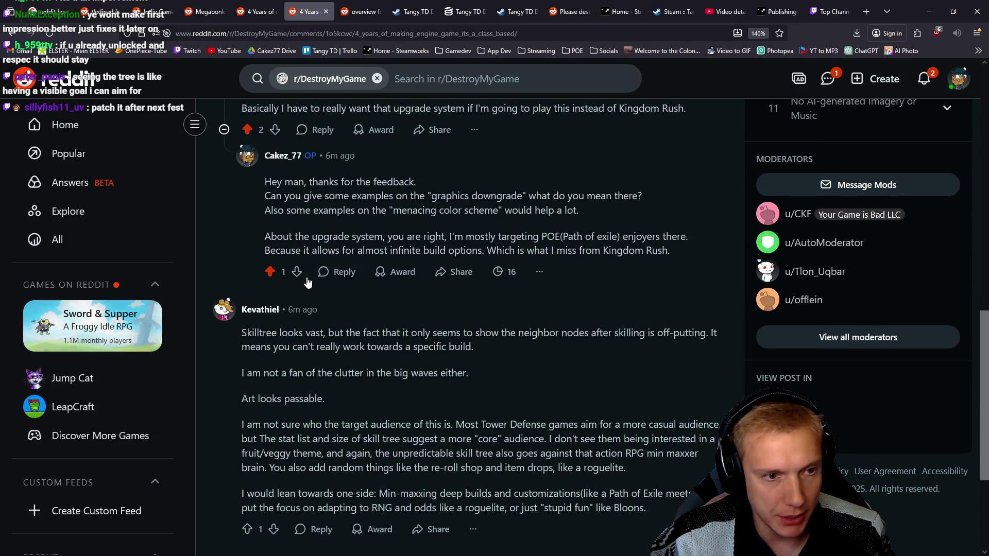
pyautogui.scroll(10, 451, 312)
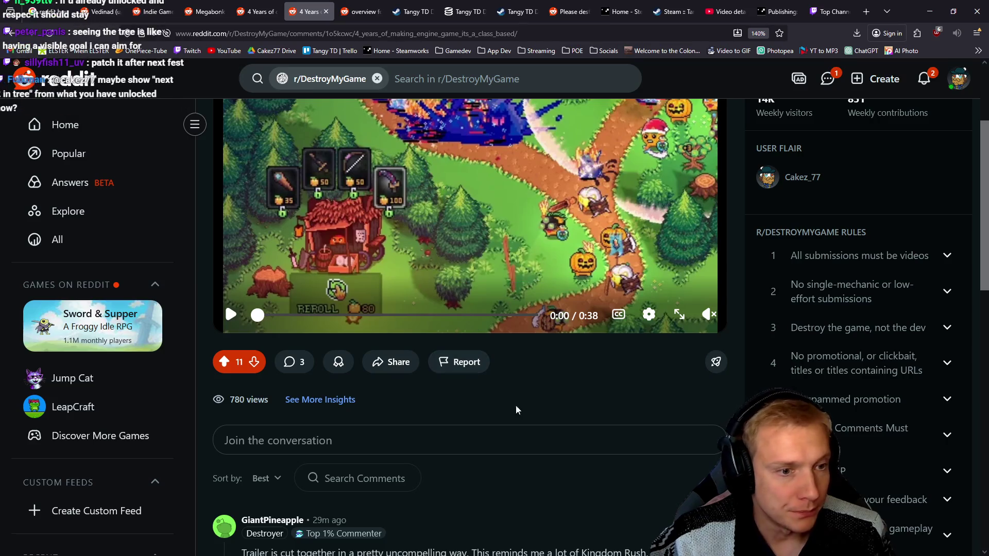
pyautogui.scroll(-2, 547, 393)
pyautogui.scroll(-1, 547, 396)
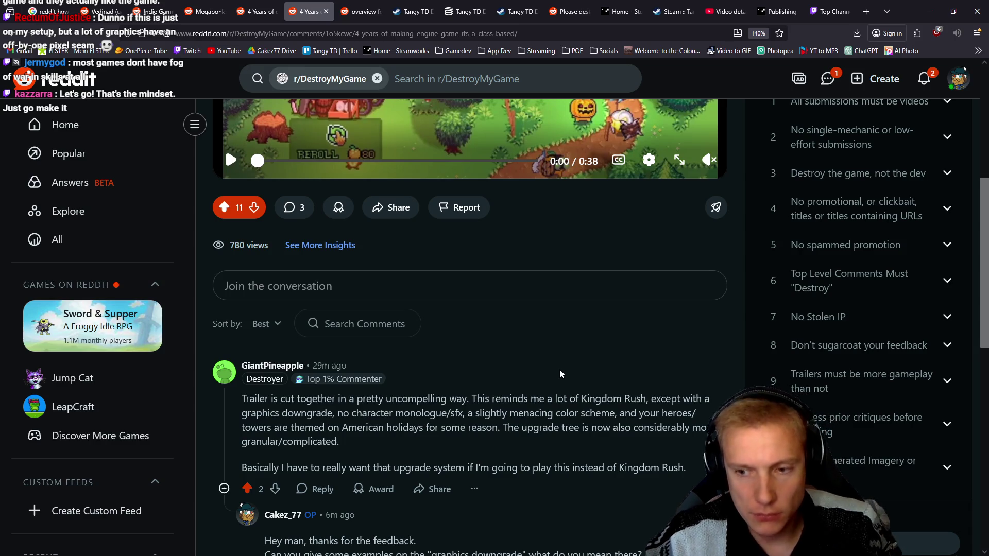
pyautogui.hotkey('alt', 'Tab')
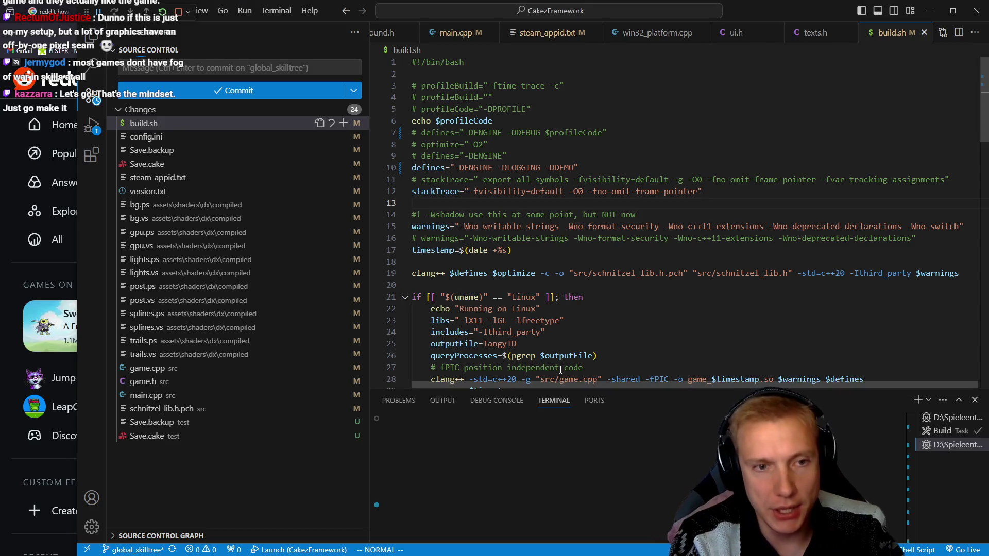
# Find the SkillTreeNode struct in game.h by searching 'struct skilltree'.
pyautogui.hotkey('ctrl', 'Tab')
pyautogui.hotkey('ctrl', 'Tab')
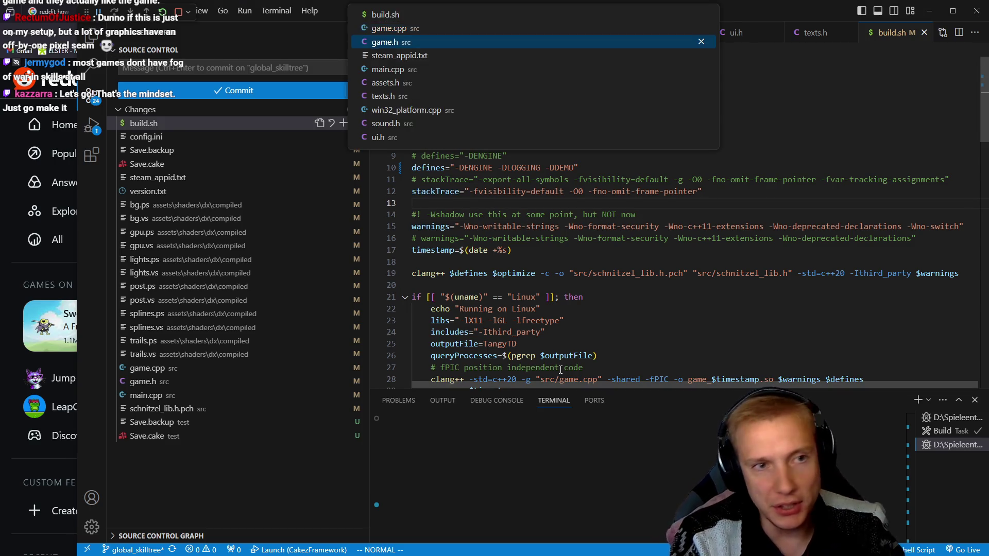
pyautogui.write('ruc')
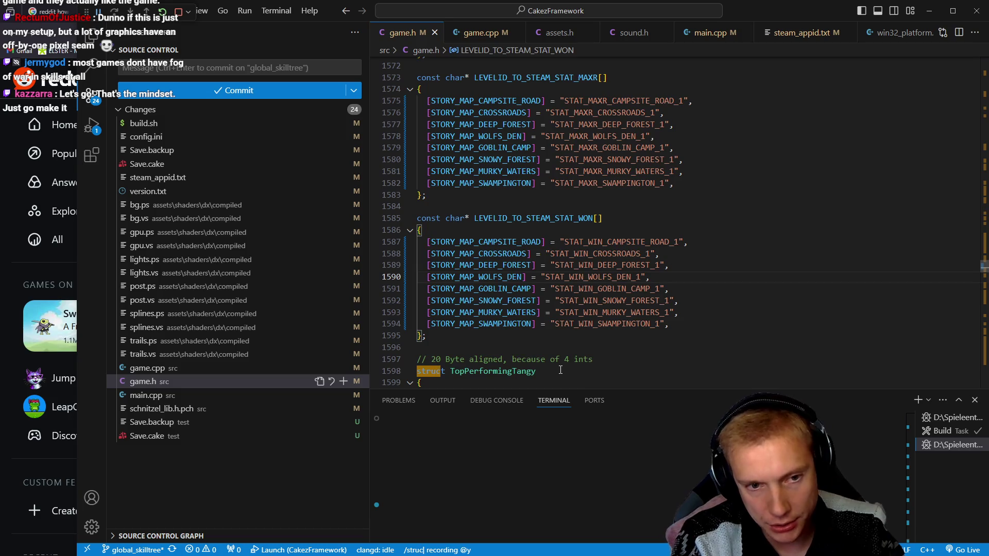
pyautogui.write('t skilltree')
pyautogui.press('Return')
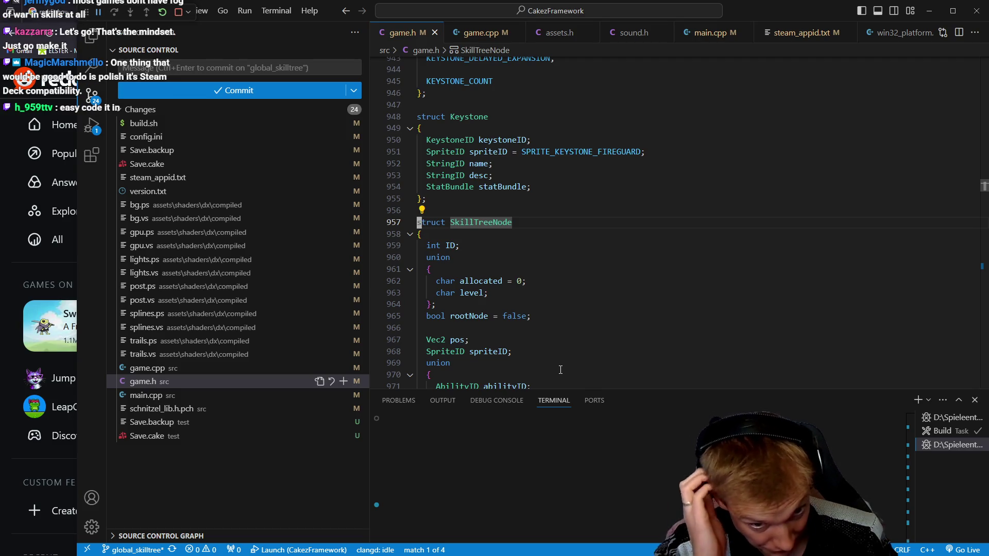
pyautogui.press('q')
pyautogui.press('y')
pyautogui.scroll(-1, 561, 274)
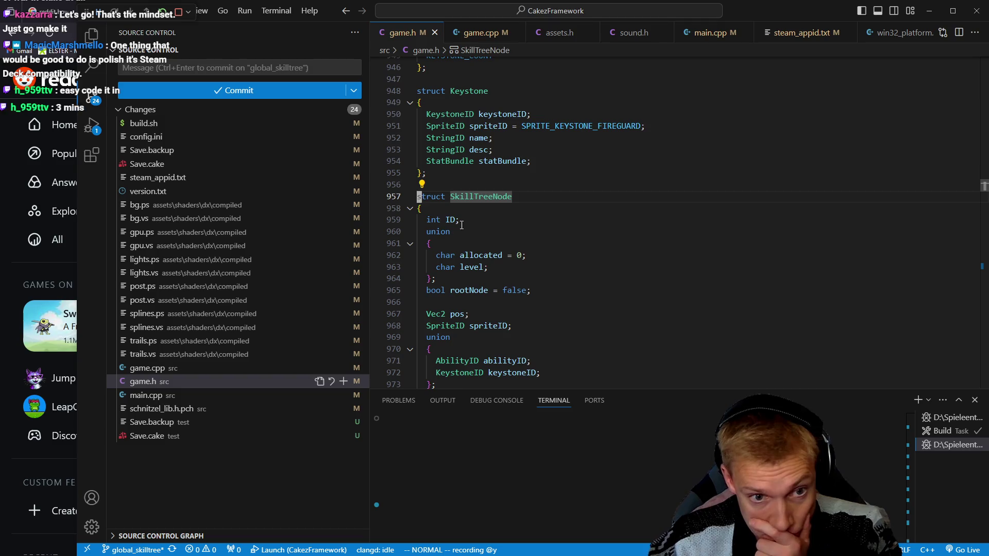
# Comment out SkillTreeNode's int abilityTier line with Ctrl+/.
pyautogui.click(476, 255)
pyautogui.click(467, 290)
pyautogui.scroll(-2, 618, 258)
pyautogui.scroll(-2, 615, 252)
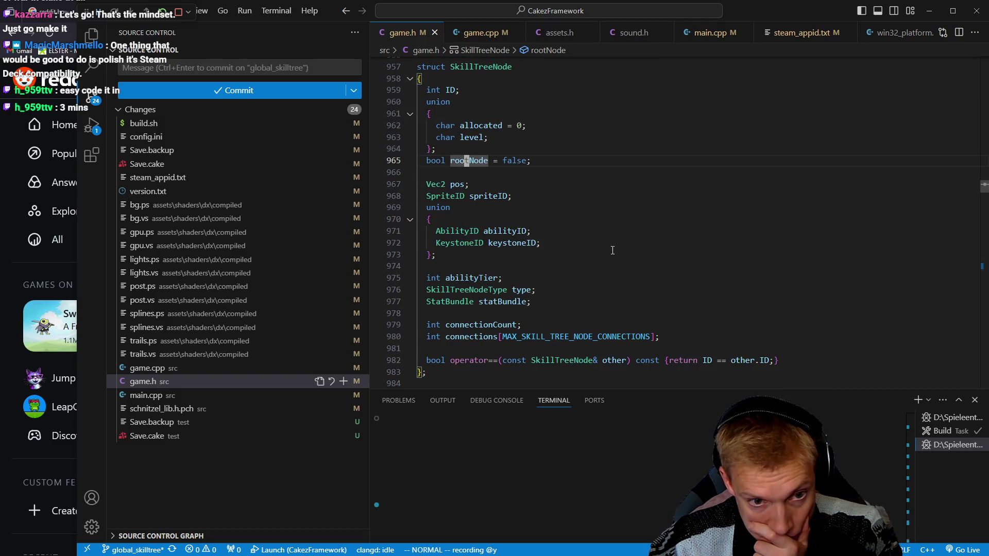
pyautogui.click(472, 278)
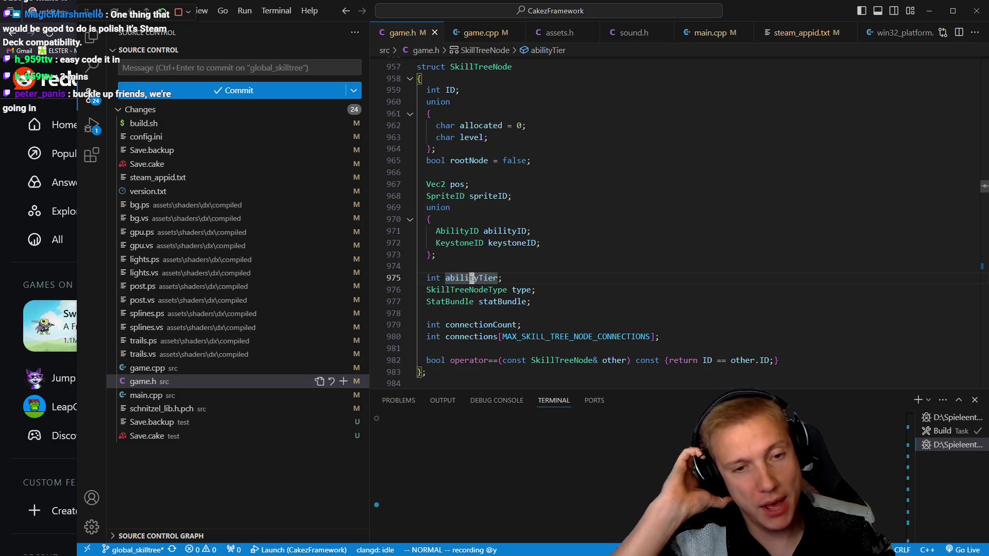
pyautogui.moveTo(428, 278); pyautogui.dragTo(506, 279)
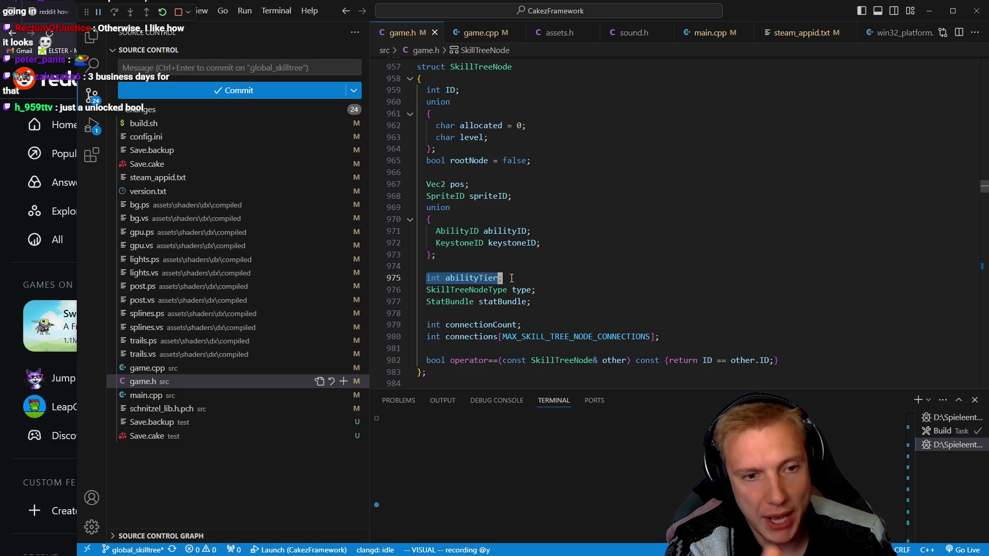
pyautogui.hotkey('ctrl', '/')
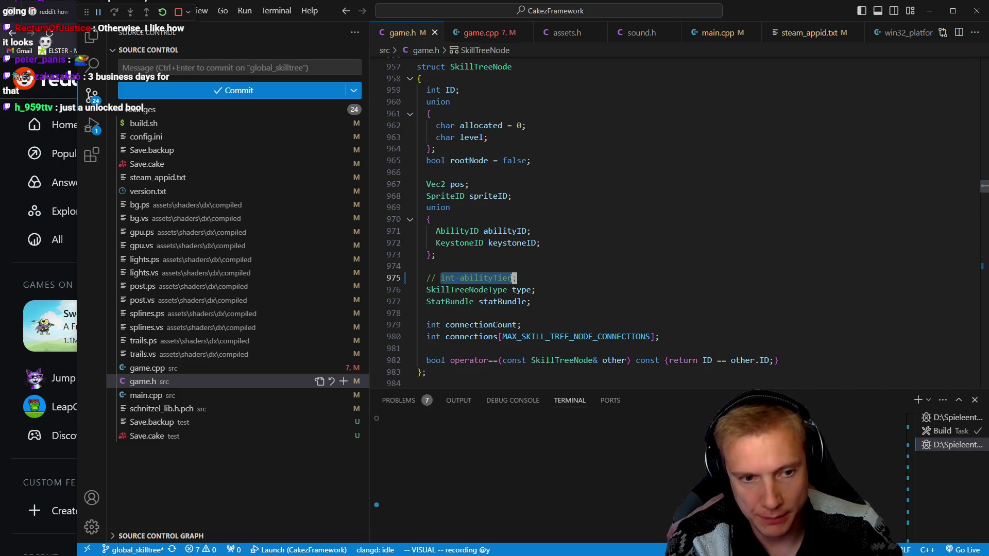
pyautogui.hotkey('ctrl', 'Tab')
# Jump to the first abilityTier error in game.cpp and center it in view.
pyautogui.press('F8')
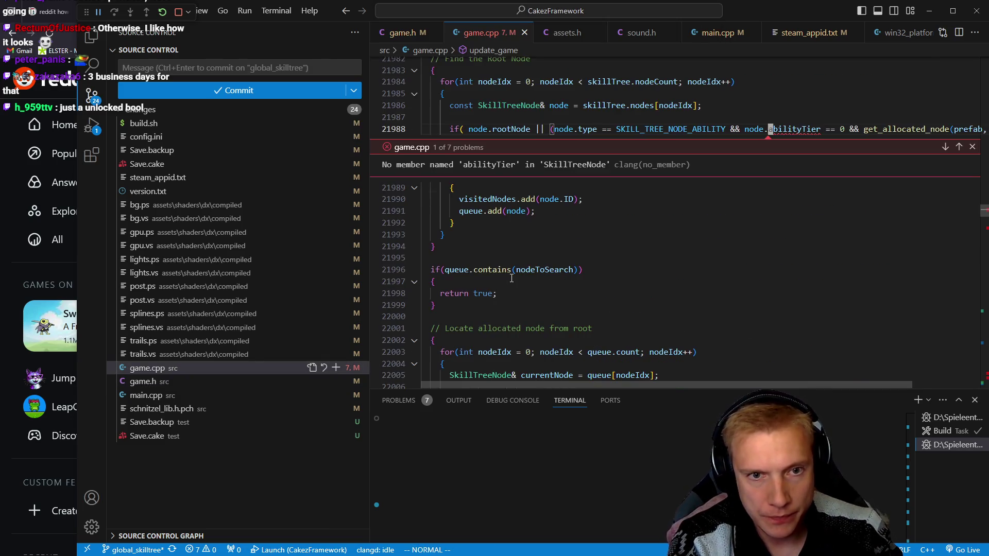
pyautogui.press('Escape')
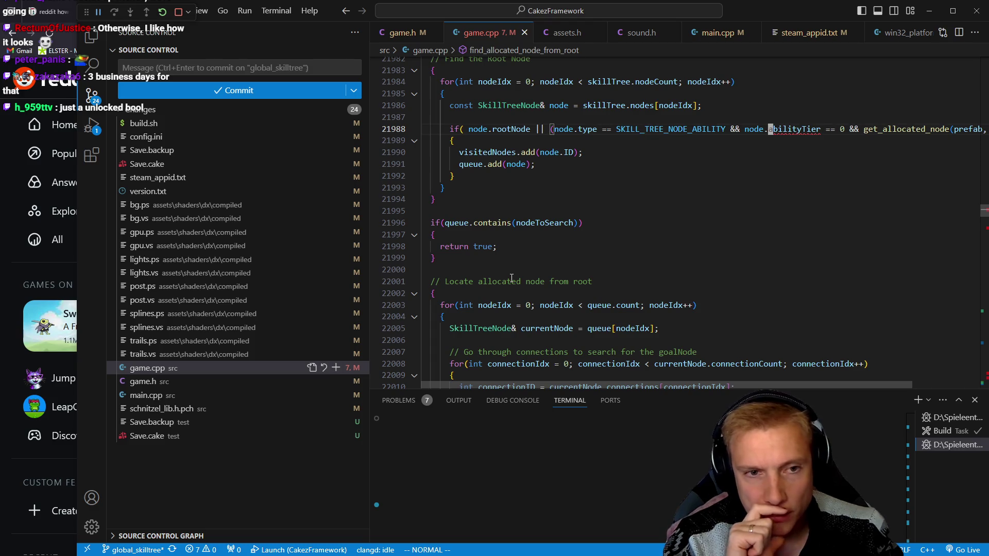
pyautogui.press('z')
pyautogui.press('z')
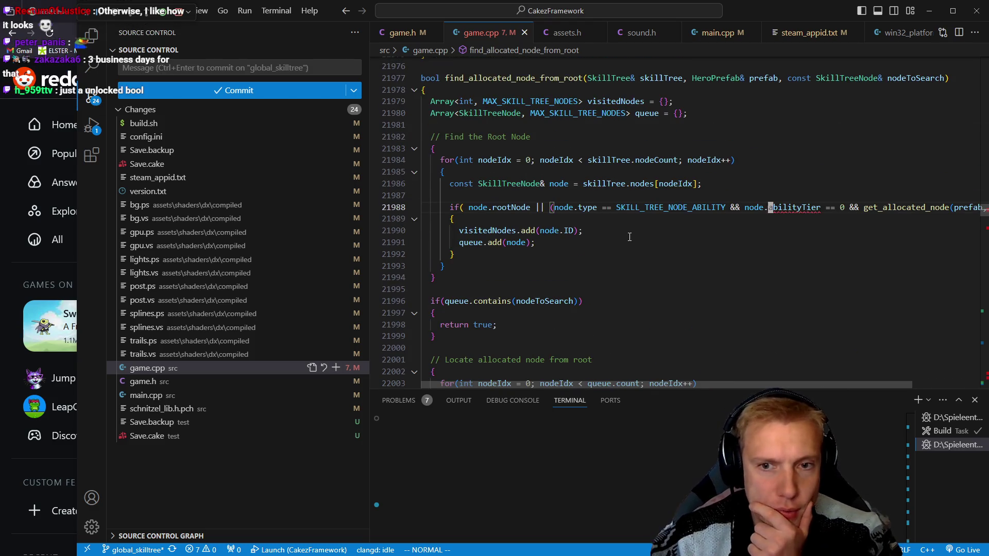
pyautogui.scroll(1, 628, 237)
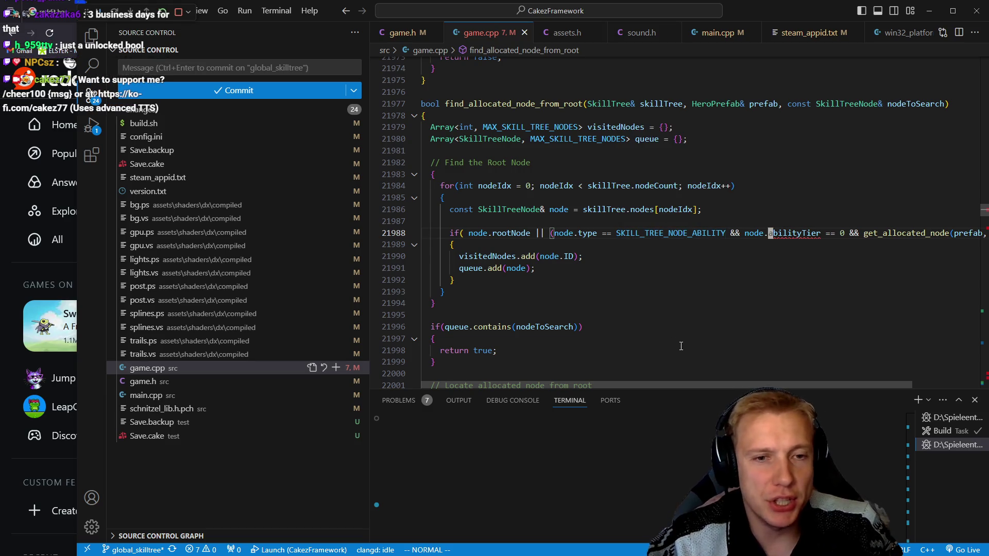
# Go to the abilityTier definition in game.h and uncomment 'int abilityTier;'.
pyautogui.press('g')
pyautogui.press('d')
pyautogui.hotkey('ctrl', '/')
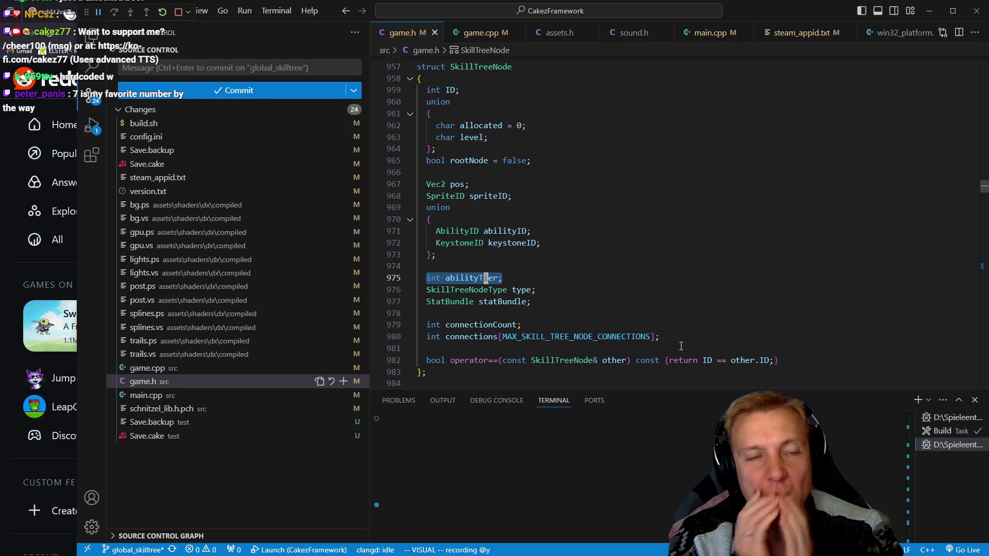
pyautogui.hotkey('ctrl', 'k')
# Enter Zen Mode and open game.cpp in a right split at load_skill_trees.
pyautogui.press('z')
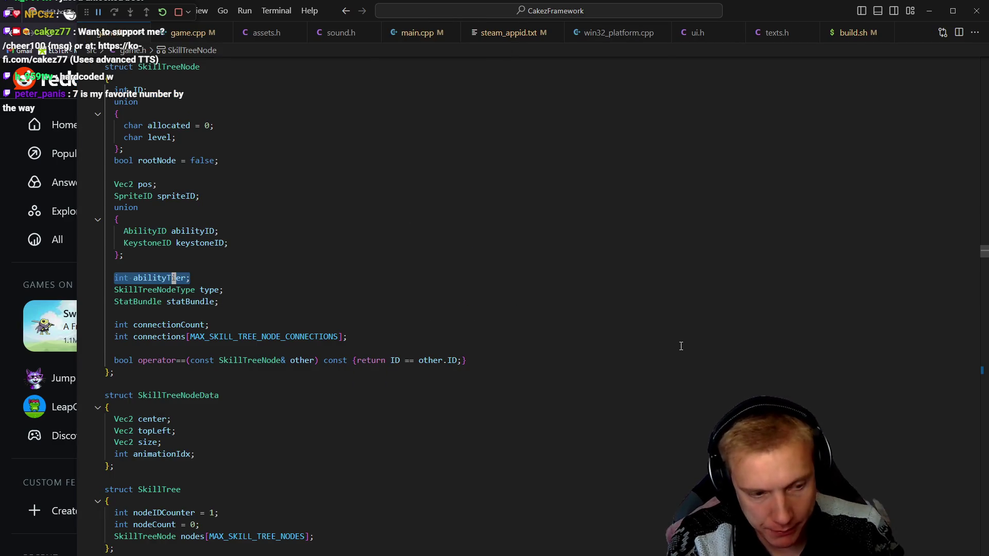
pyautogui.hotkey('ctrl', '2')
pyautogui.hotkey('ctrl', 'p')
pyautogui.press('Down')
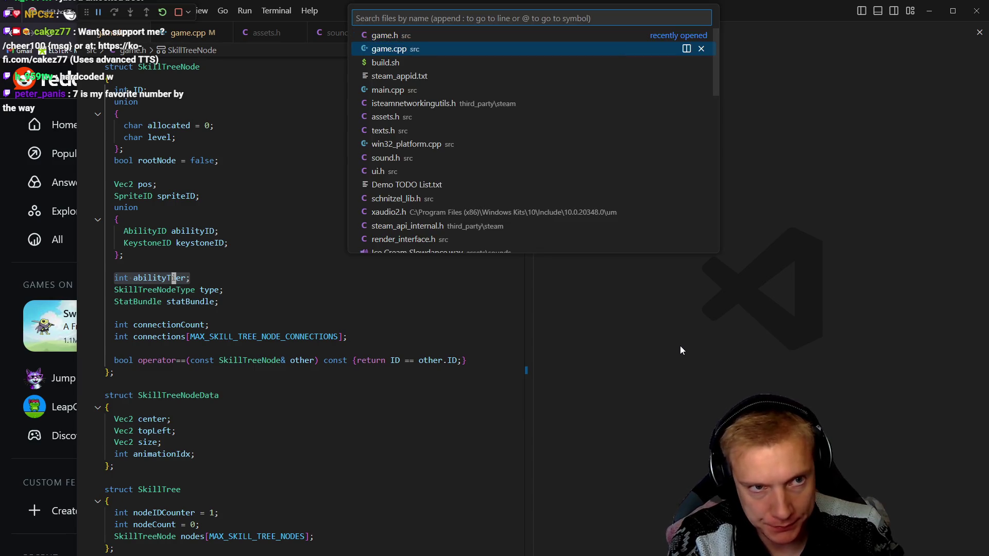
pyautogui.press('Return')
pyautogui.write('/load_ski')
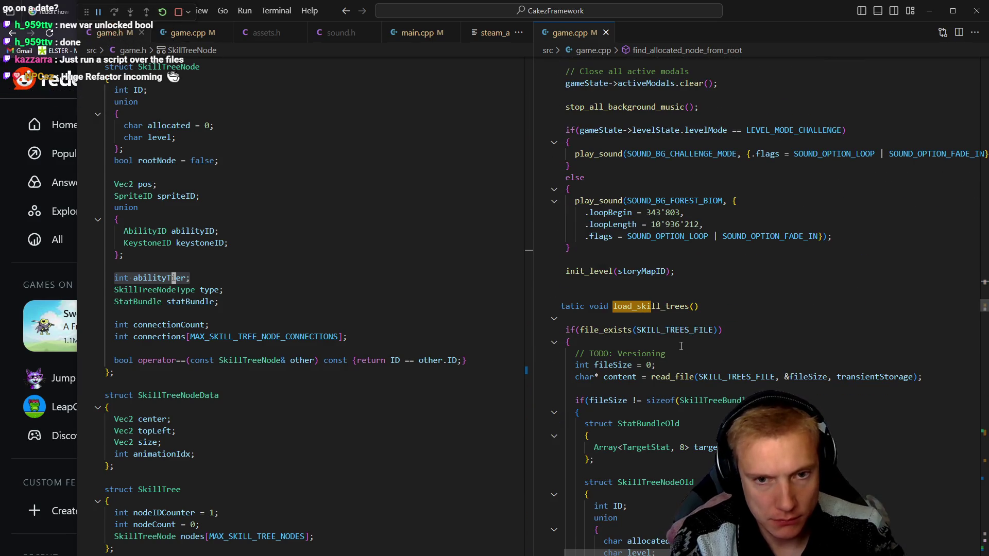
pyautogui.press('Return')
# Move to load_skill_trees' skill-trees file-read line and copy the word content.
pyautogui.press('j')
pyautogui.scroll(-4, 681, 346)
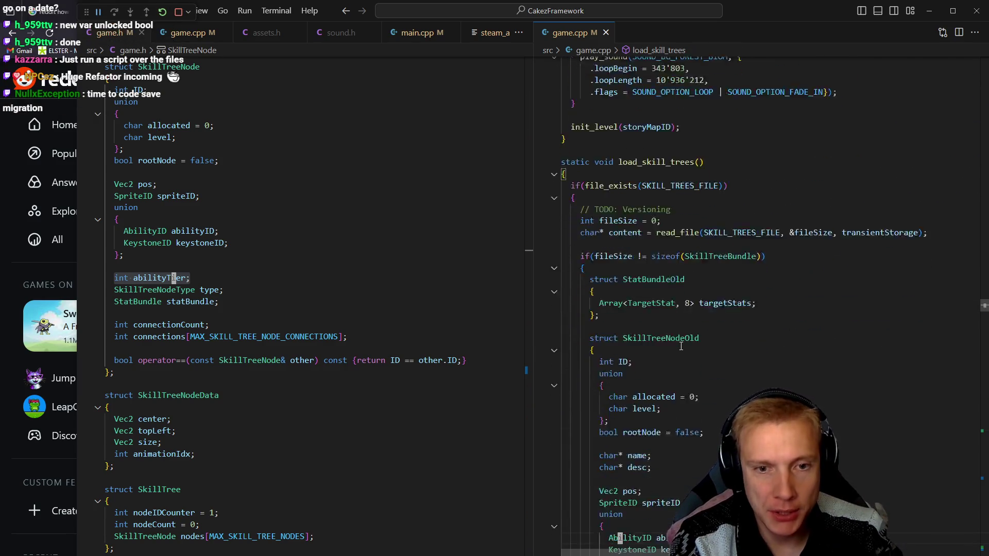
pyautogui.press('j')
pyautogui.press('j')
pyautogui.press('j')
pyautogui.press('k')
pyautogui.press('k')
pyautogui.press('k')
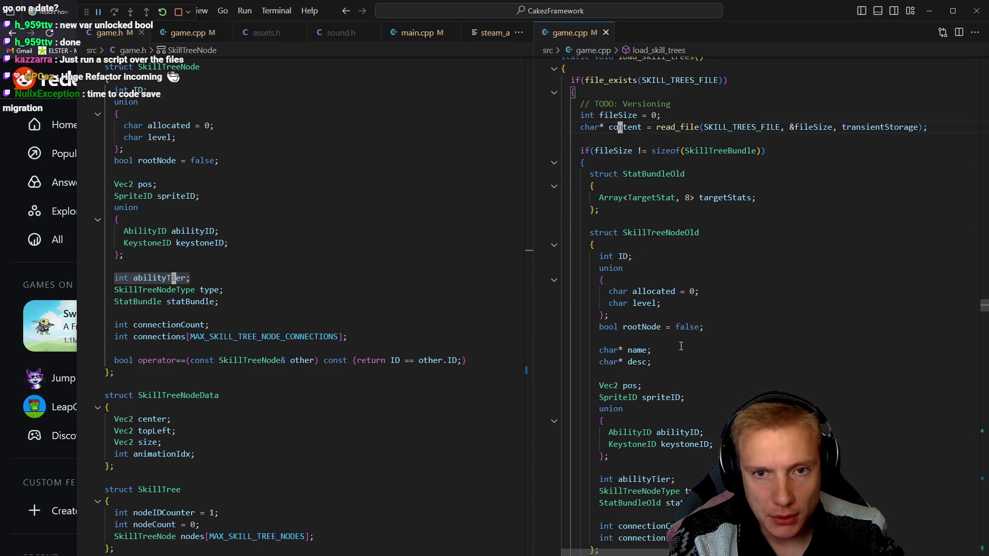
pyautogui.press('y')
pyautogui.press('i')
# In game.h, find the SkillTree struct via '/struct Skil' and line-select it through nodeCount.
pyautogui.press('w')
pyautogui.hotkey('ctrl', 'h')
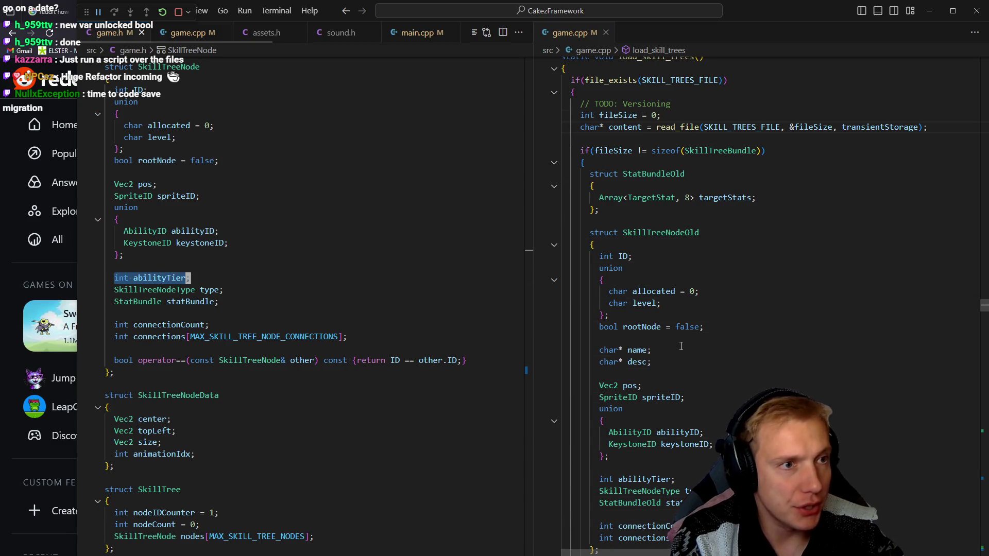
pyautogui.press('k')
pyautogui.press('k')
pyautogui.press('k')
pyautogui.press('k')
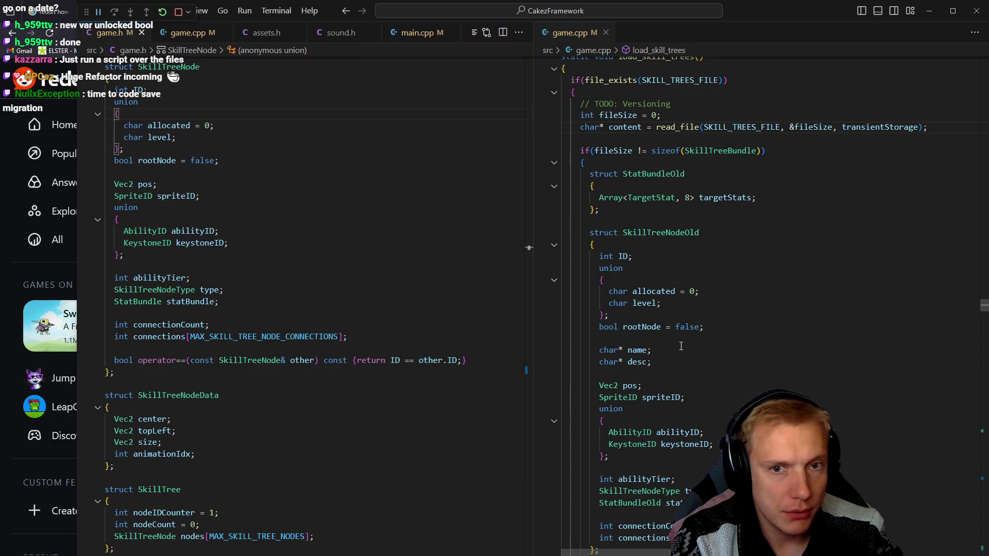
pyautogui.write('/struct Skil')
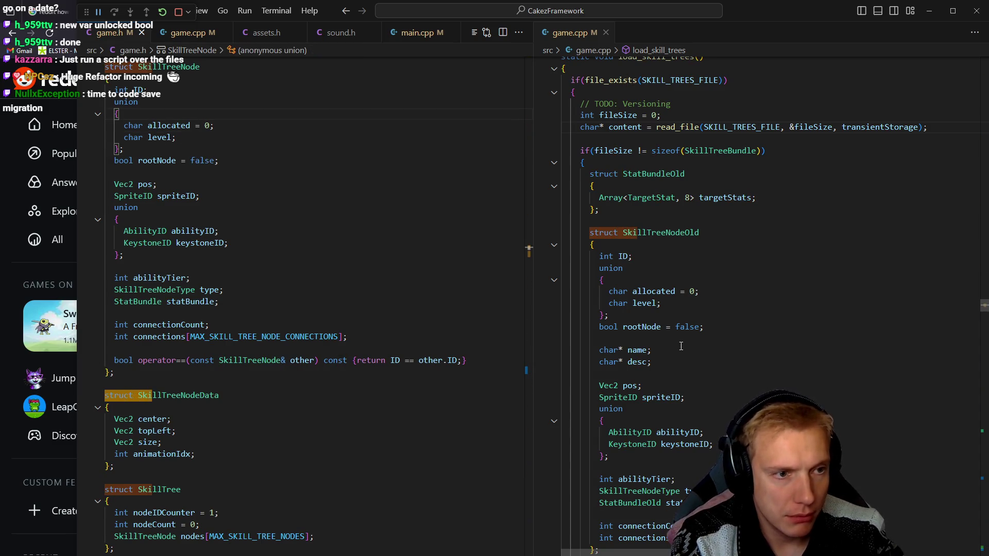
pyautogui.press('Return')
pyautogui.press('j')
pyautogui.press('j')
pyautogui.press('j')
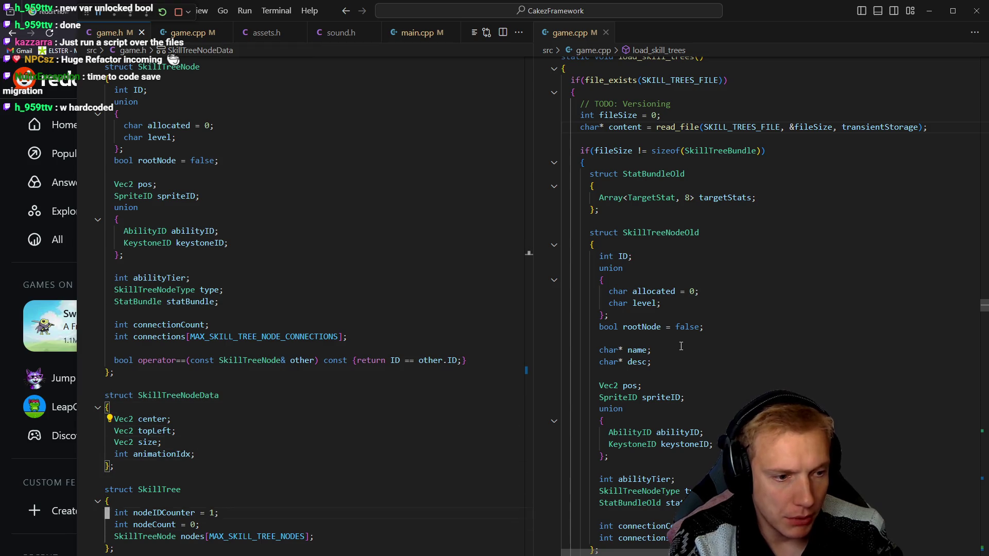
pyautogui.press('k')
pyautogui.press('k')
pyautogui.press('k')
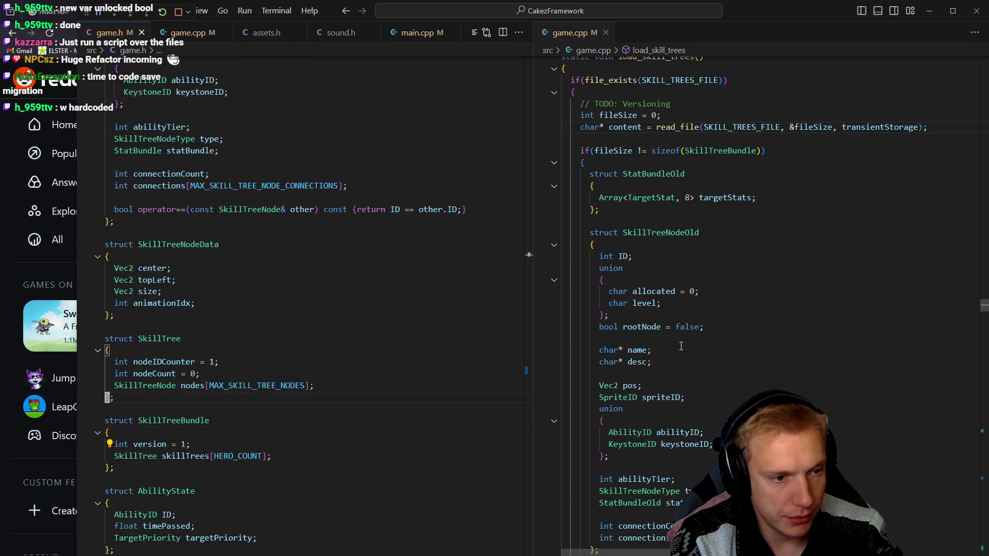
pyautogui.hotkey('shift', 'v')
pyautogui.press('j')
pyautogui.press('k')
pyautogui.hotkey('shift', 'Up')
pyautogui.press('End')
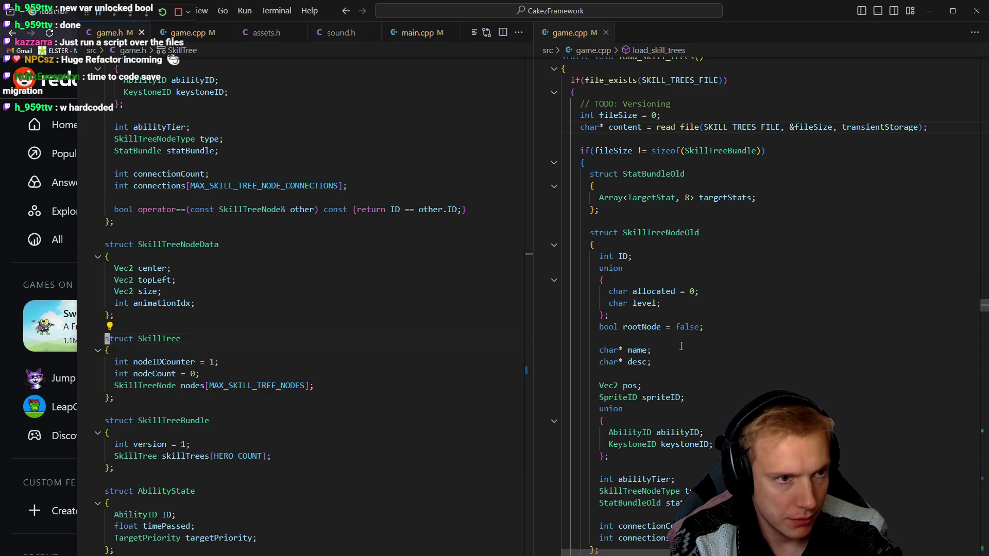
# In game.cpp, move past the file size check to the StatBundleOld and SkillTreeNodeOld structs.
pyautogui.hotkey('ctrl', '2')
pyautogui.press('Down')
pyautogui.press('Down')
pyautogui.press('Down')
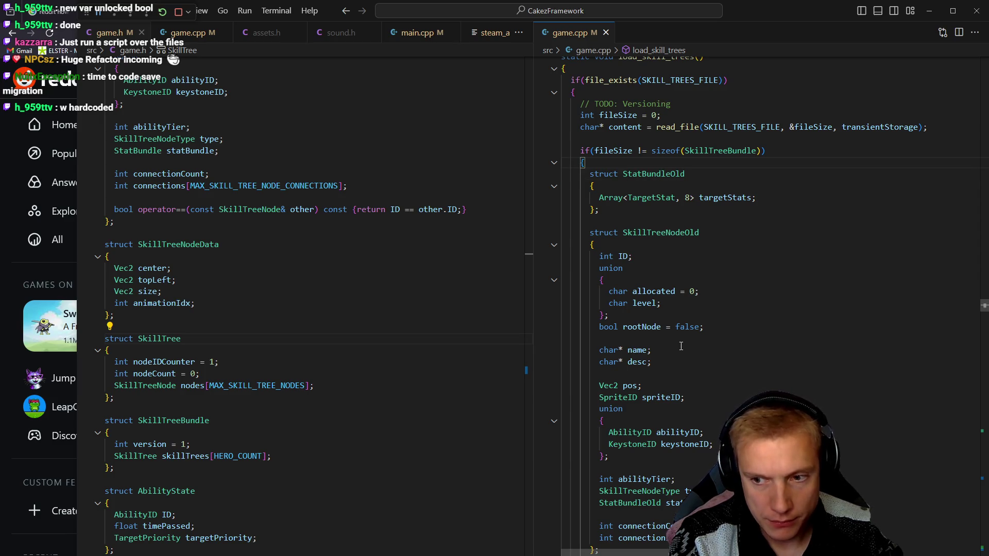
pyautogui.press('Down')
pyautogui.hotkey('ctrl', 'Right')
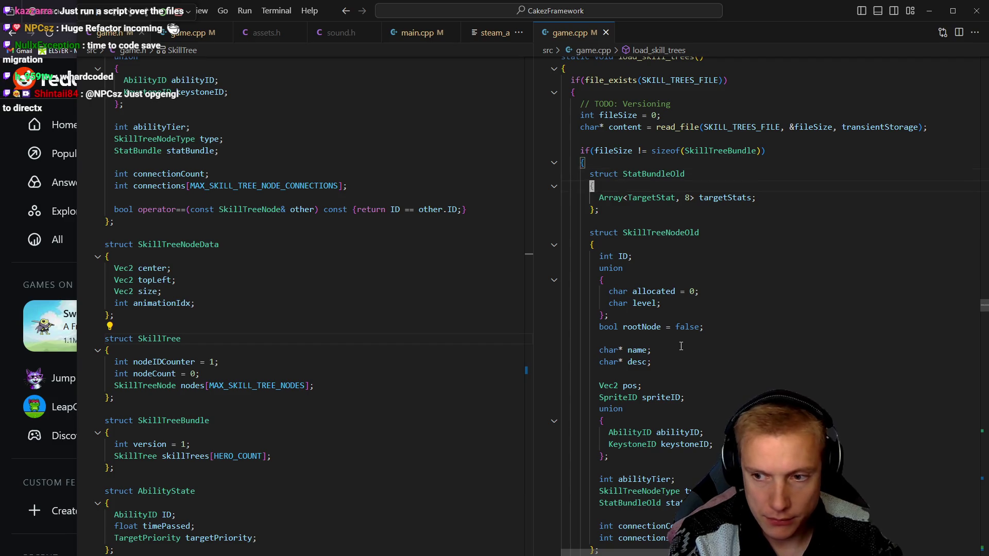
pyautogui.press('Down')
pyautogui.press('Down')
pyautogui.press('Down')
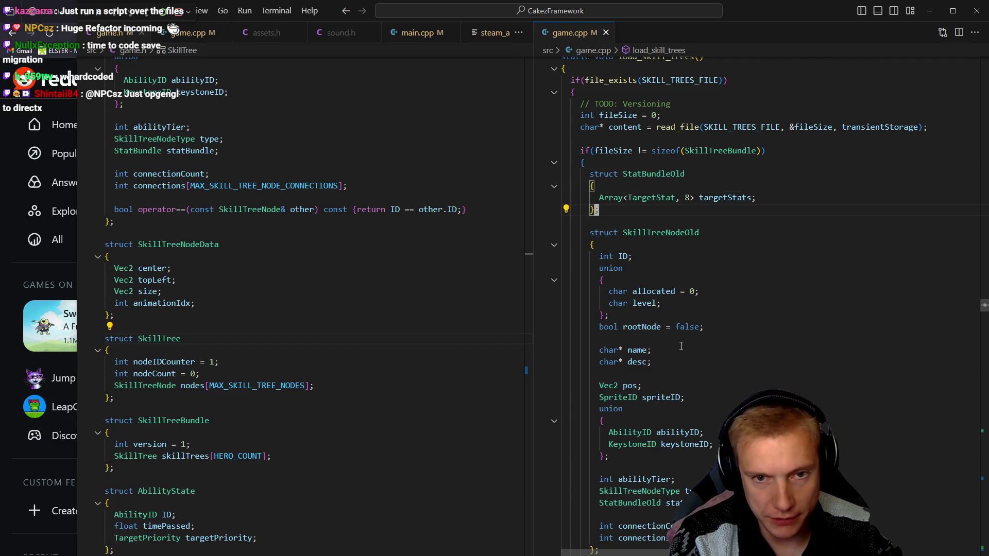
pyautogui.press('Down')
pyautogui.press('Down')
pyautogui.press('Home')
pyautogui.press('Home')
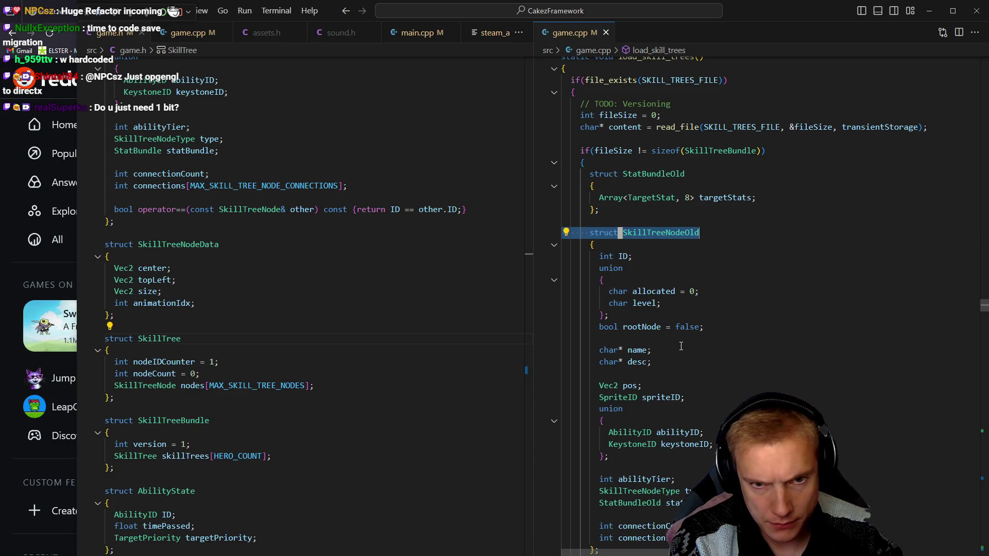
pyautogui.hotkey('shift', 'Down')
# Select the old structs from StatBundleOld through SkillTreeBundleOld, then move to its version line.
pyautogui.press('Up')
pyautogui.press('Up')
pyautogui.press('Up')
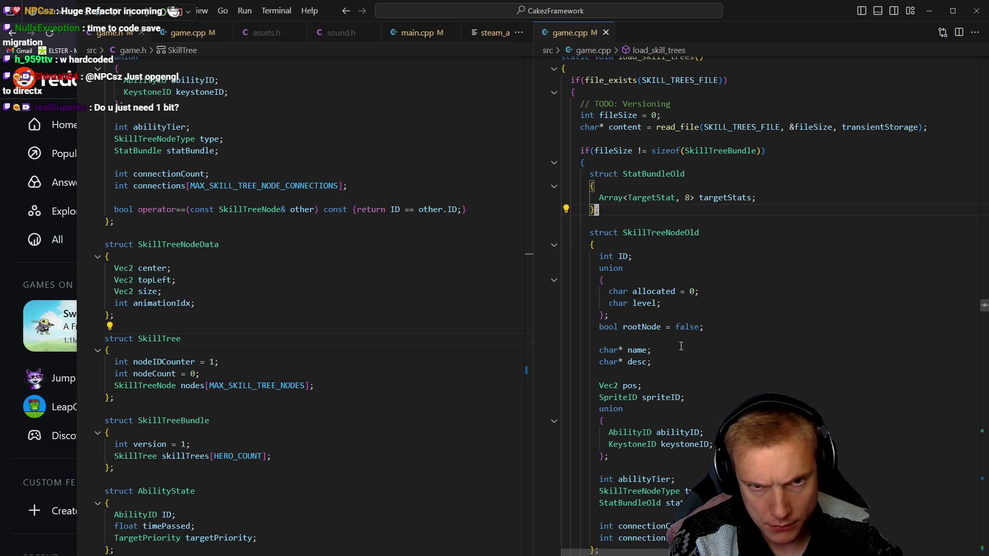
pyautogui.hotkey('shift', 'End')
pyautogui.hotkey('shift', 'Down')
pyautogui.hotkey('shift', 'Down')
pyautogui.hotkey('shift', 'Down')
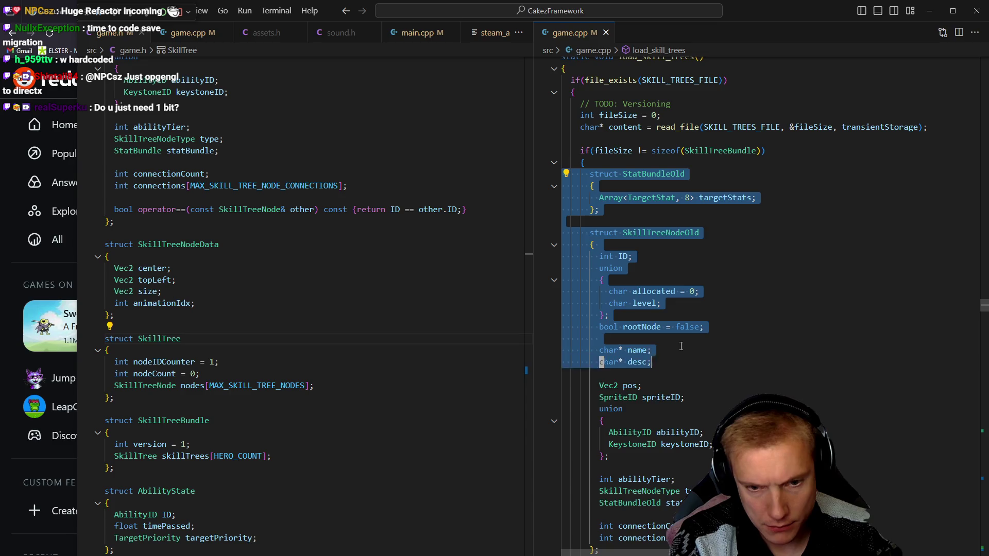
pyautogui.hotkey('shift', 'Up')
pyautogui.hotkey('shift', 'Up')
pyautogui.hotkey('shift', 'Up')
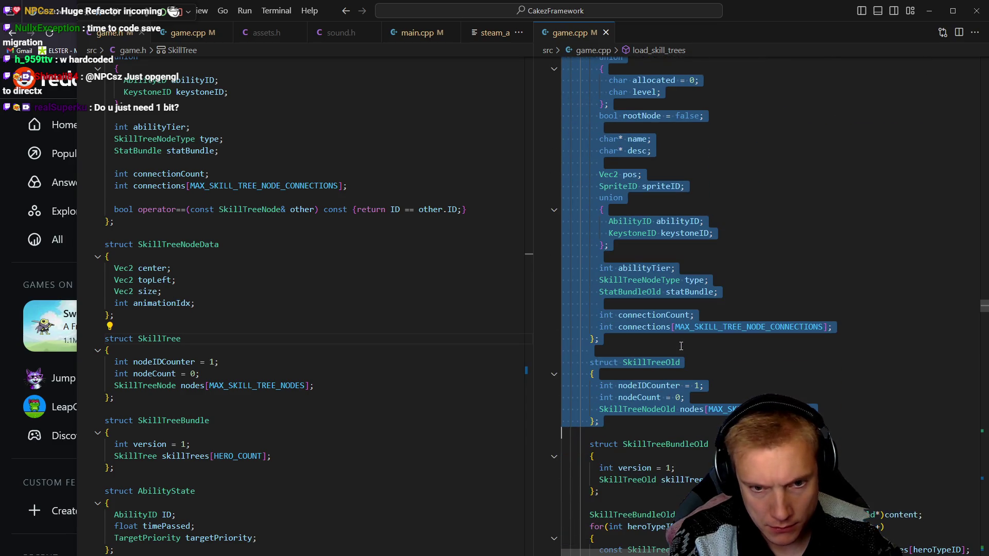
pyautogui.hotkey('shift', 'Down')
pyautogui.hotkey('shift', 'Down')
pyautogui.hotkey('shift', 'Down')
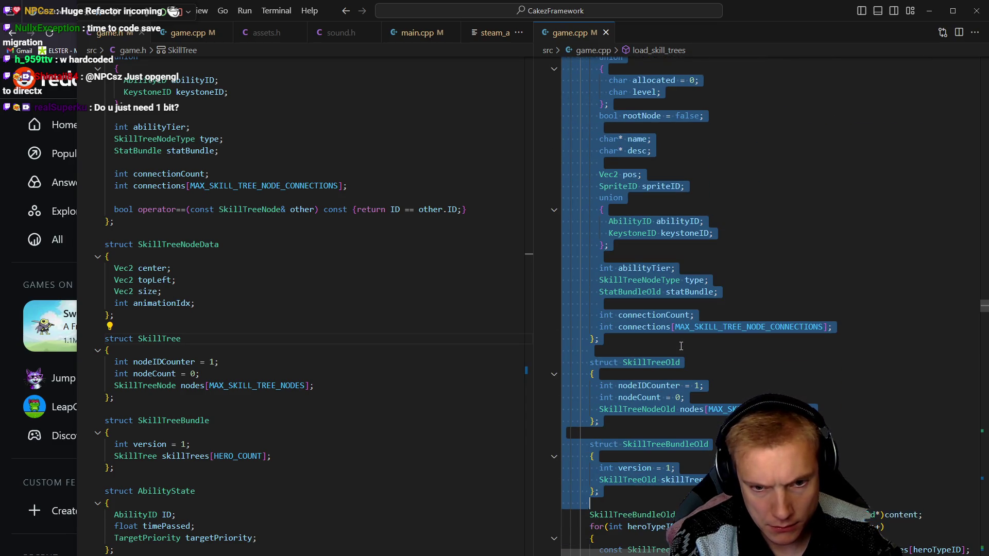
pyautogui.press('Up')
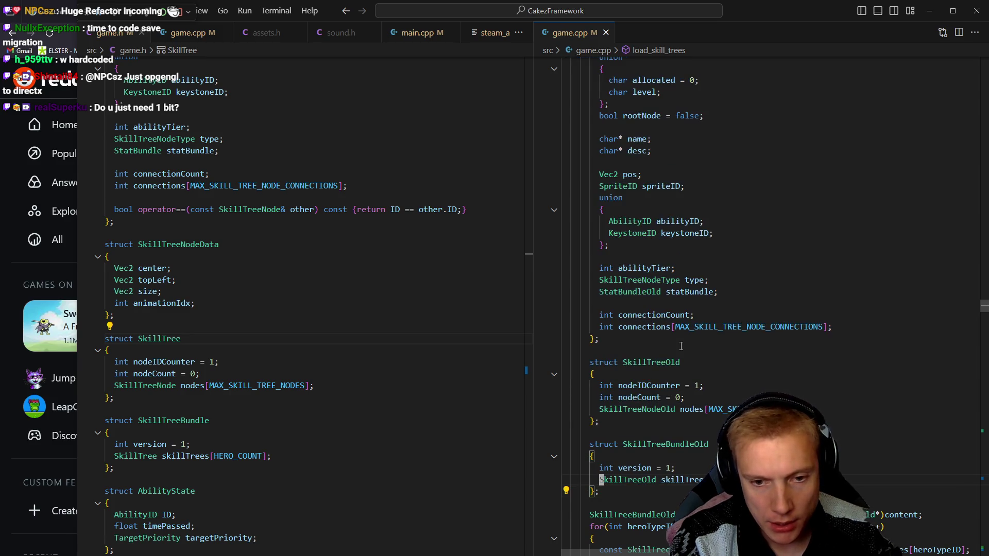
pyautogui.press('Up')
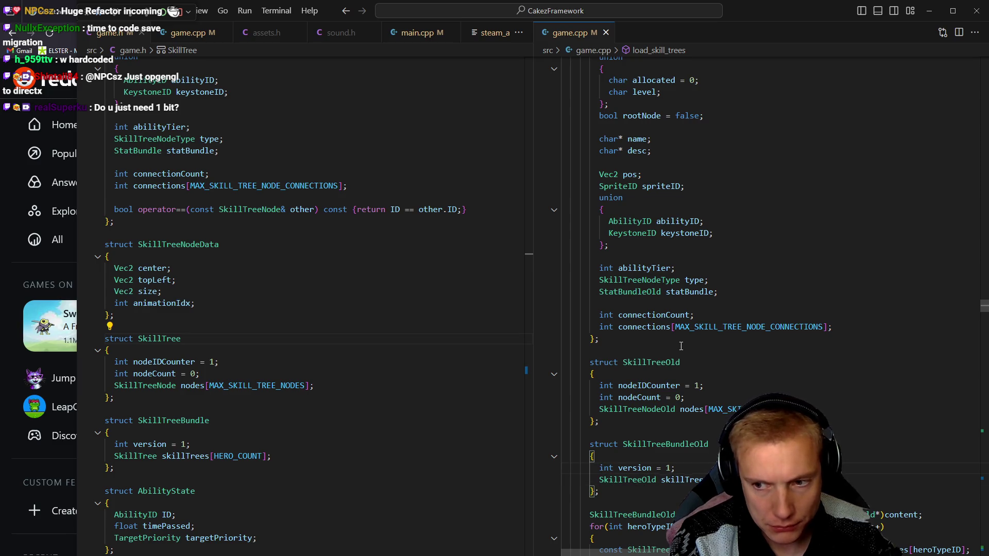